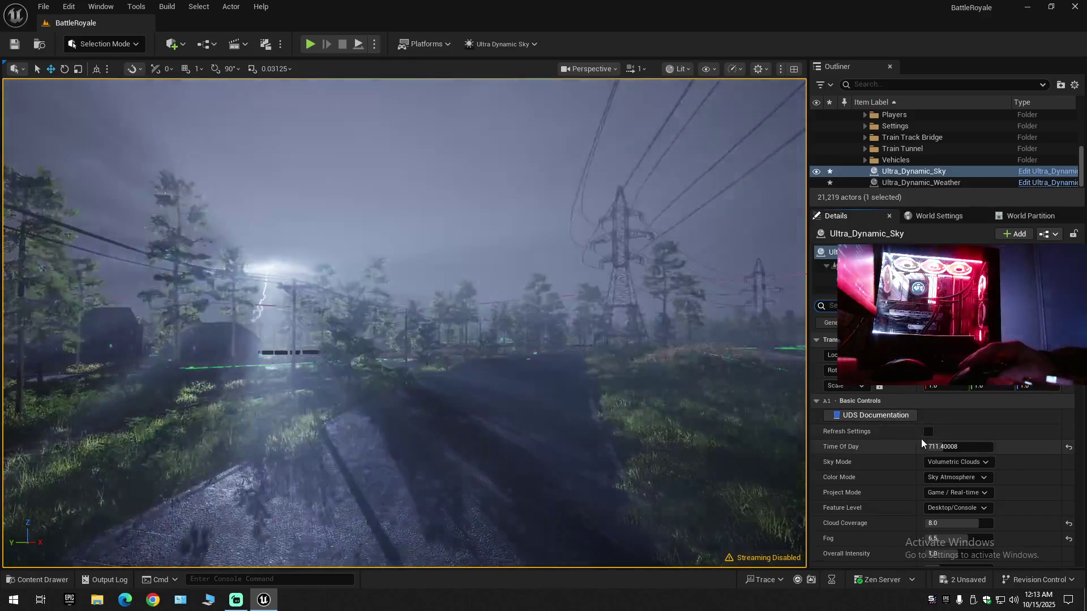
# - Enter 615 as the sky's Time Of Day, then scrub it back toward night and survey the darkened map
pyautogui.doubleClick(933, 446)
pyautogui.write('615')
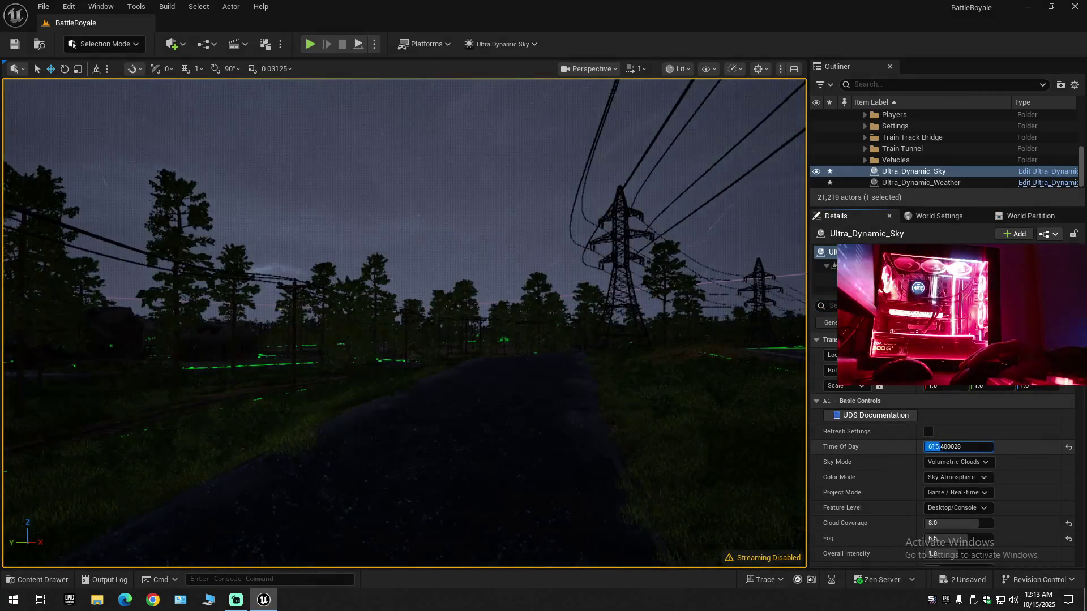
pyautogui.moveTo(932, 446); pyautogui.dragTo(905, 447)
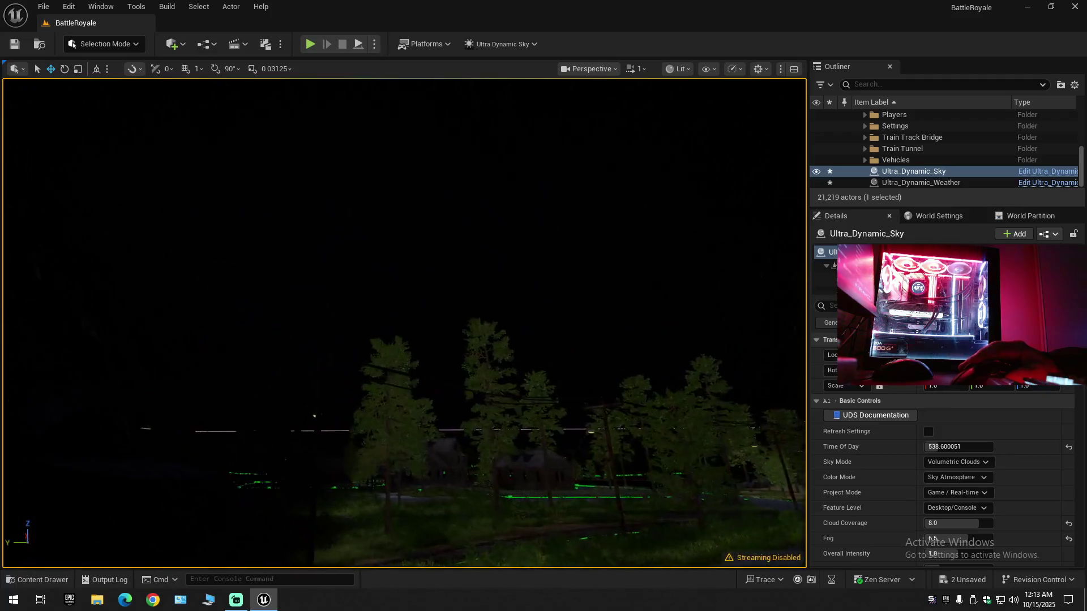
pyautogui.moveTo(638, 366); pyautogui.dragTo(638, 366)
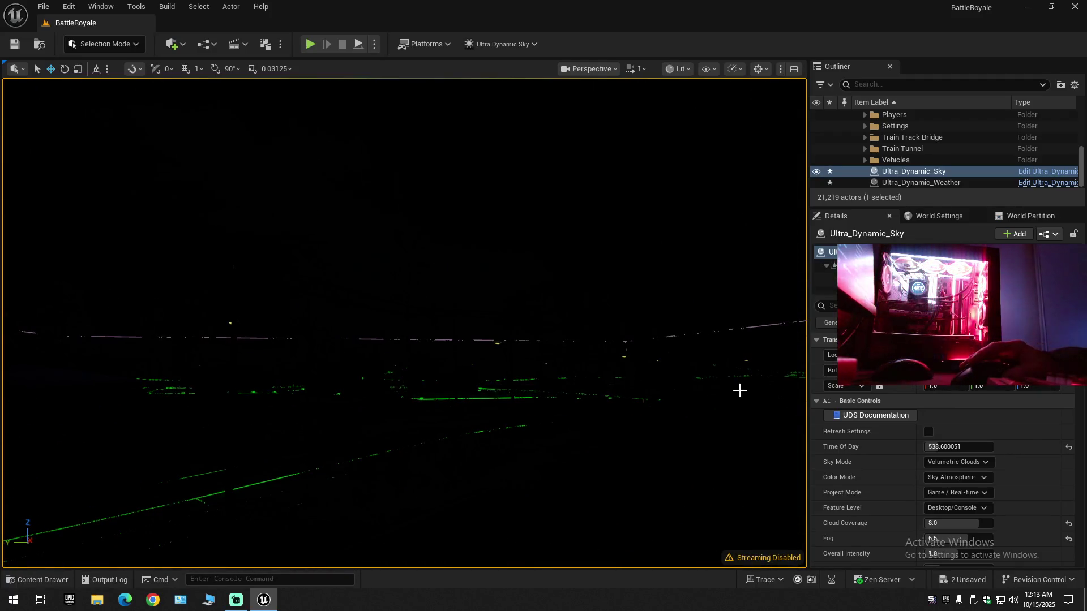
pyautogui.moveTo(740, 391); pyautogui.dragTo(739, 391)
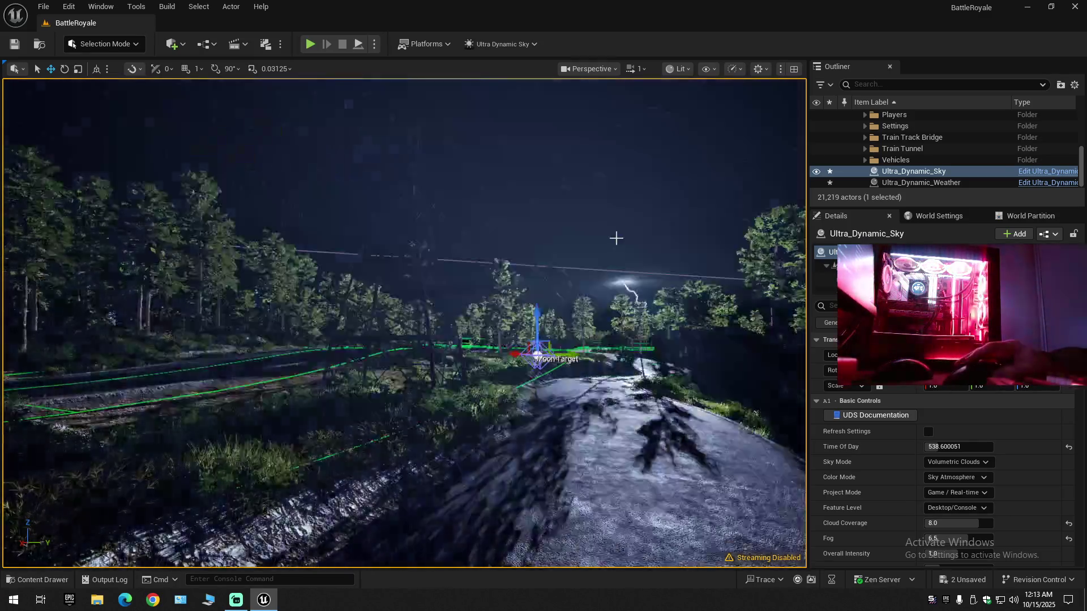
pyautogui.moveTo(617, 237); pyautogui.dragTo(616, 238)
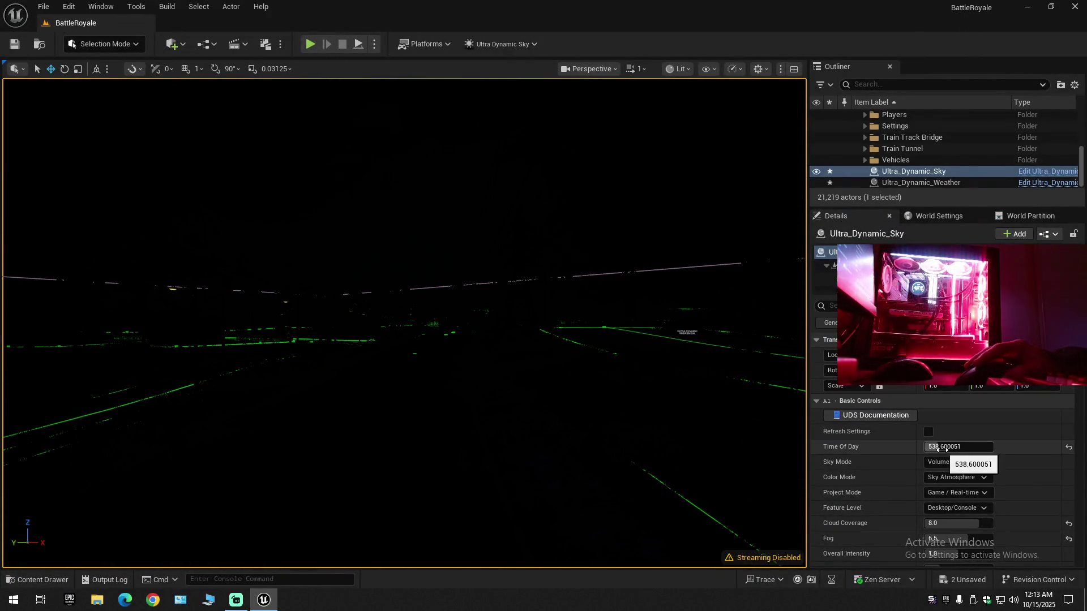
# - Set Time Of Day to 634.6, then to 2400 for night lighting on the road
pyautogui.click(941, 448)
pyautogui.write('634.6')
pyautogui.press('Return')
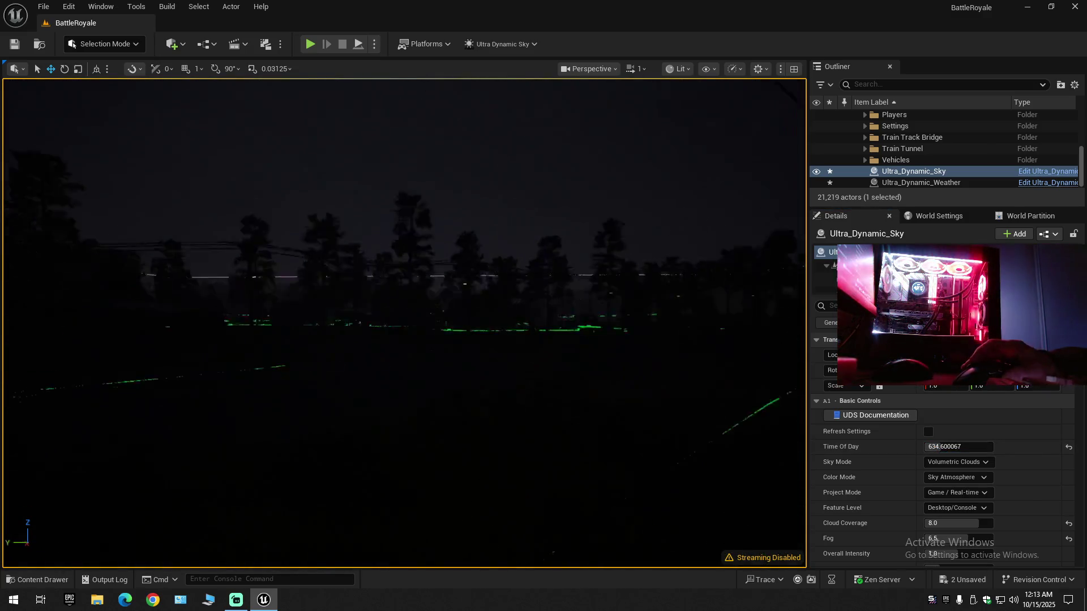
pyautogui.press('f')
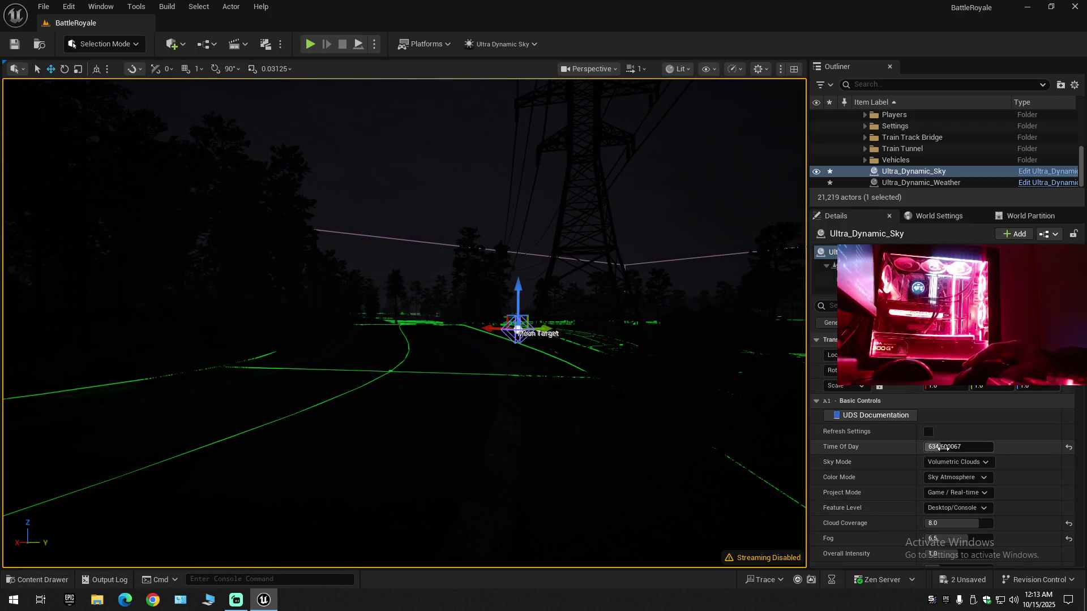
pyautogui.write('2400')
pyautogui.press('Return')
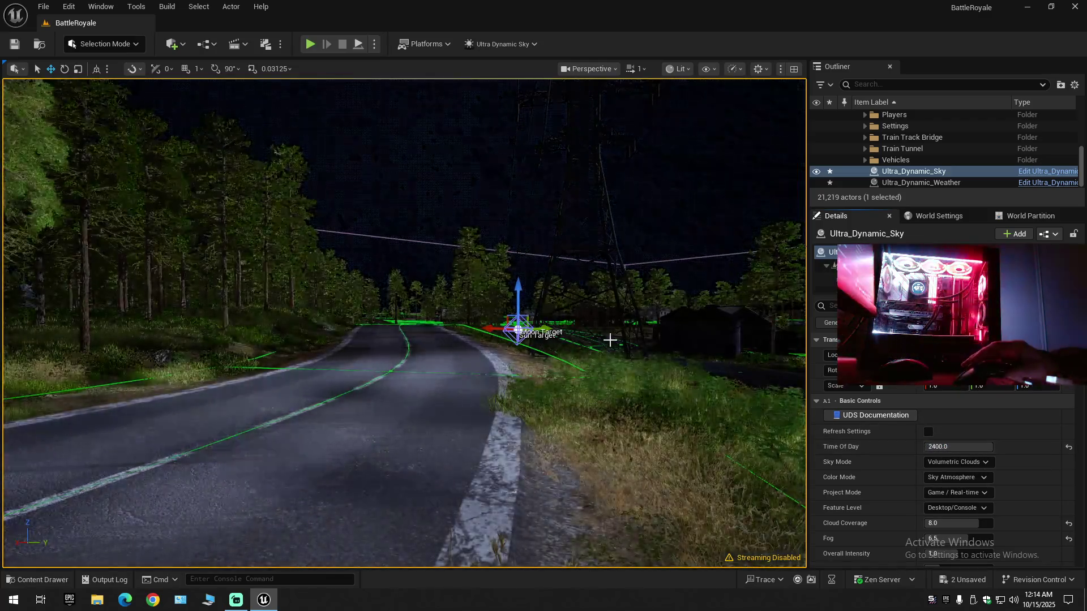
pyautogui.moveTo(611, 339); pyautogui.dragTo(583, 342)
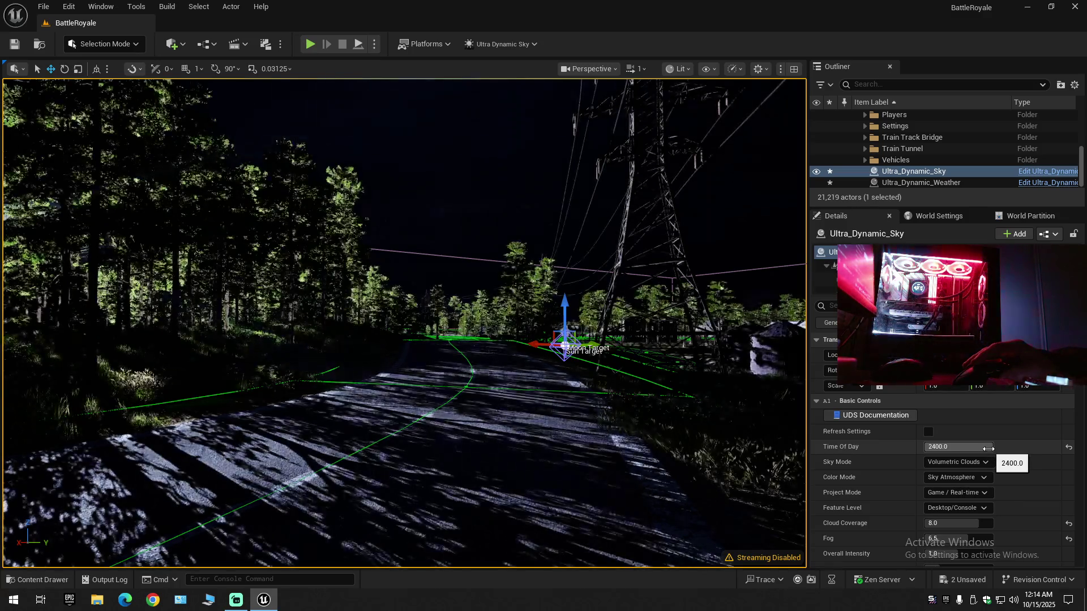
# - Scrub Time Of Day down from 2400 through evening and dusk to about 595.2
pyautogui.click(981, 447)
pyautogui.moveTo(980, 447); pyautogui.dragTo(955, 447)
pyautogui.moveTo(716, 410); pyautogui.dragTo(789, 427)
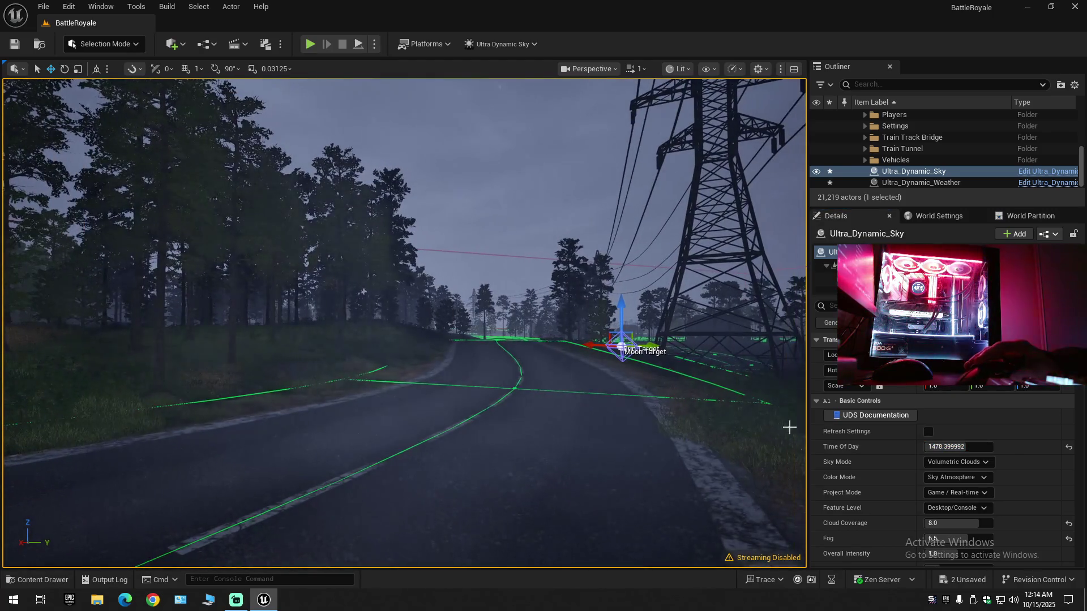
pyautogui.moveTo(955, 447); pyautogui.dragTo(928, 447)
pyautogui.moveTo(788, 408); pyautogui.dragTo(724, 413)
pyautogui.moveTo(651, 359)
pyautogui.mouseDown()
pyautogui.moveTo(540, 359)
pyautogui.moveTo(585, 362)
pyautogui.mouseUp()
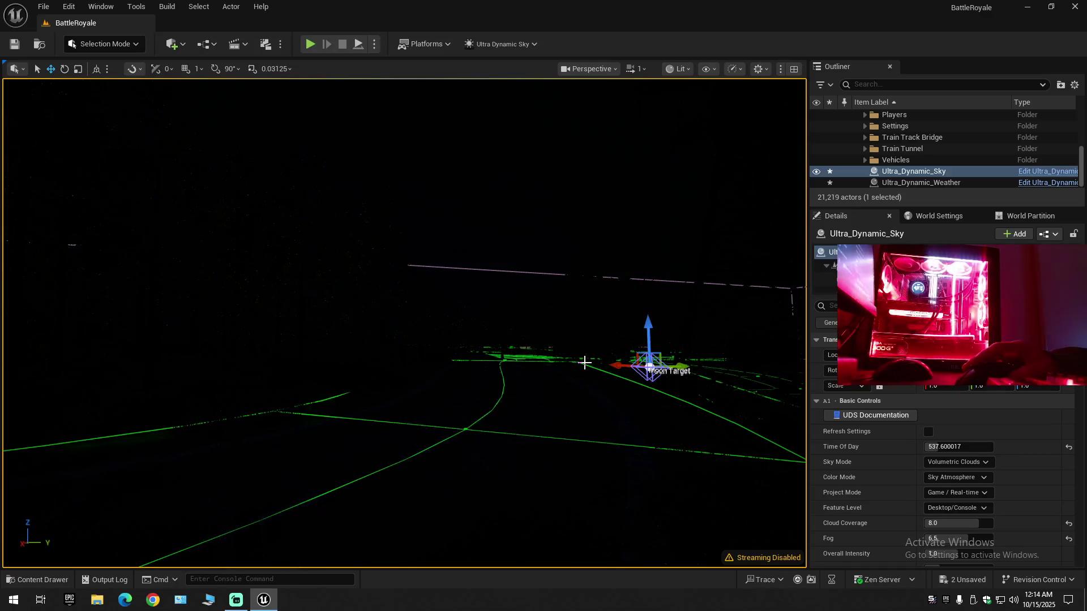
pyautogui.moveTo(940, 447); pyautogui.dragTo(996, 447)
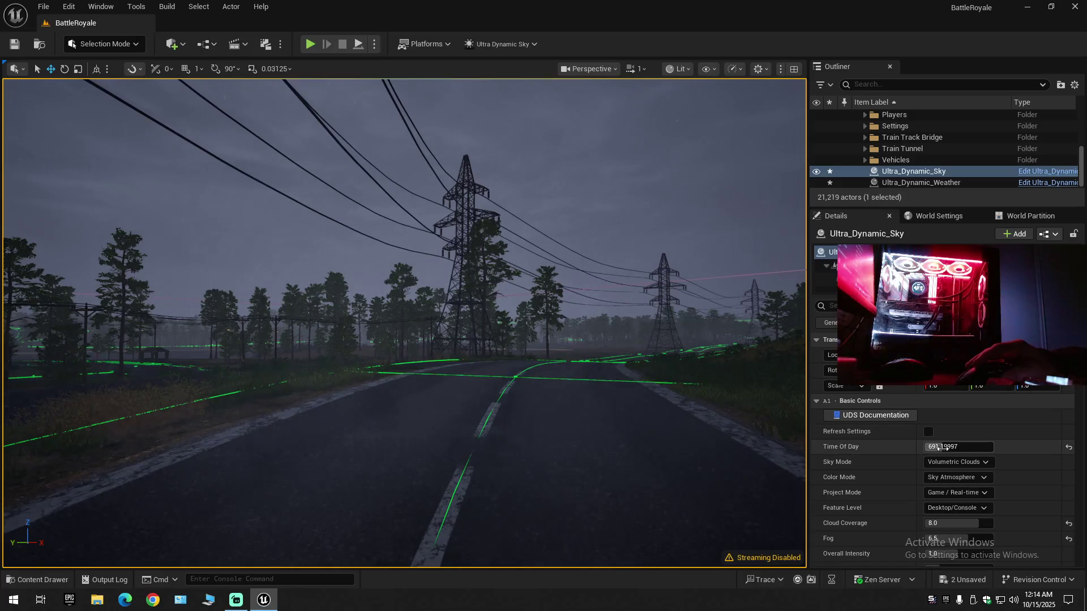
pyautogui.moveTo(937, 447); pyautogui.dragTo(922, 447)
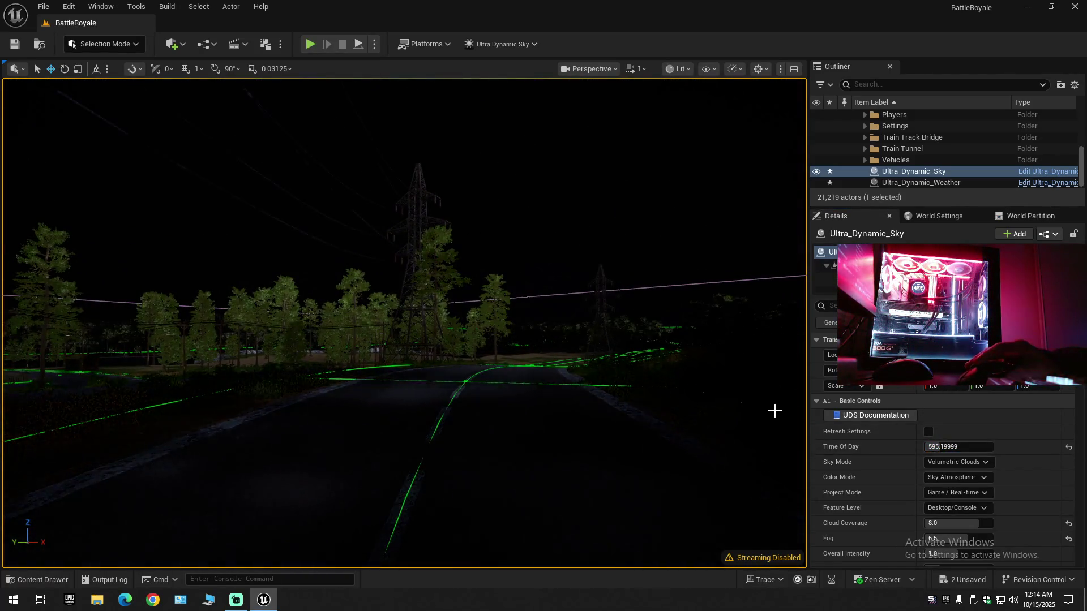
pyautogui.click(934, 448)
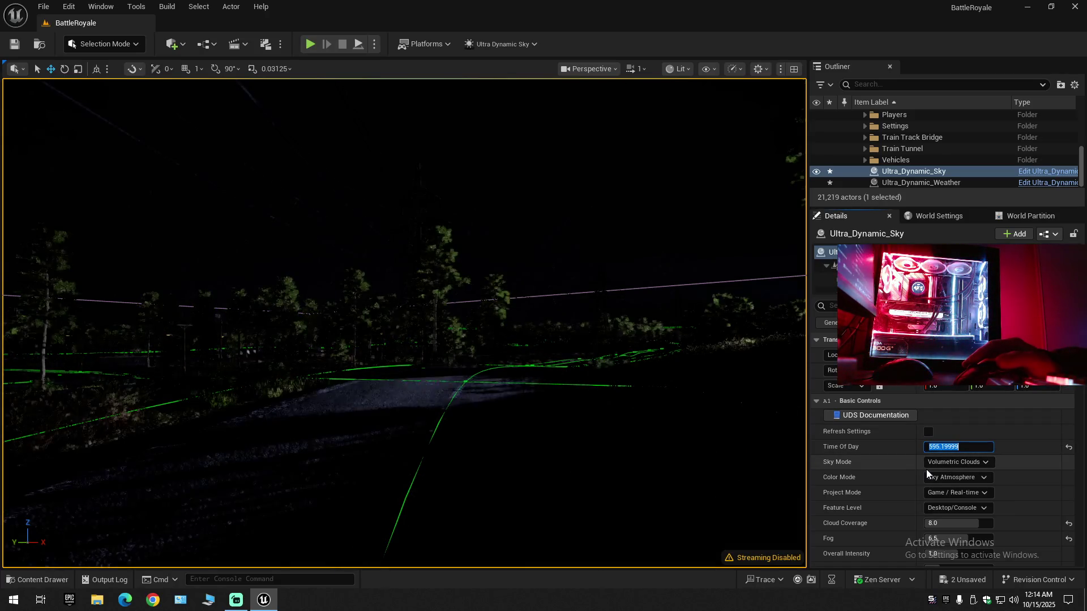
# - Try Time Of Day values 600 and 700, then settle on 650 for dim dawn light
pyautogui.write('600')
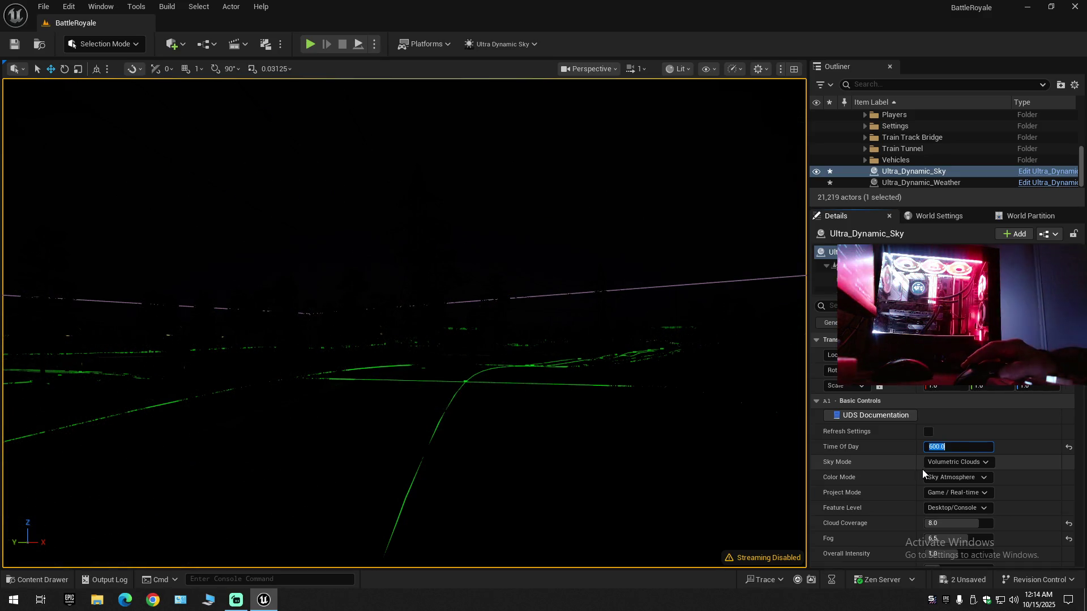
pyautogui.press('Return')
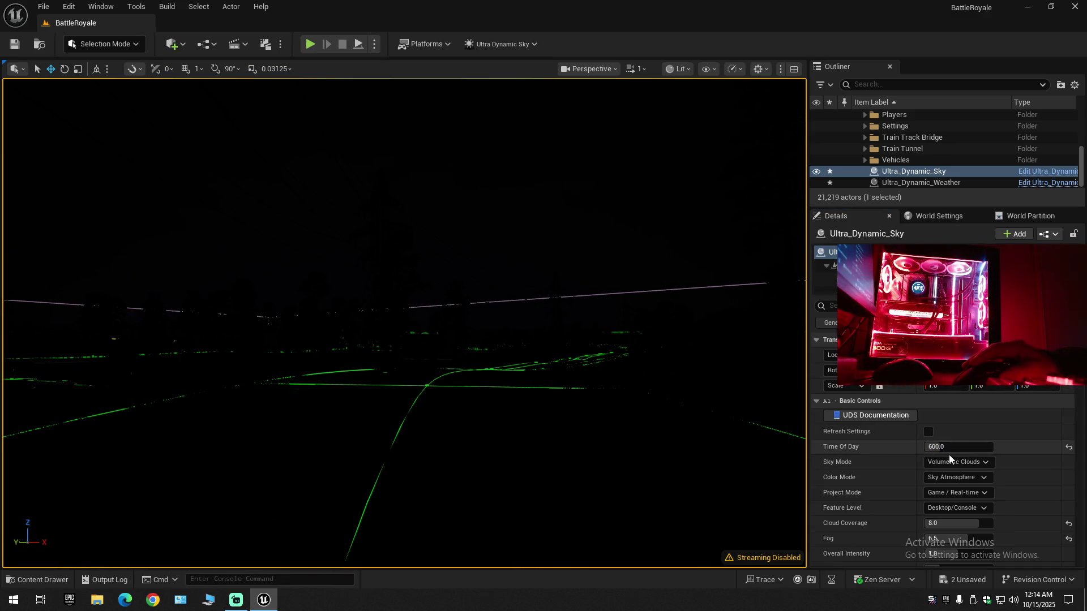
pyautogui.click(948, 447)
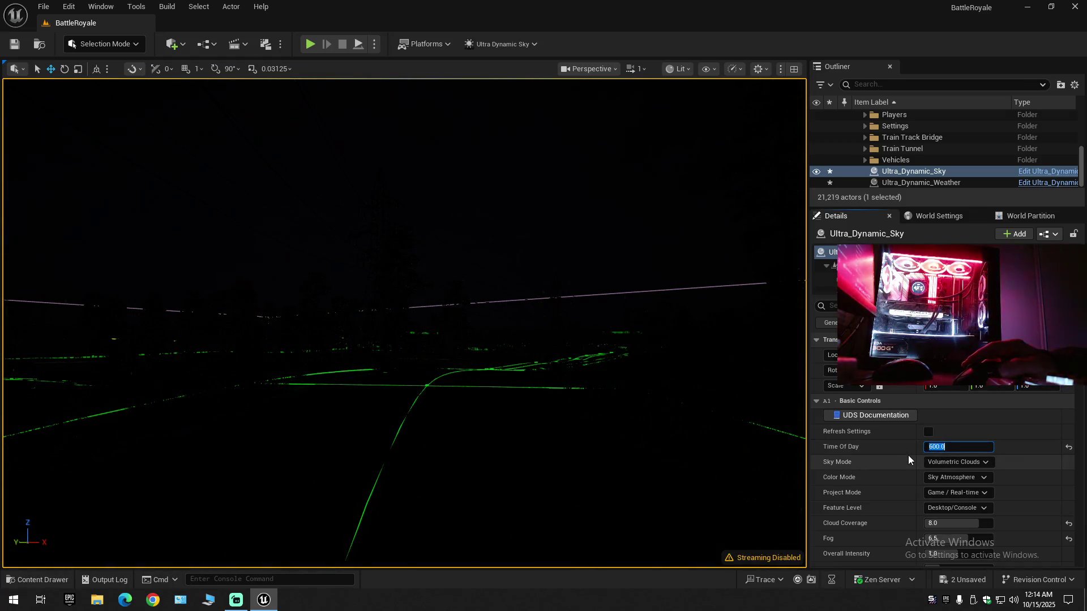
pyautogui.write('700')
pyautogui.press('Return')
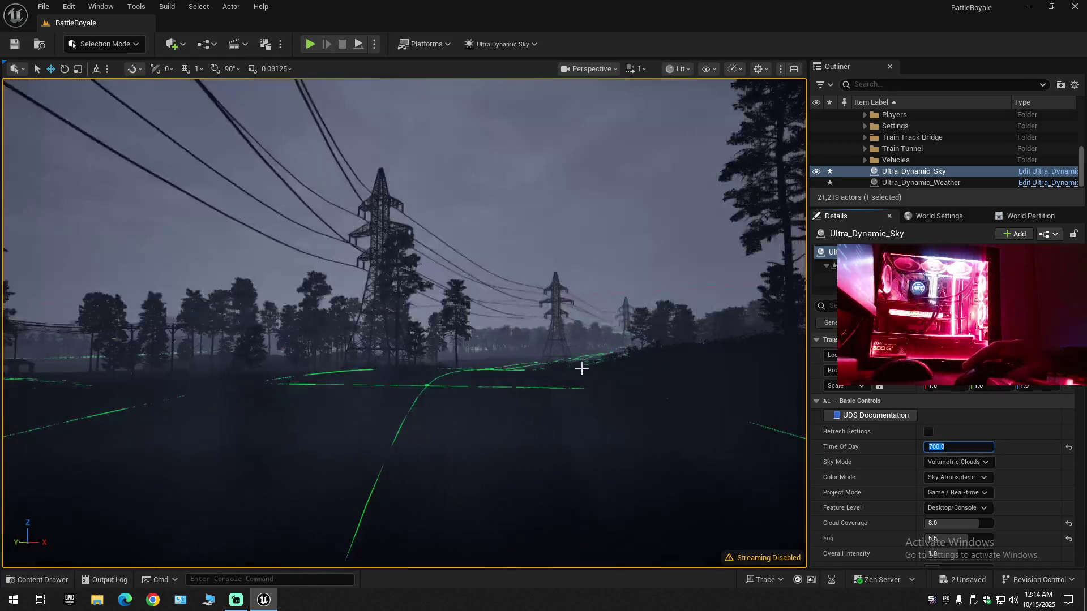
pyautogui.click(957, 447)
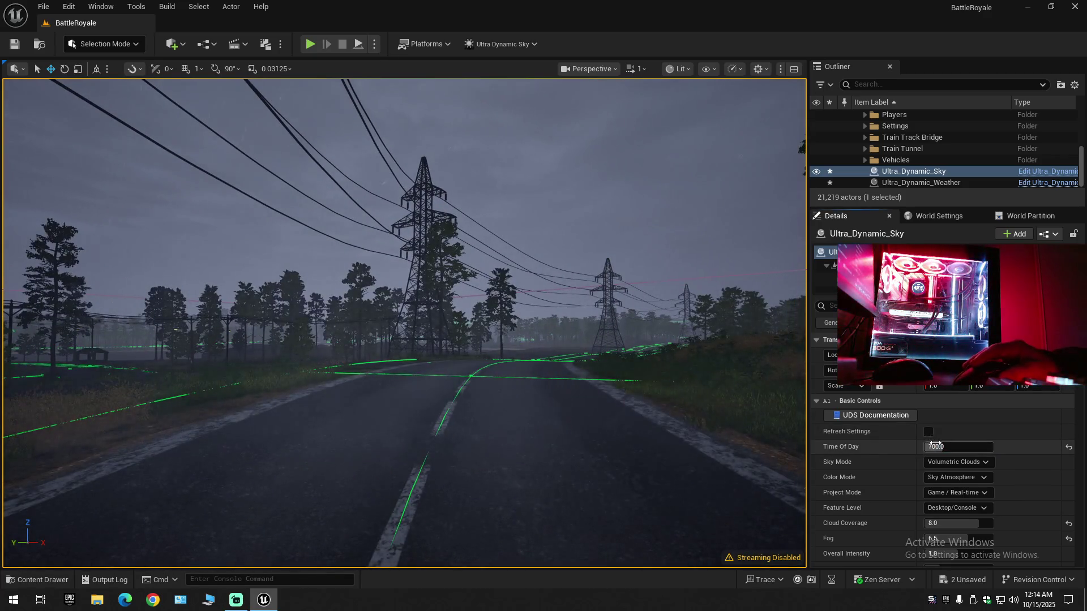
pyautogui.write('65')
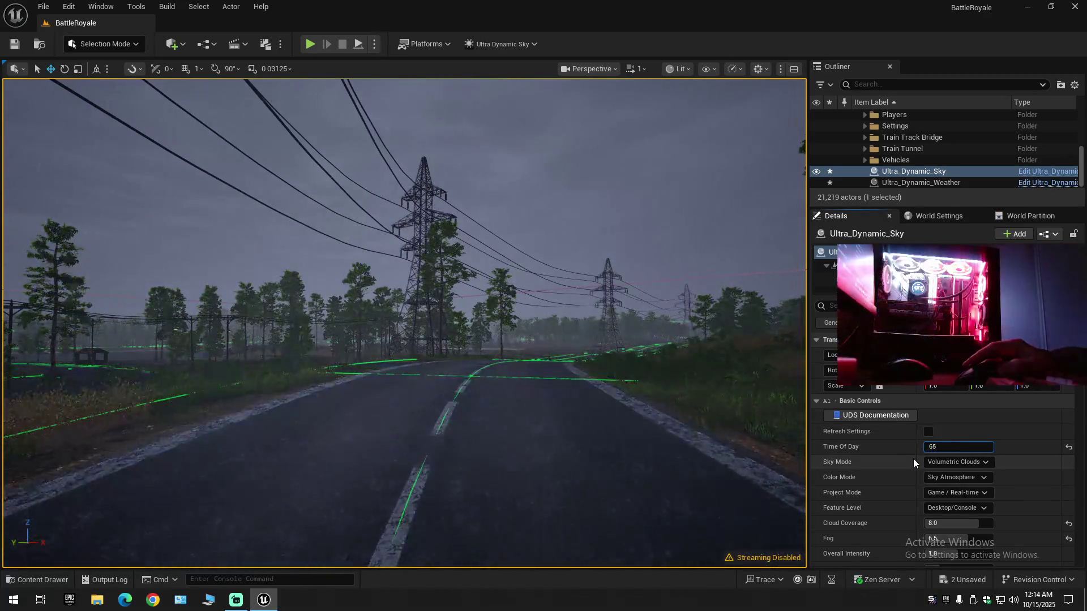
pyautogui.write('0')
pyautogui.press('Return')
pyautogui.moveTo(582, 381); pyautogui.dragTo(569, 381)
pyautogui.moveTo(515, 420)
pyautogui.mouseDown()
pyautogui.moveTo(498, 385)
pyautogui.moveTo(513, 416)
pyautogui.mouseUp()
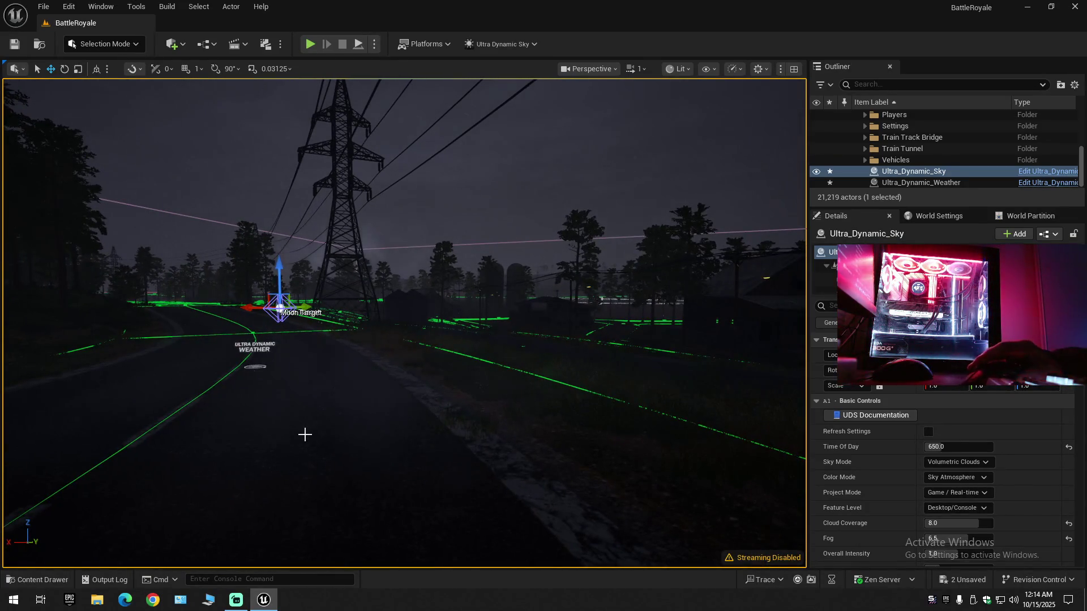
pyautogui.moveTo(323, 436)
pyautogui.mouseDown()
pyautogui.moveTo(314, 430)
pyautogui.moveTo(338, 482)
pyautogui.mouseUp()
pyautogui.scroll(2, 320, 446)
pyautogui.scroll(-2, 325, 455)
pyautogui.scroll(-1, 327, 462)
pyautogui.scroll(-1, 331, 468)
pyautogui.scroll(-1, 334, 474)
pyautogui.scroll(-1, 336, 478)
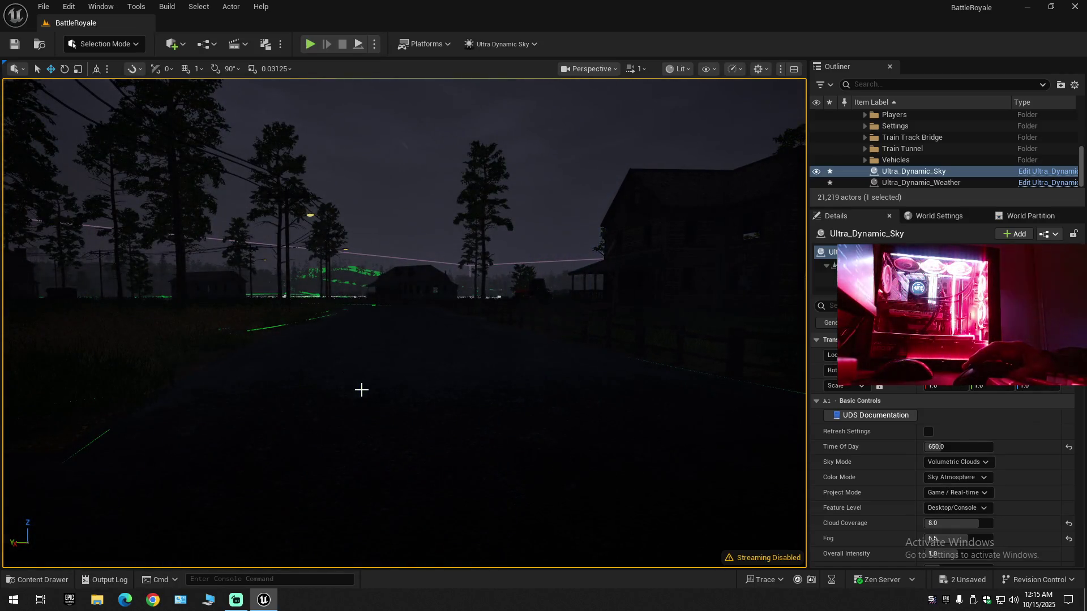
pyautogui.moveTo(361, 389); pyautogui.dragTo(370, 390)
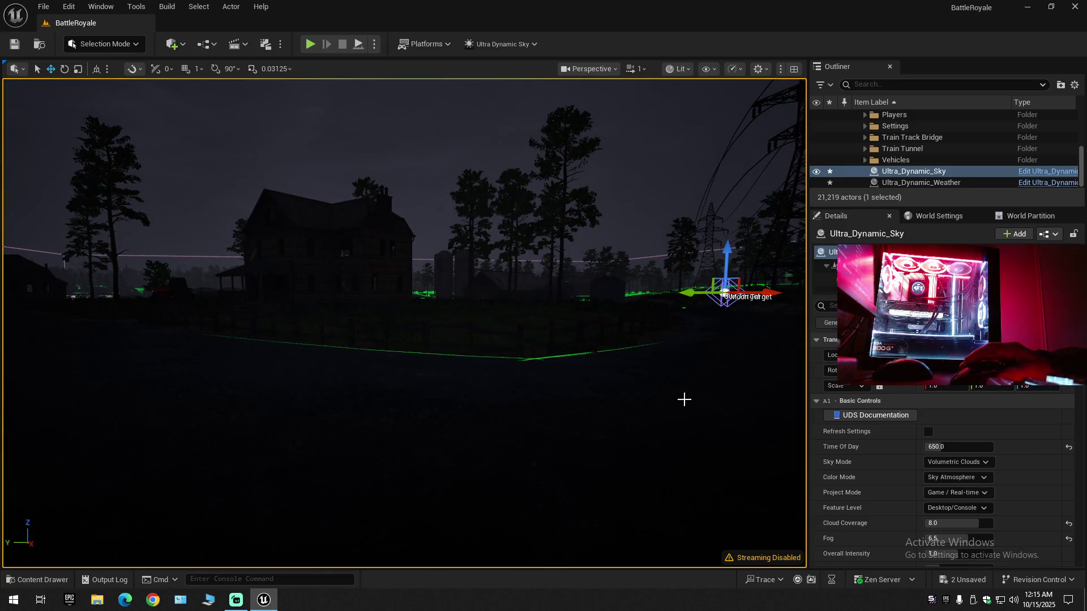
pyautogui.moveTo(936, 447)
pyautogui.mouseDown()
pyautogui.moveTo(963, 447)
pyautogui.moveTo(868, 466)
pyautogui.mouseUp()
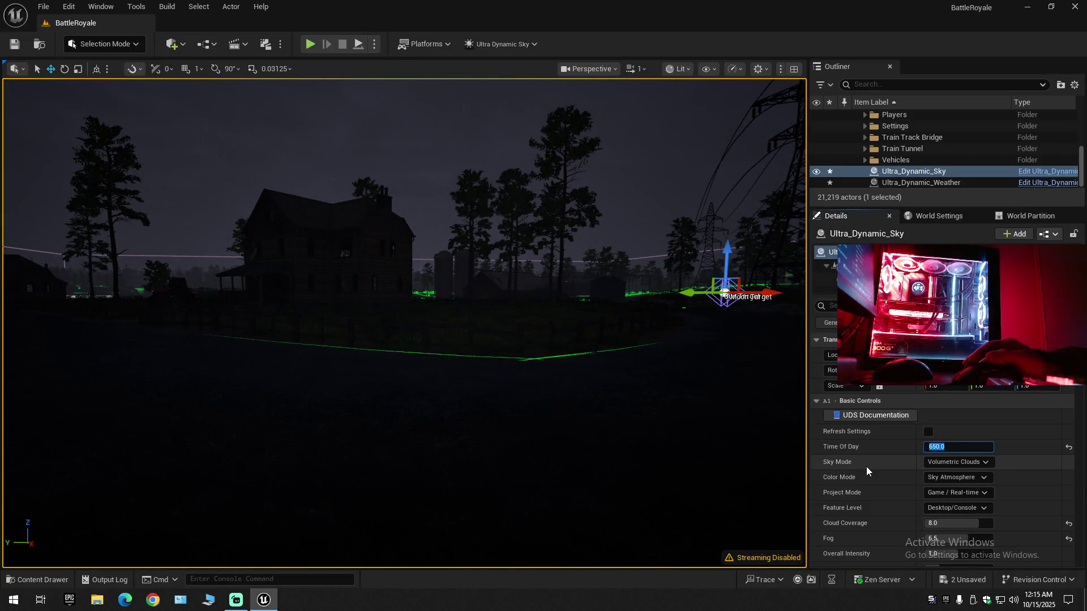
# - Set Time Of Day to 675 and start Play From Here at the Ultra_Dynamic_Weather actor
pyautogui.write('6')
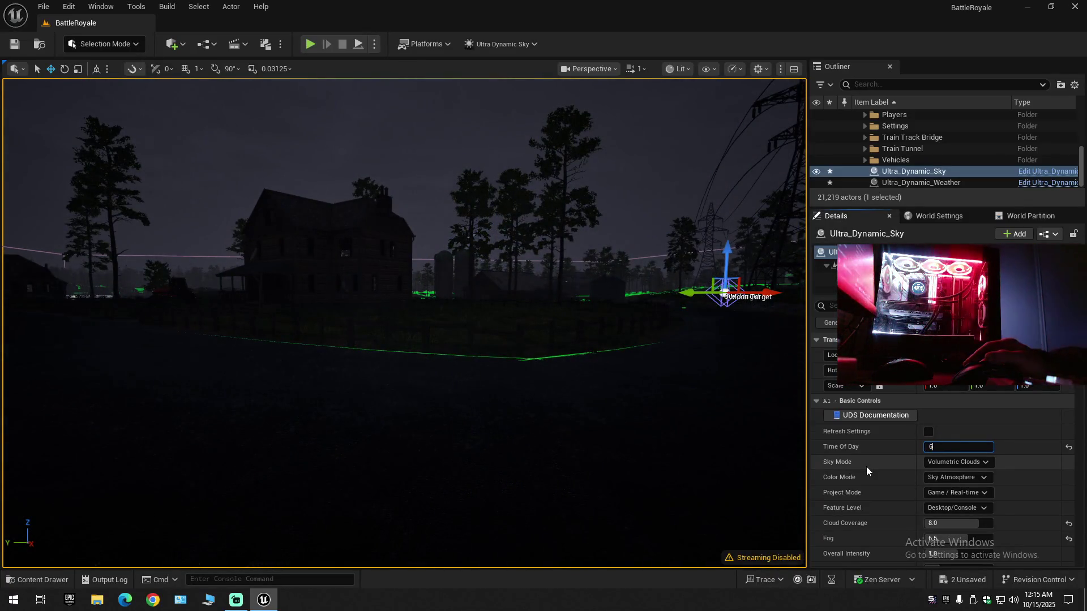
pyautogui.write('75')
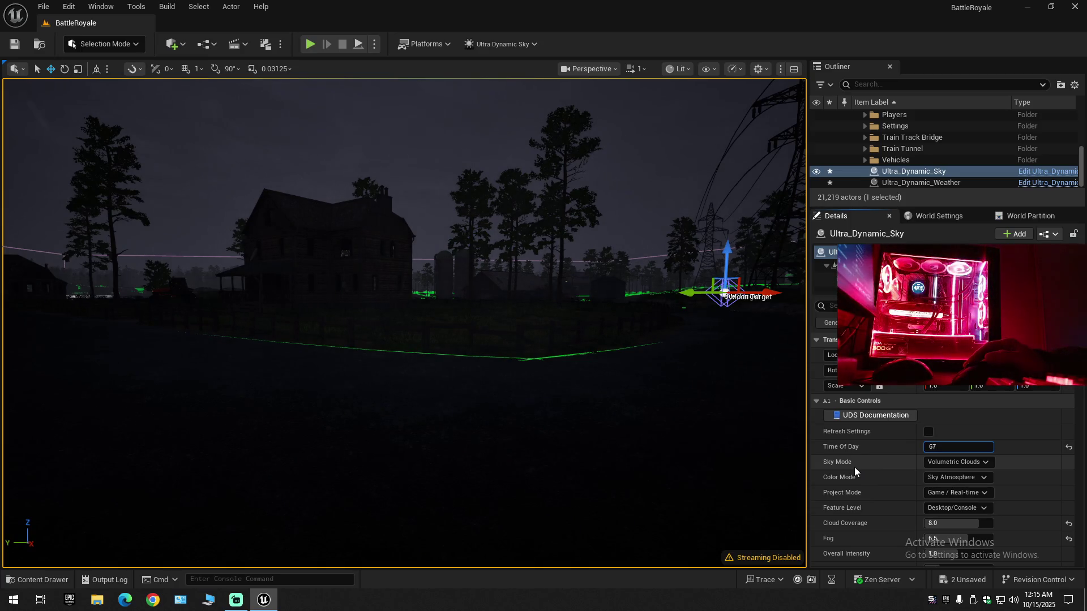
pyautogui.press('Return')
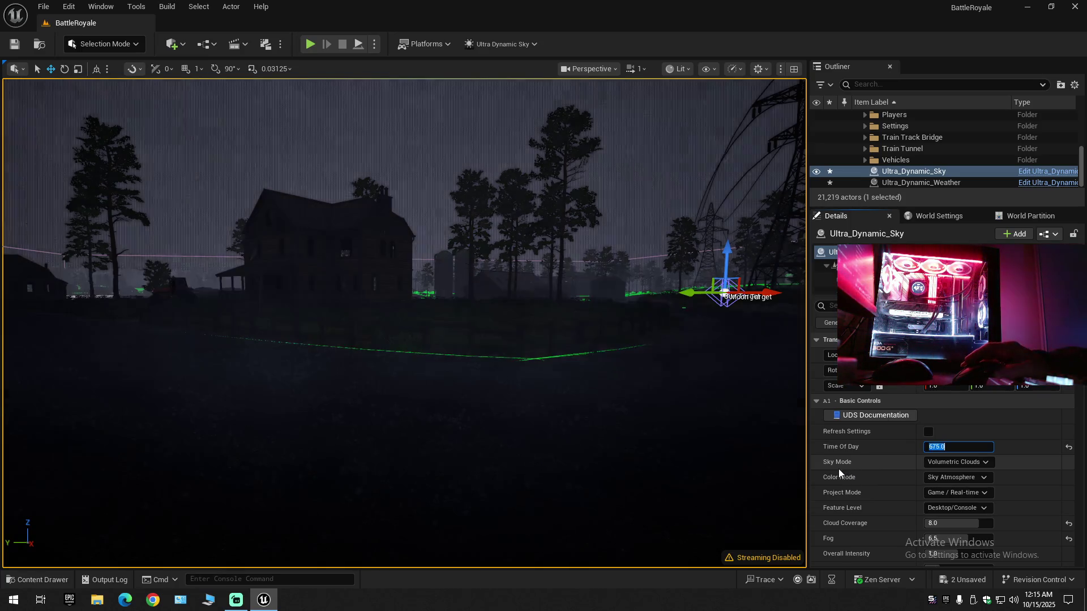
pyautogui.moveTo(527, 367); pyautogui.dragTo(506, 369)
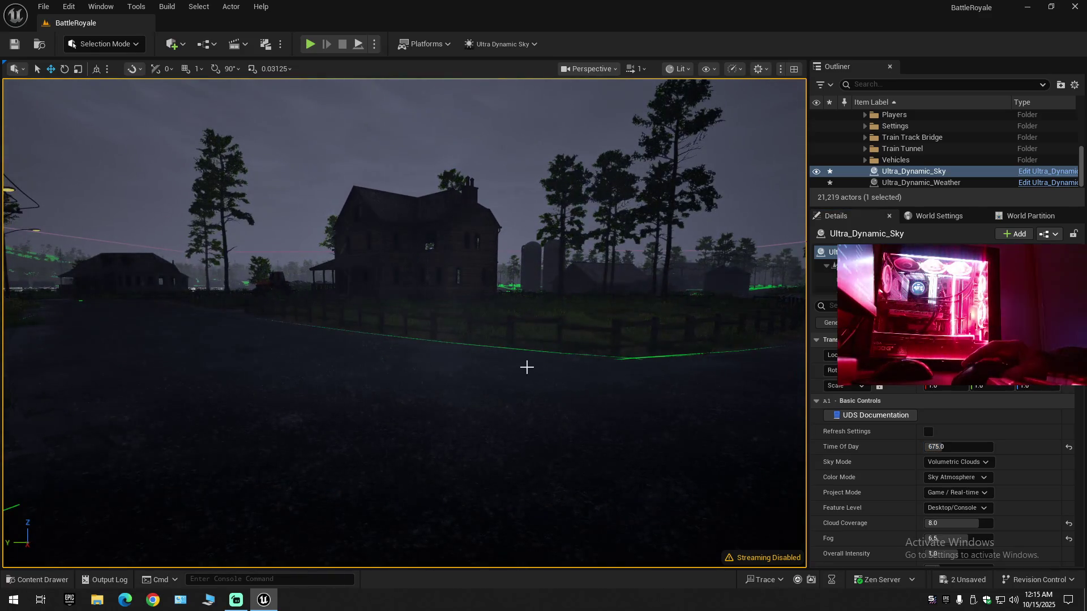
pyautogui.rightClick(364, 474)
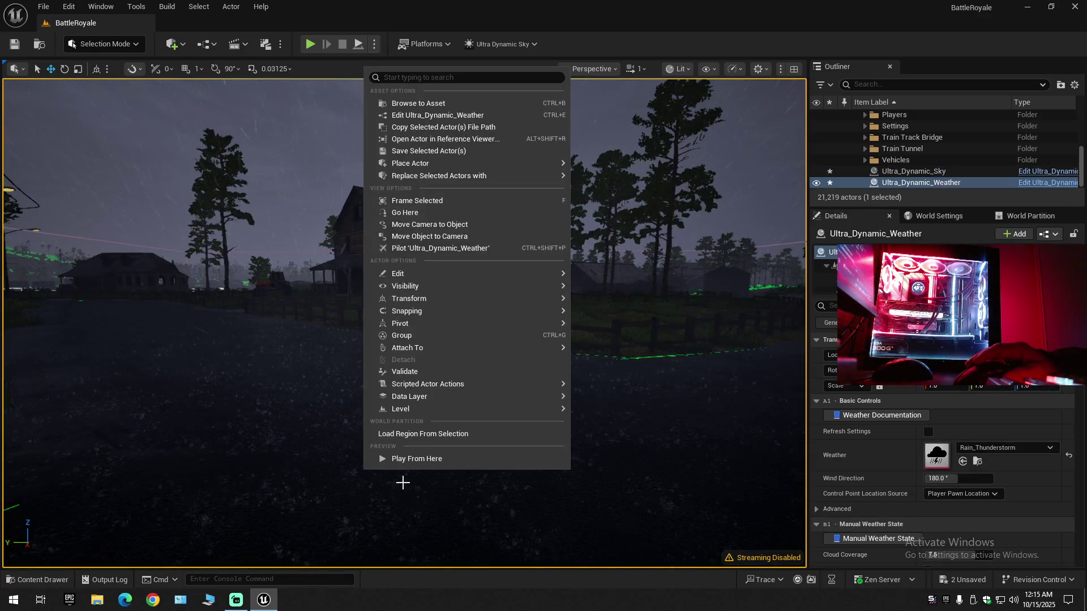
pyautogui.click(414, 458)
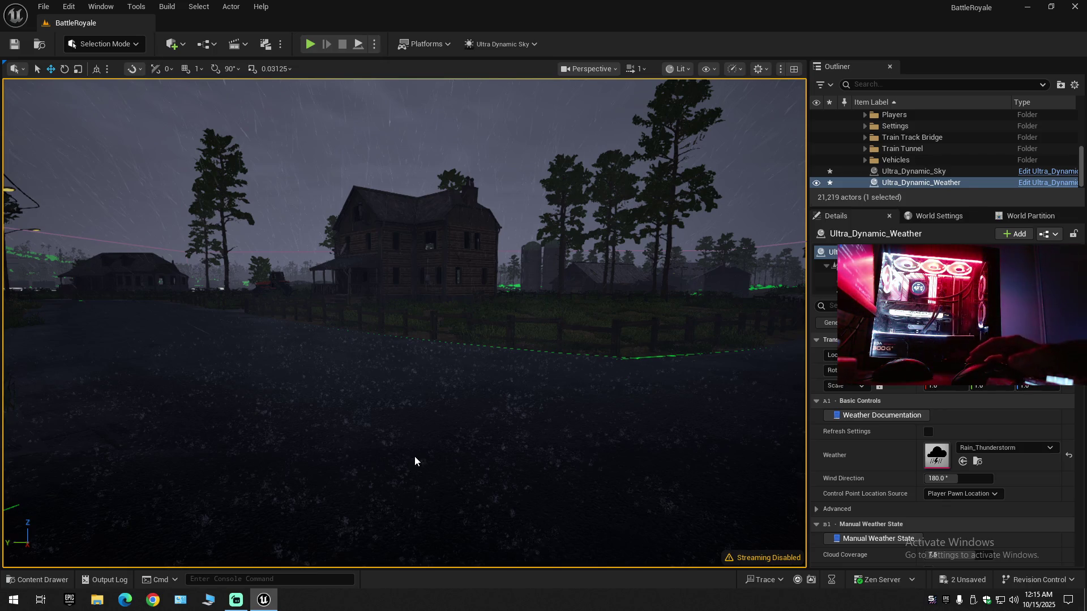
# - Switch the streaming software to the brick-wall scene
pyautogui.press('super')
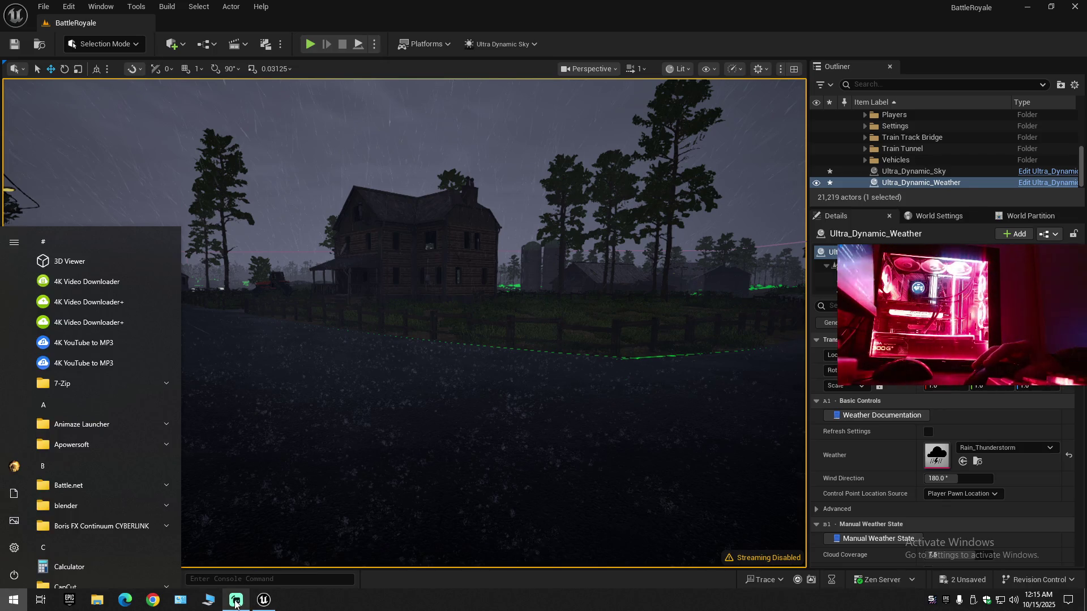
pyautogui.click(235, 604)
pyautogui.click(265, 480)
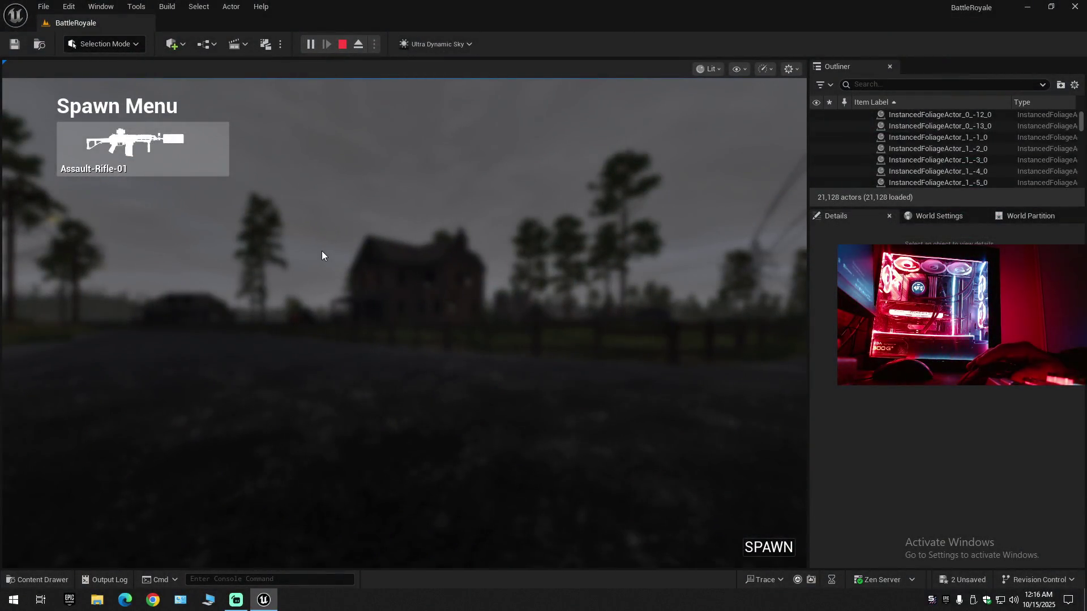
# - Open the Edit menu while the BattleRoyale play session is running
pyautogui.click(70, 10)
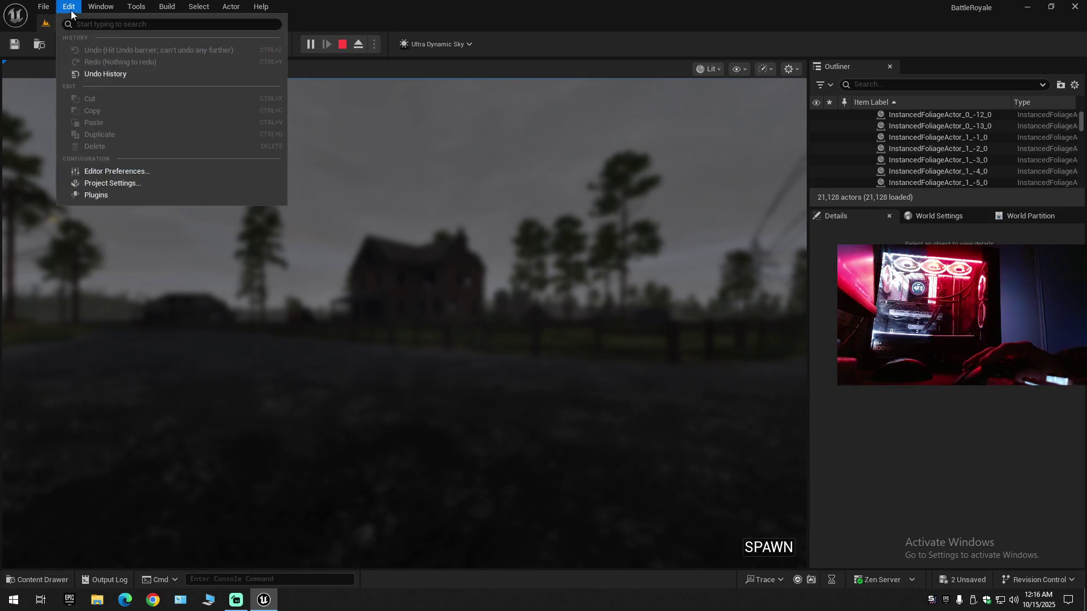
# - Open Project Settings, then switch over to Google Chrome
pyautogui.click(108, 191)
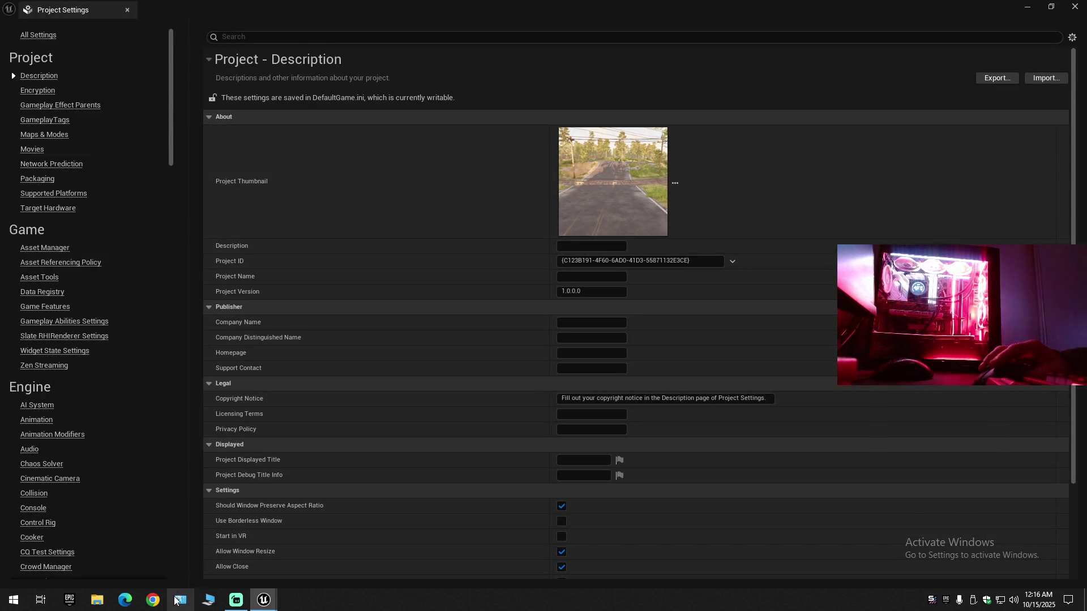
pyautogui.click(153, 600)
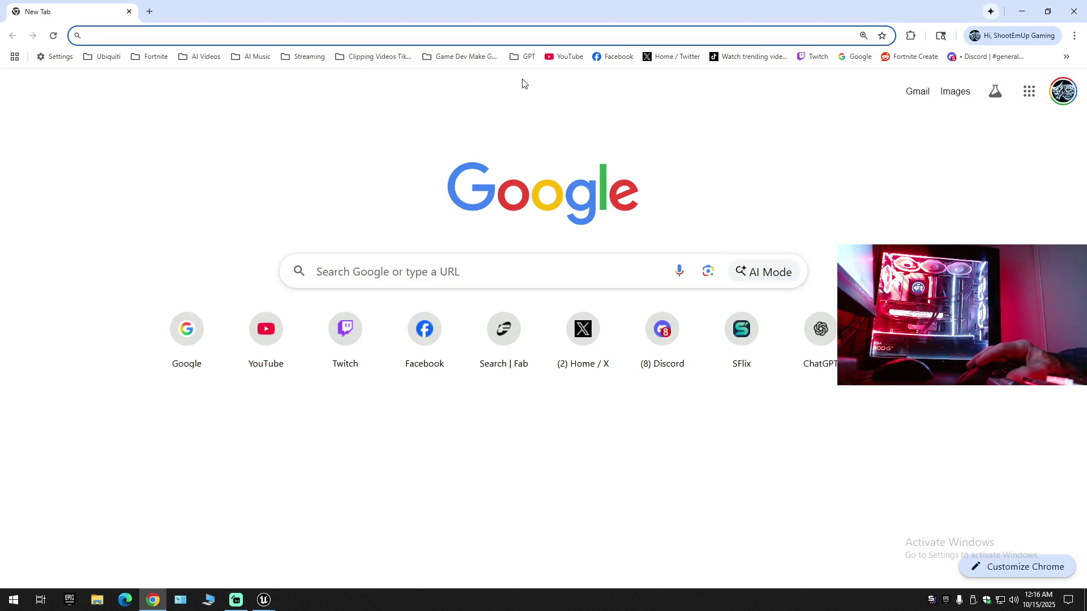
# - Search Google for 'unreal engine how to enable lumen'
pyautogui.click(854, 56)
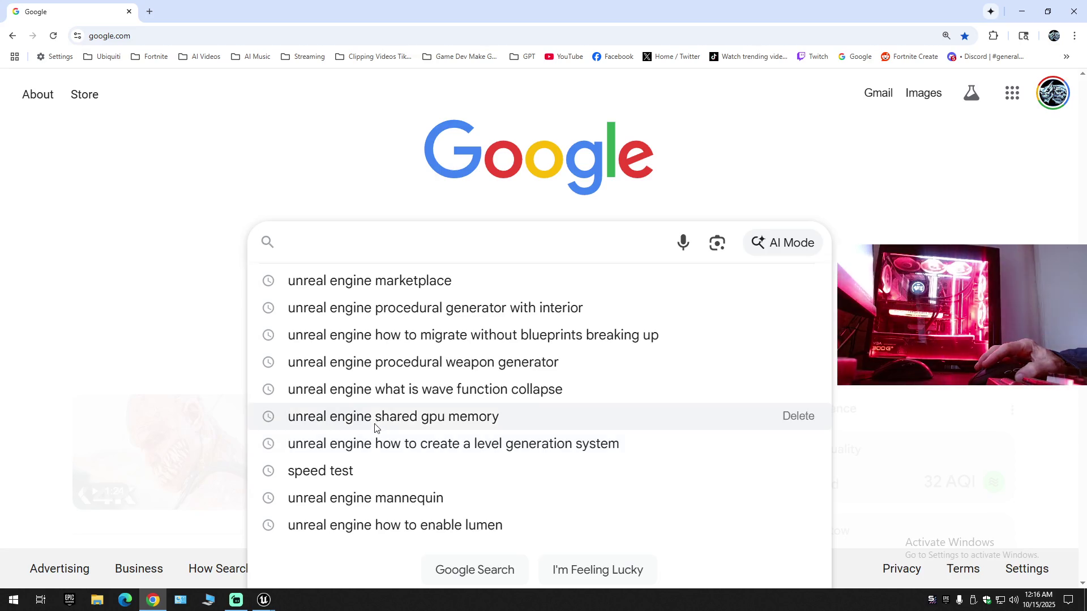
pyautogui.click(376, 281)
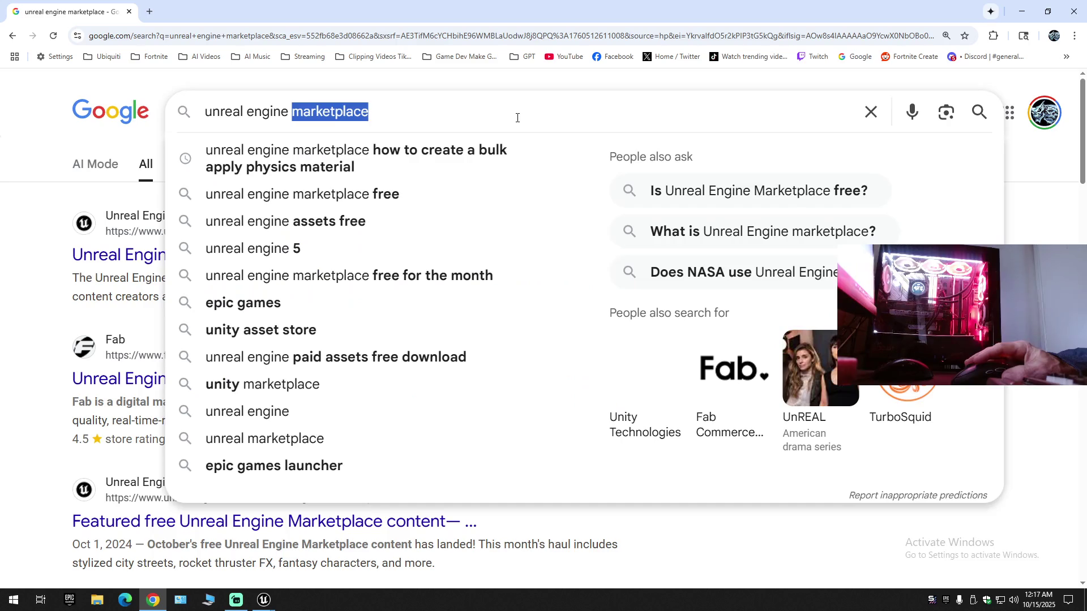
pyautogui.press('BackSpace')
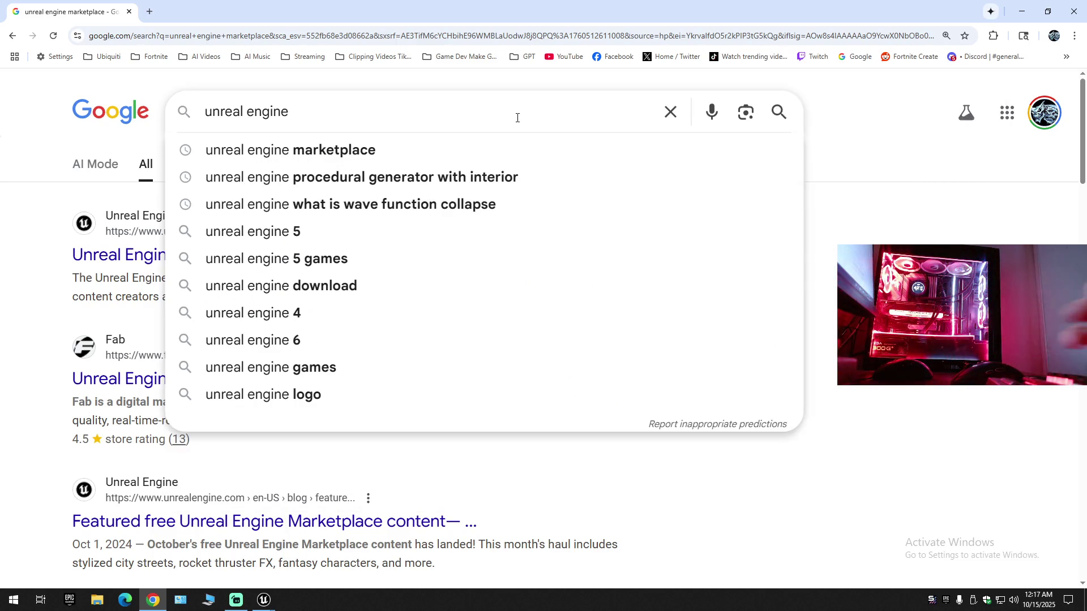
pyautogui.write('how t')
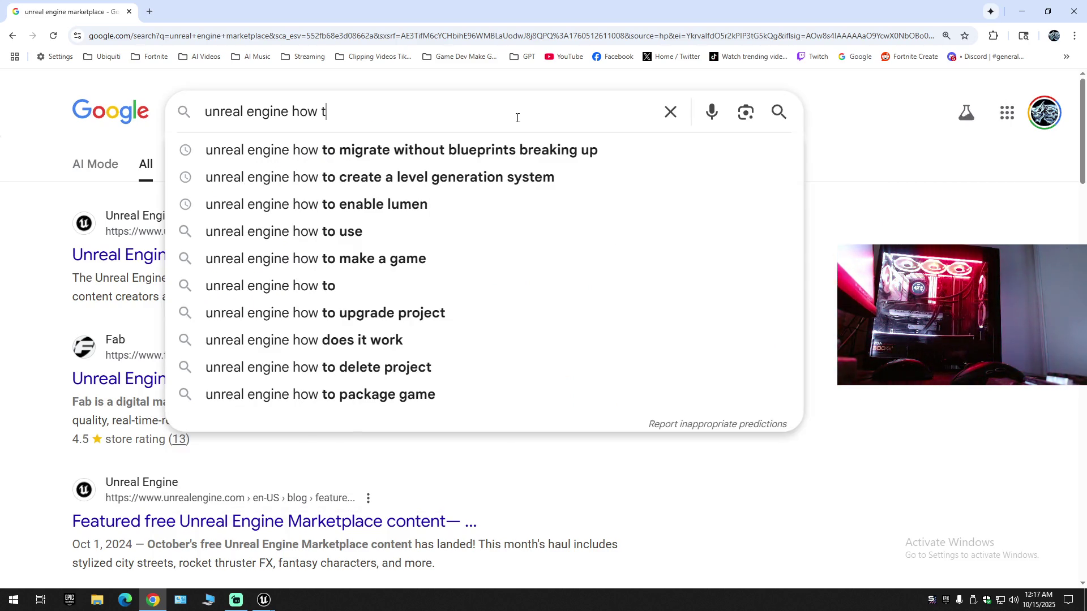
pyautogui.write('o enab')
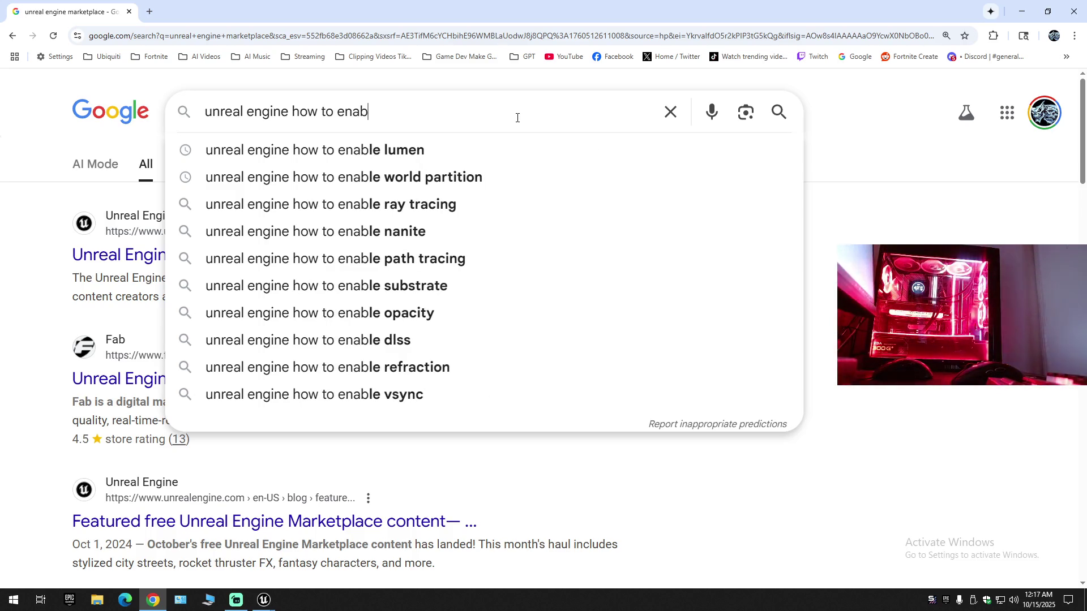
pyautogui.write('le')
pyautogui.click(403, 156)
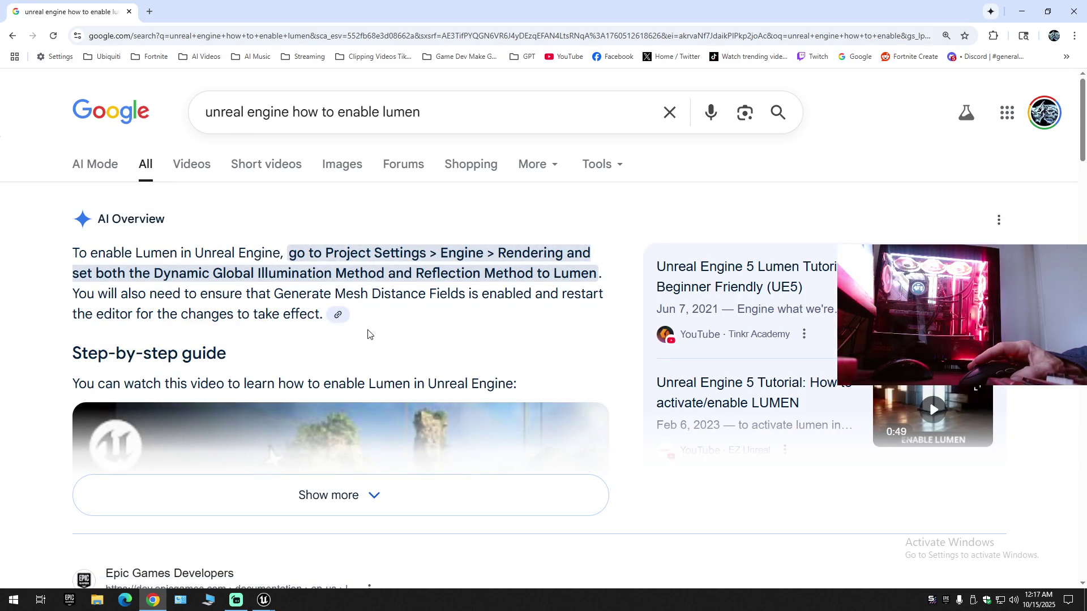
# - Copy 'Global Illumination' from the AI Overview and return to Unreal's Project Settings
pyautogui.moveTo(330, 273); pyautogui.dragTo(214, 275)
pyautogui.rightClick(214, 275)
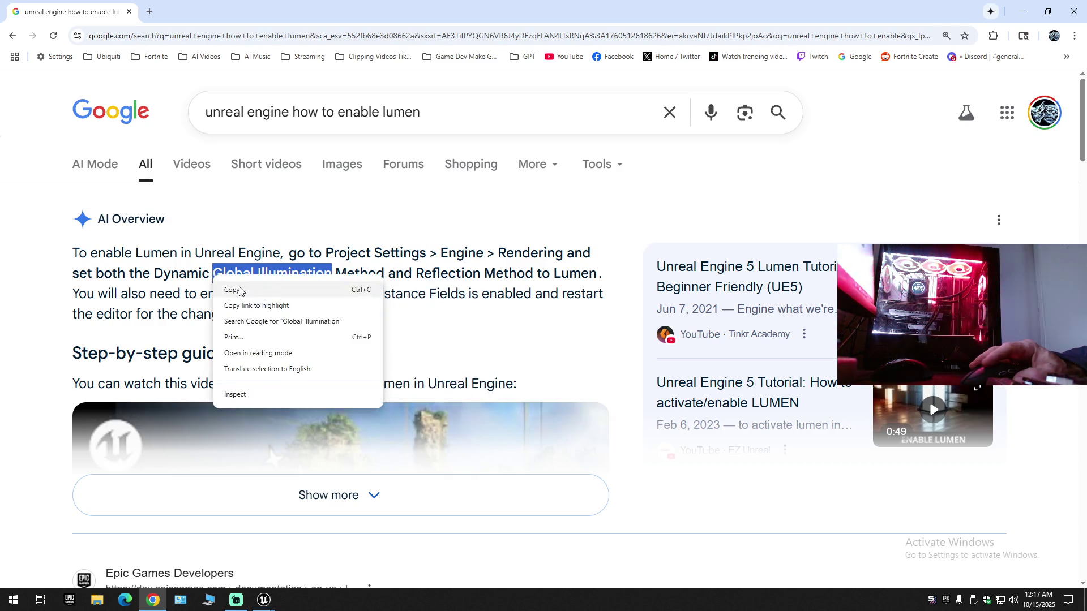
pyautogui.click(232, 288)
pyautogui.hotkey('alt', 'Tab')
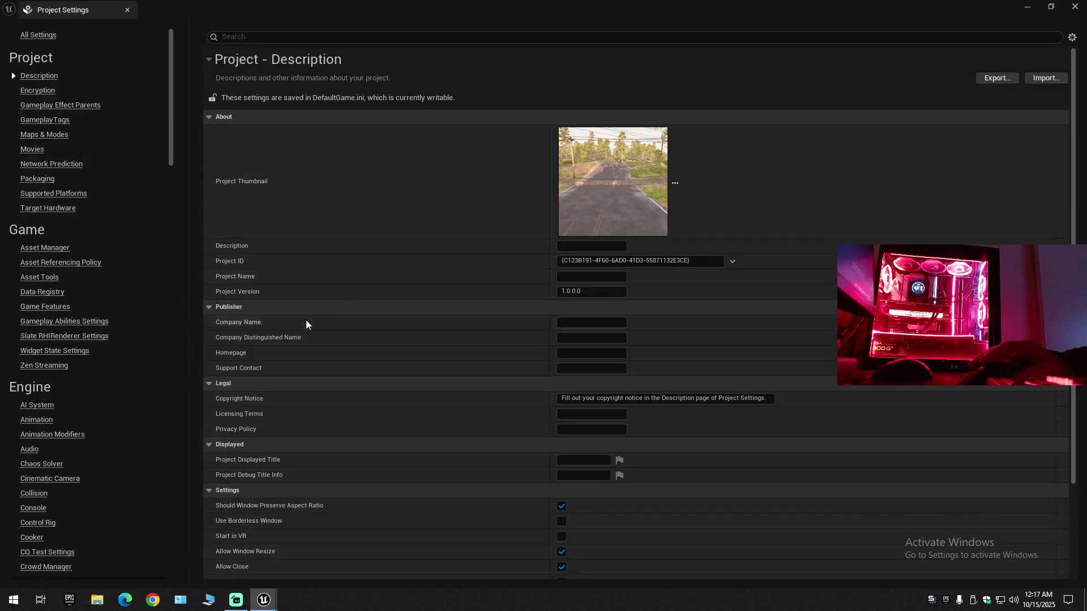
# - Filter Project Settings by 'Global Illumination', 'lumen' and 'directx' to check values, then close it
pyautogui.click(274, 39)
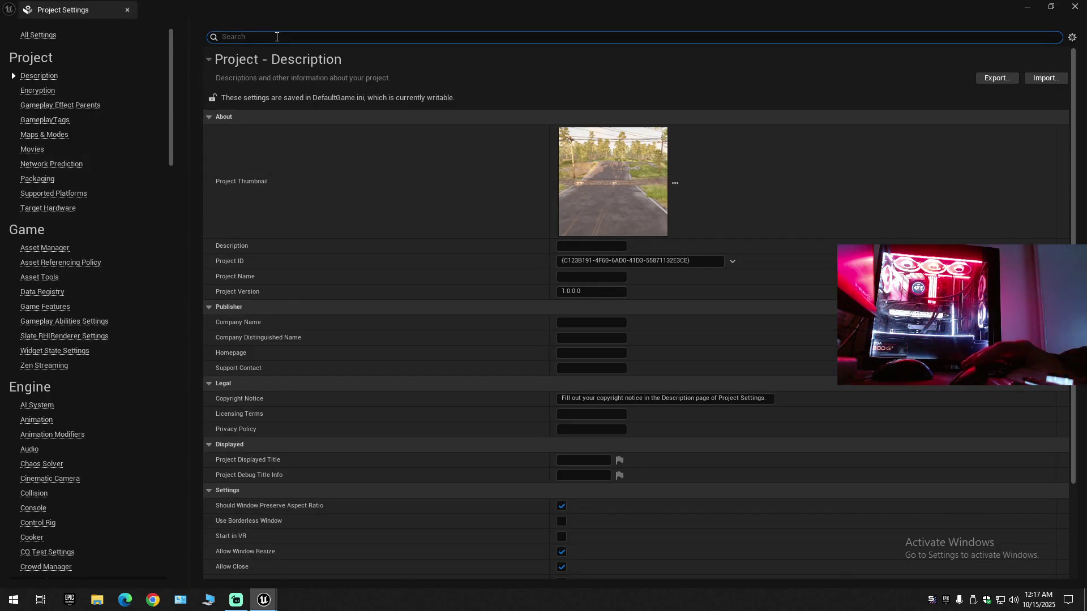
pyautogui.rightClick(261, 38)
pyautogui.click(328, 92)
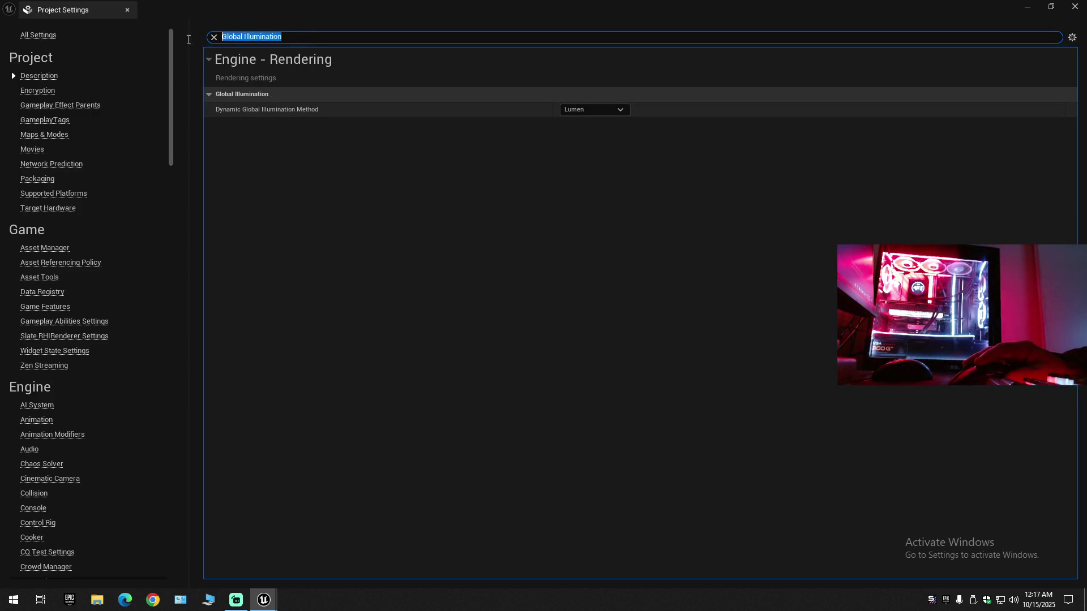
pyautogui.write('lumen')
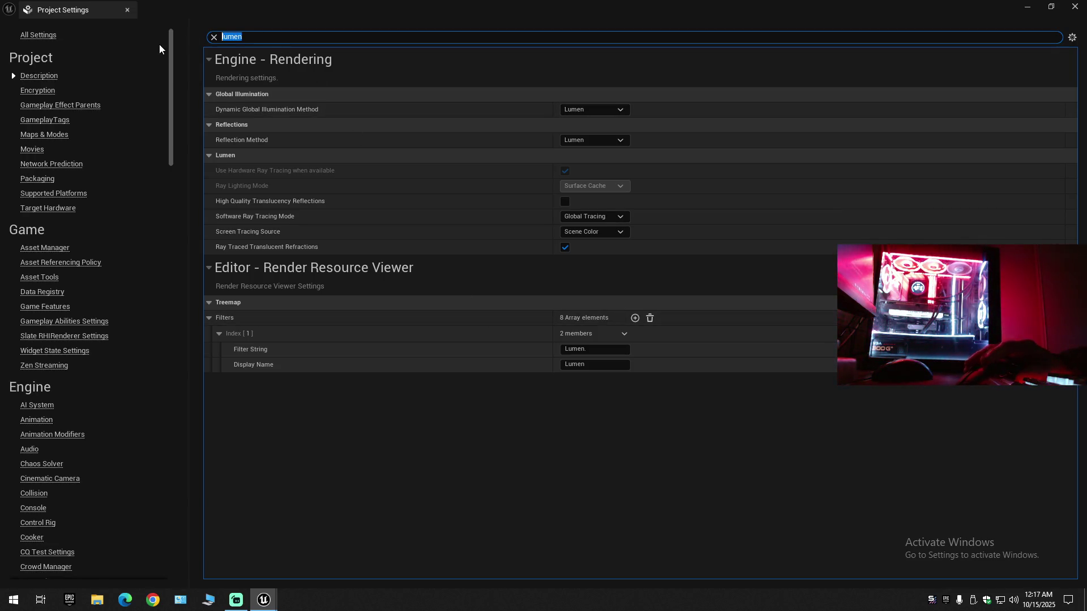
pyautogui.write('dire')
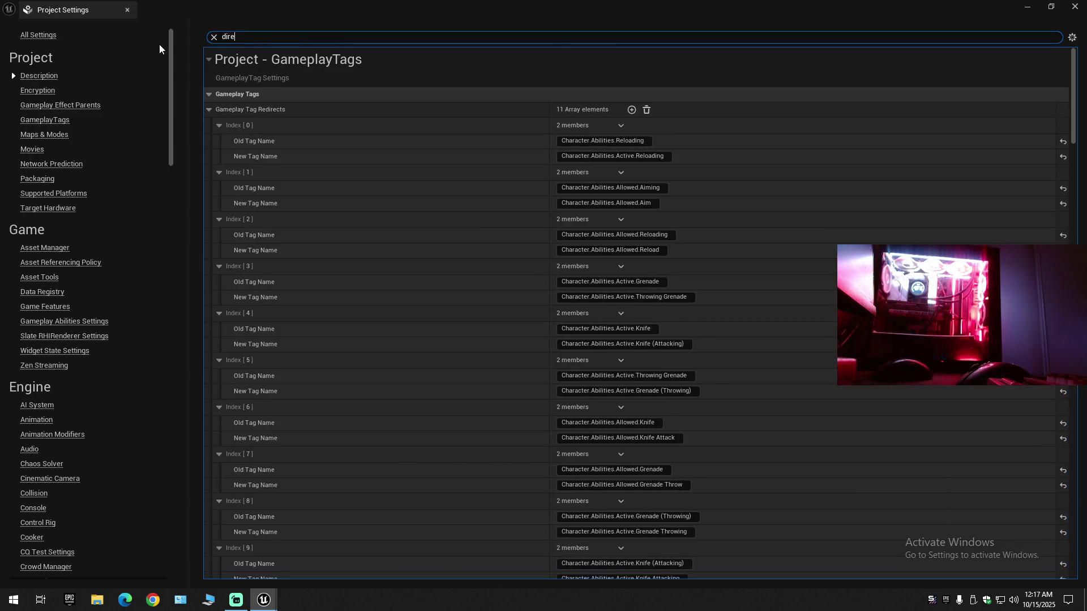
pyautogui.write('ctx')
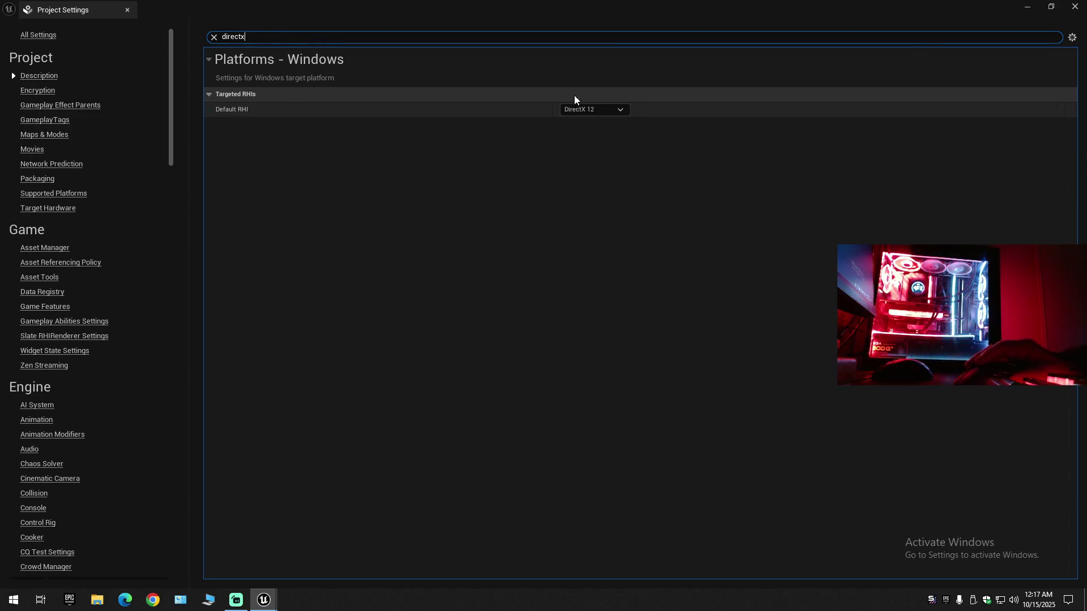
pyautogui.click(1074, 7)
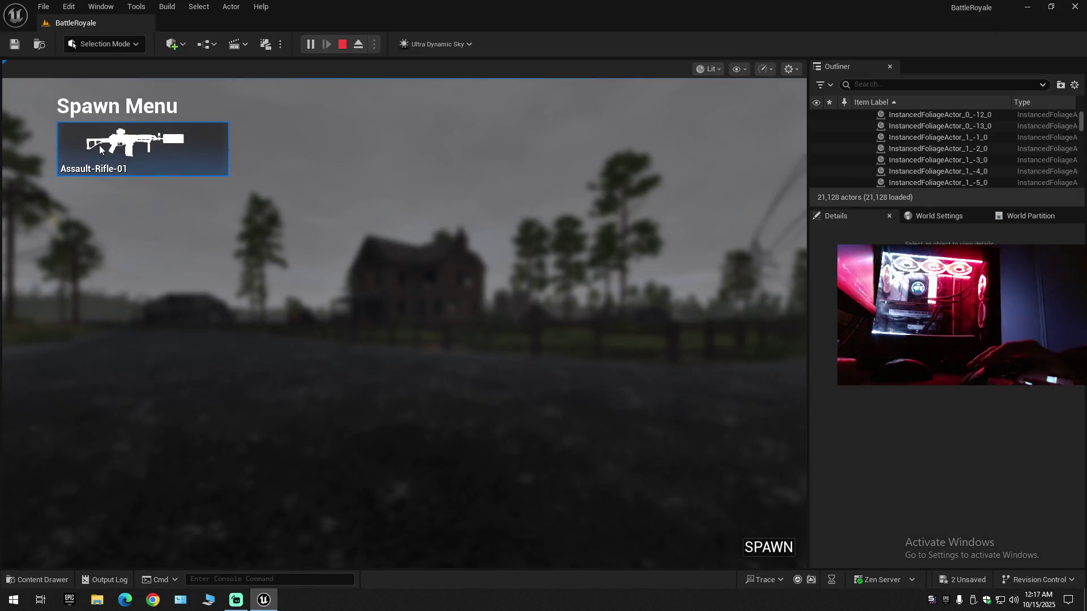
# - Choose Assault-Rifle-01 in the Spawn Menu and spawn into the map
pyautogui.click(141, 146)
pyautogui.click(192, 172)
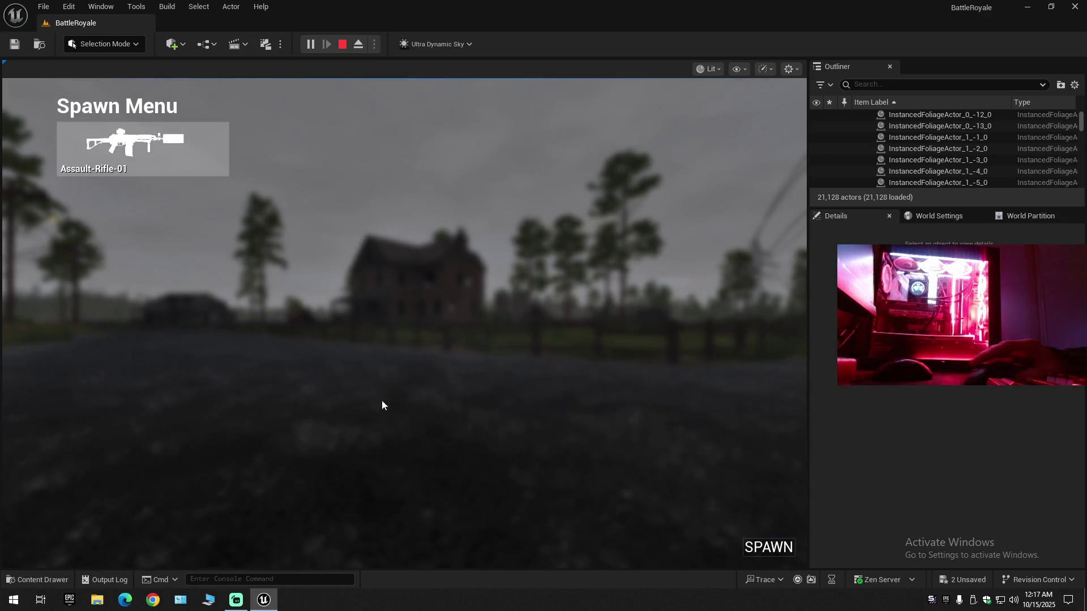
pyautogui.click(760, 557)
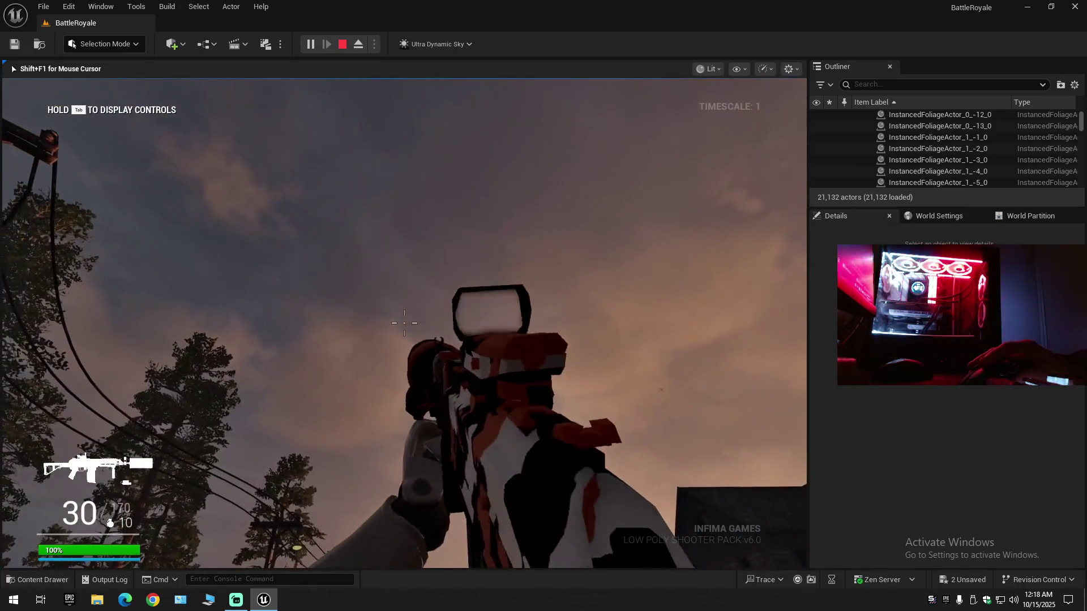
# - Aim and fire the rifle in the stormy weather, then end the play session
pyautogui.rightClick(404, 323)
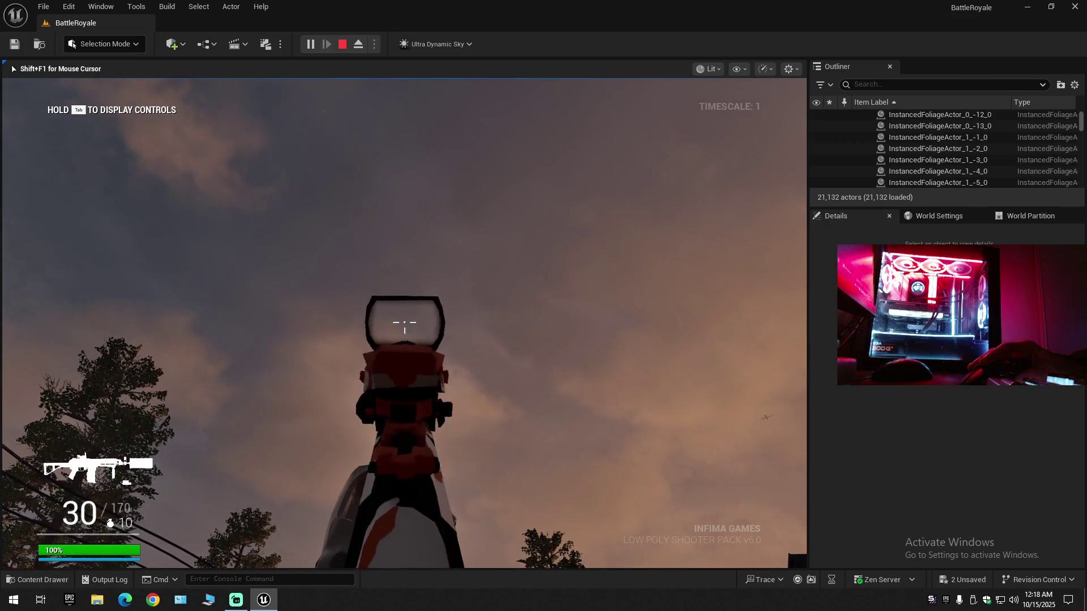
pyautogui.rightClick(404, 323)
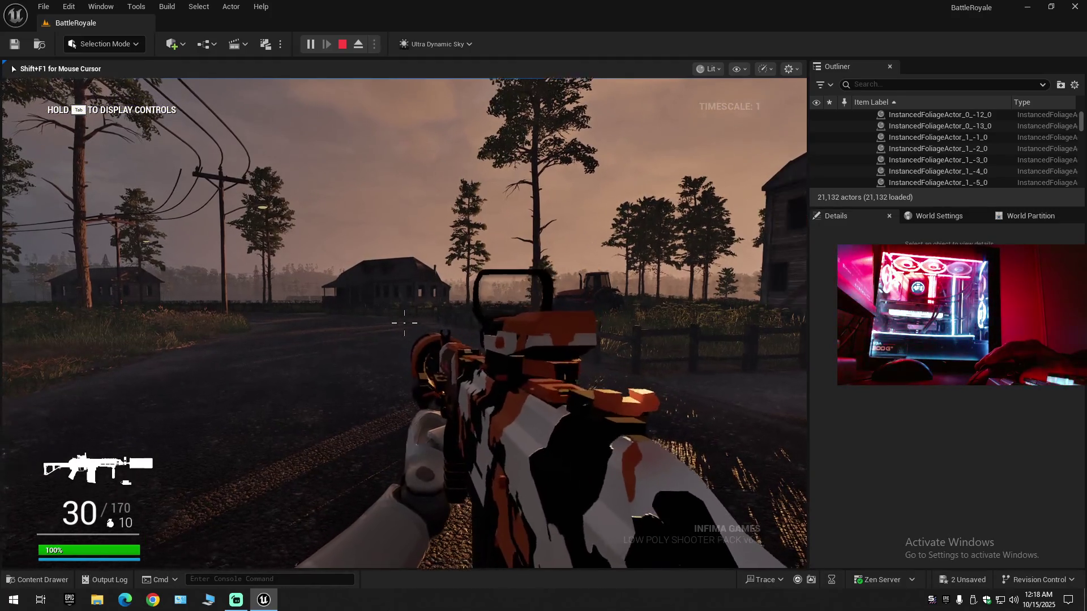
pyautogui.press('Tab')
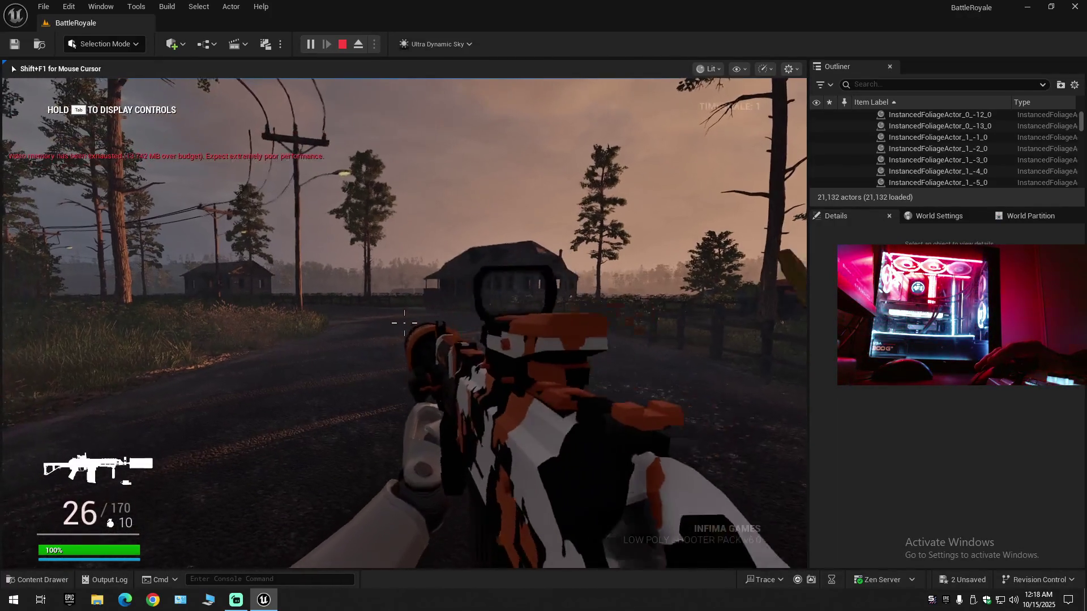
pyautogui.click(404, 323)
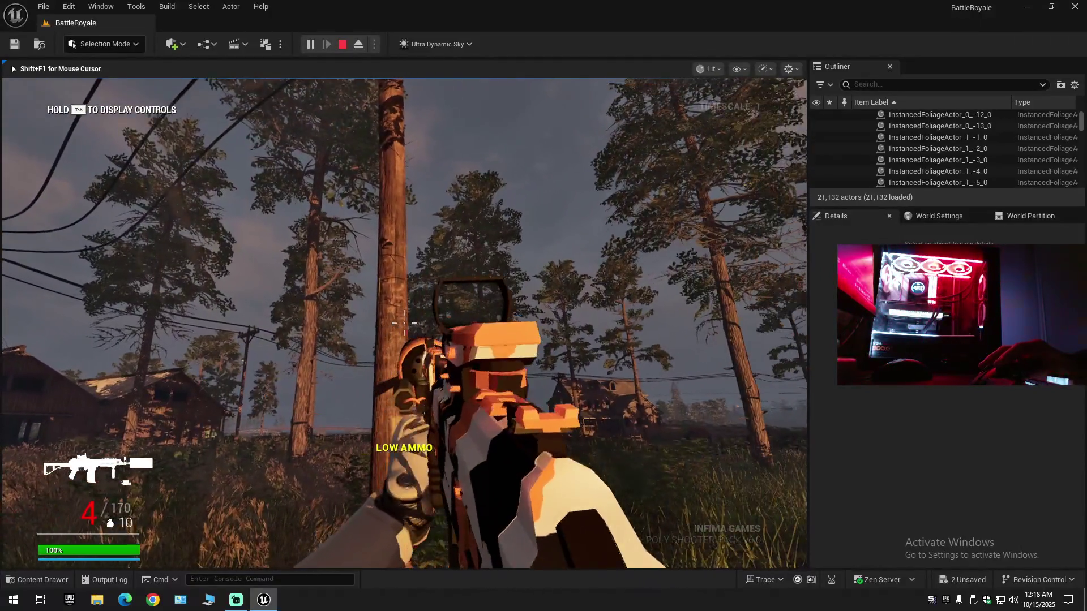
pyautogui.click(404, 323)
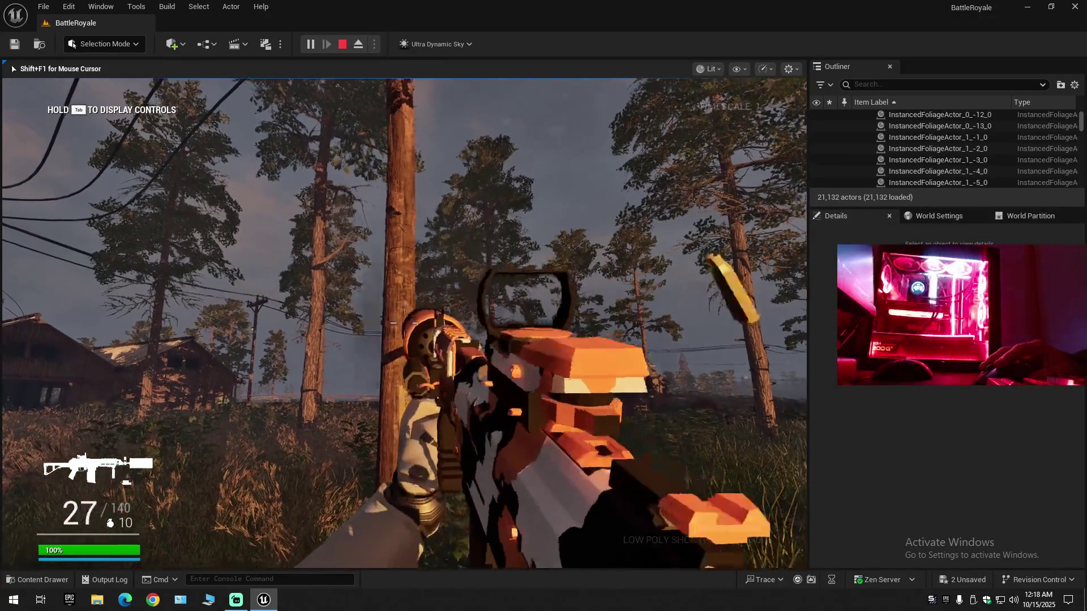
pyautogui.click(404, 323)
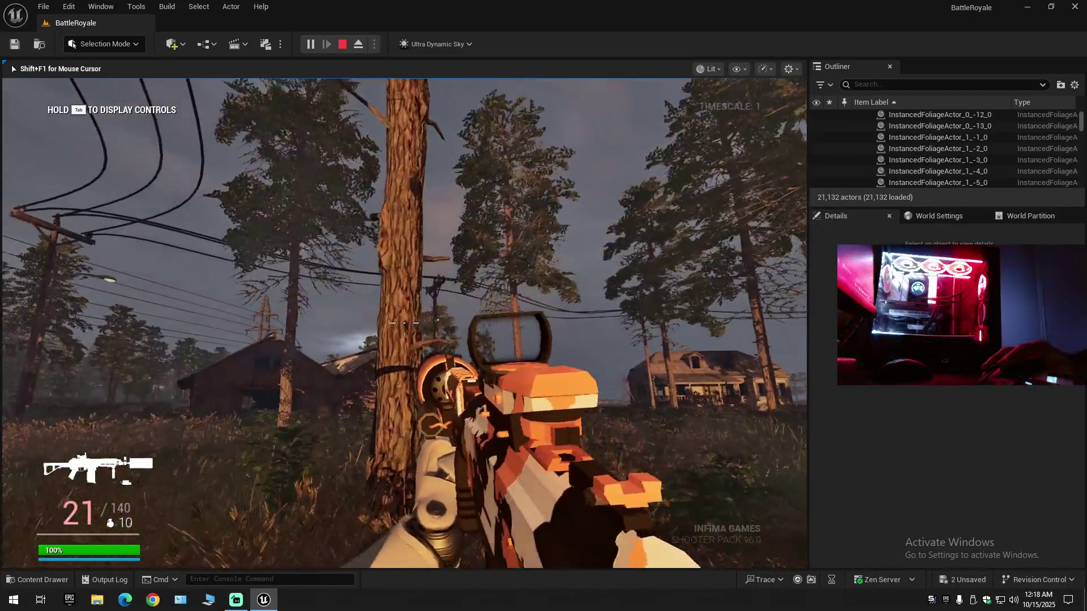
pyautogui.click(404, 323)
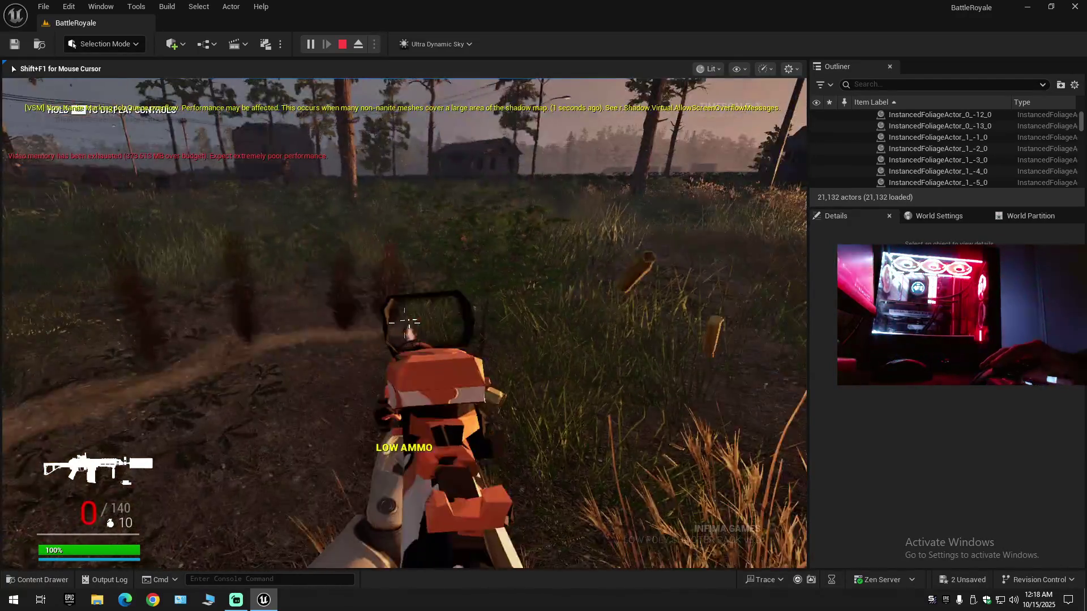
pyautogui.rightClick(404, 322)
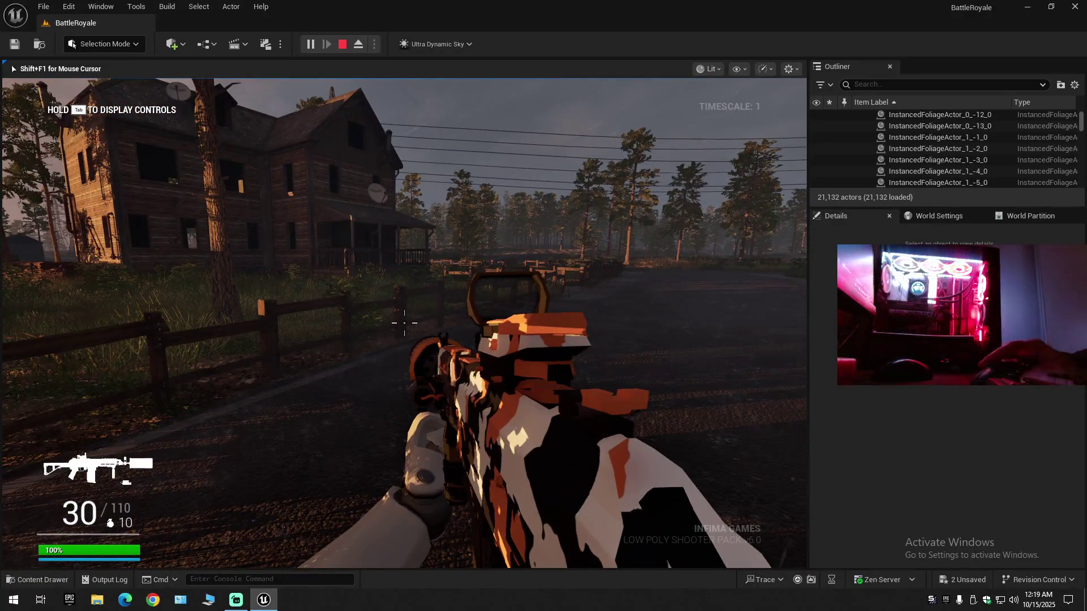
pyautogui.press('Escape')
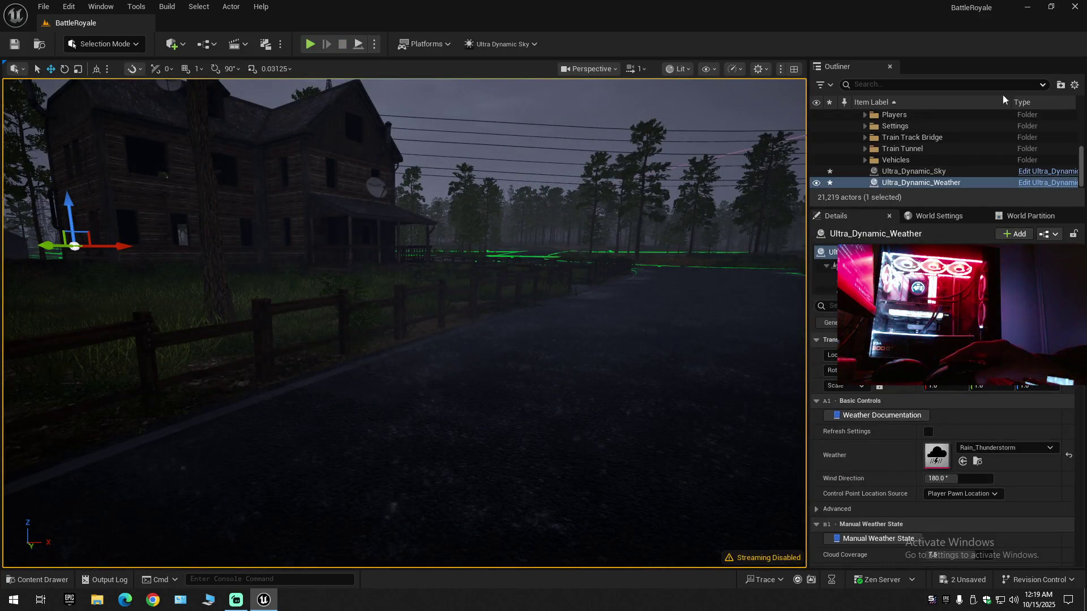
# - Delete the eight Settings actors from CineCameraActor through VolumetricCloud in the Outliner
pyautogui.click(1074, 84)
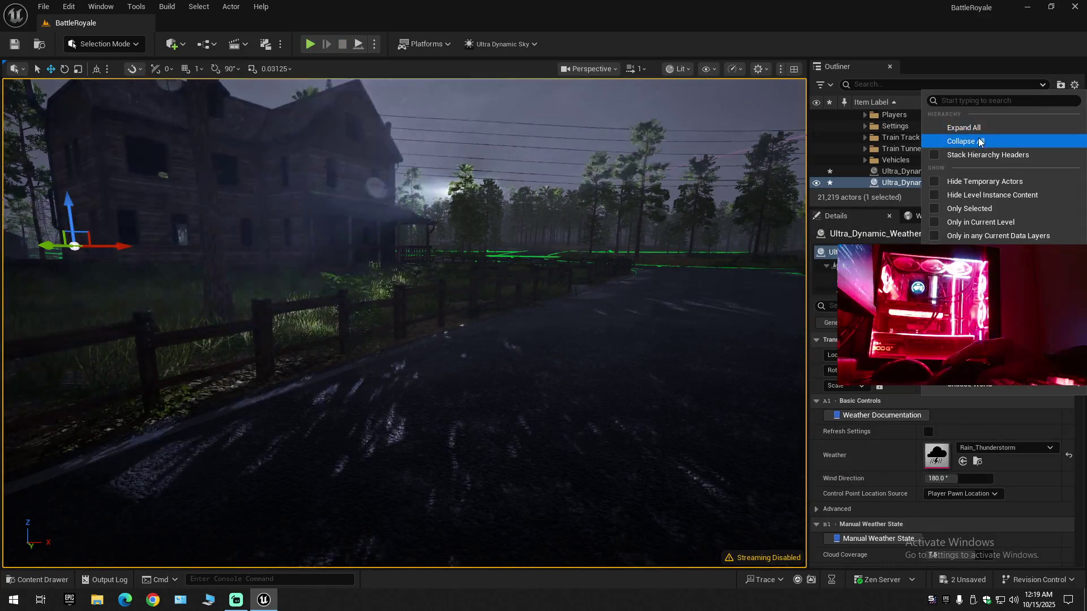
pyautogui.click(981, 141)
pyautogui.click(858, 116)
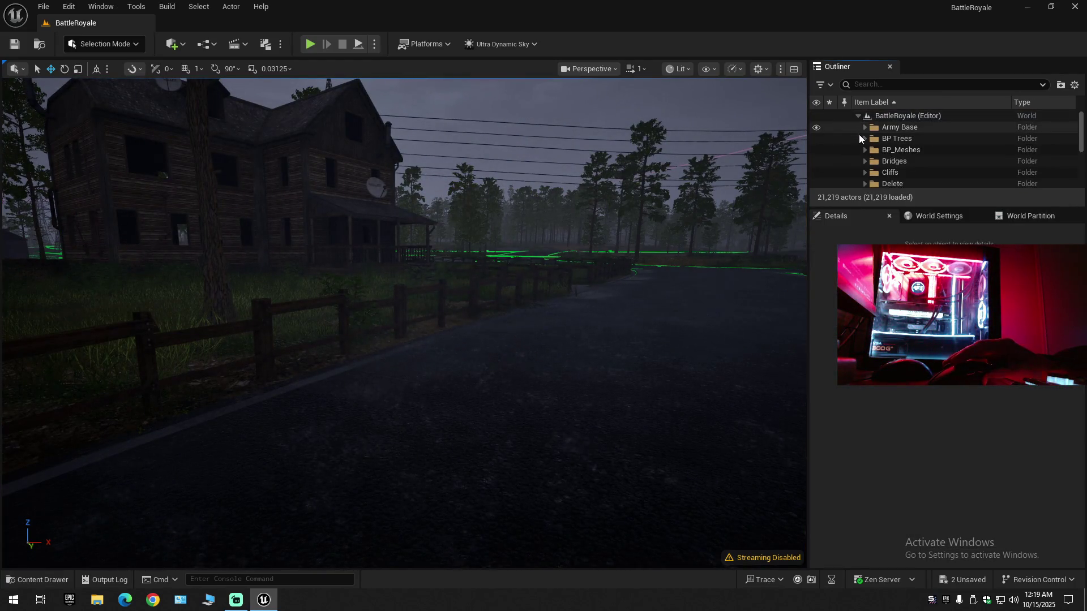
pyautogui.scroll(-6, 860, 136)
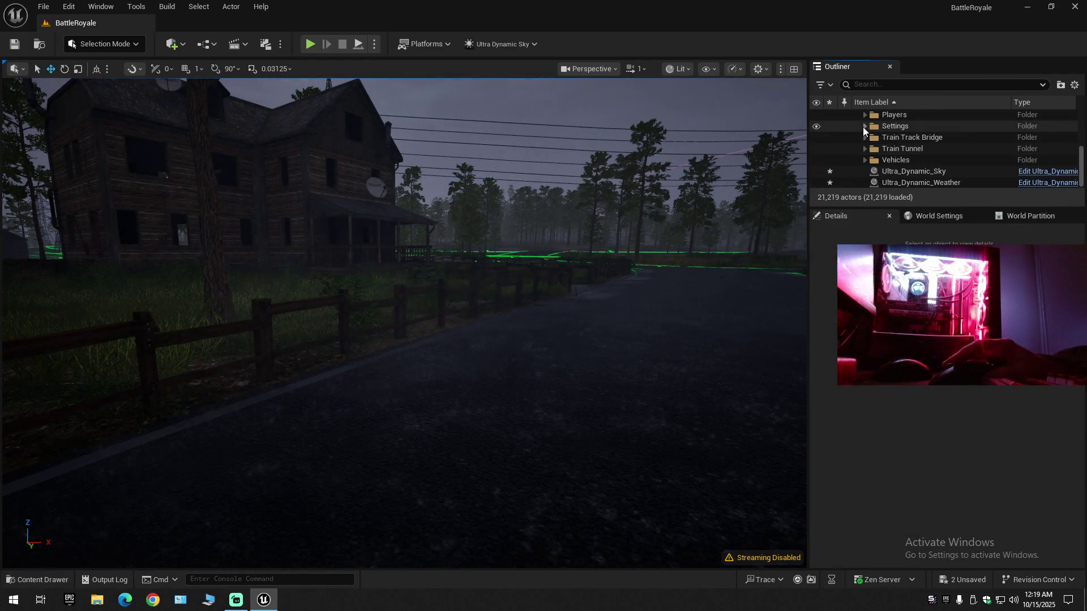
pyautogui.click(864, 127)
pyautogui.click(898, 138)
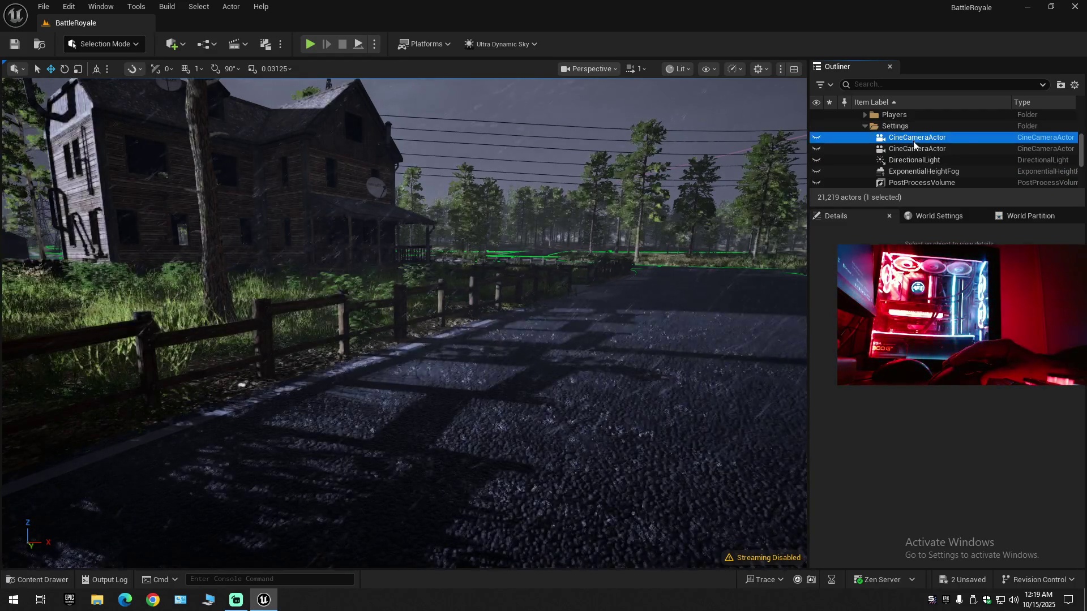
pyautogui.scroll(-3, 927, 161)
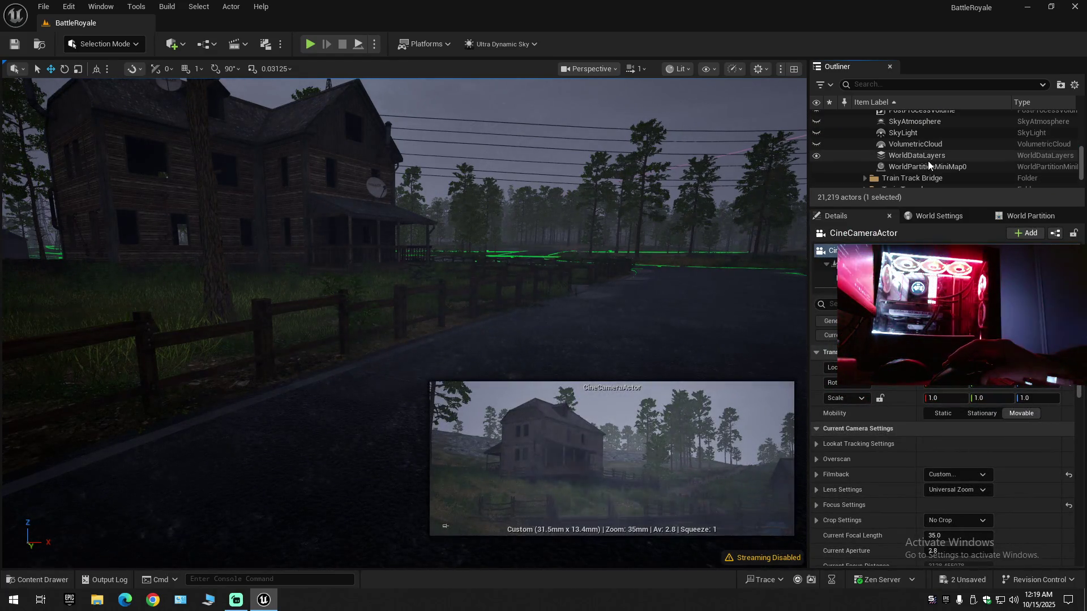
pyautogui.keyDown('shift'); pyautogui.click(921, 144); pyautogui.keyUp('shift')
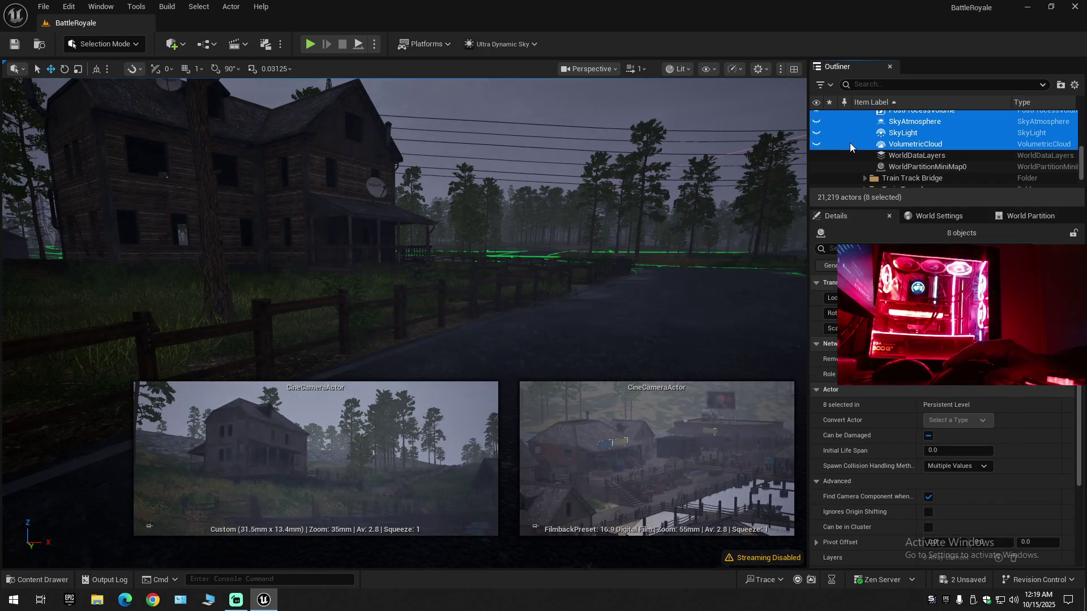
pyautogui.press('Delete')
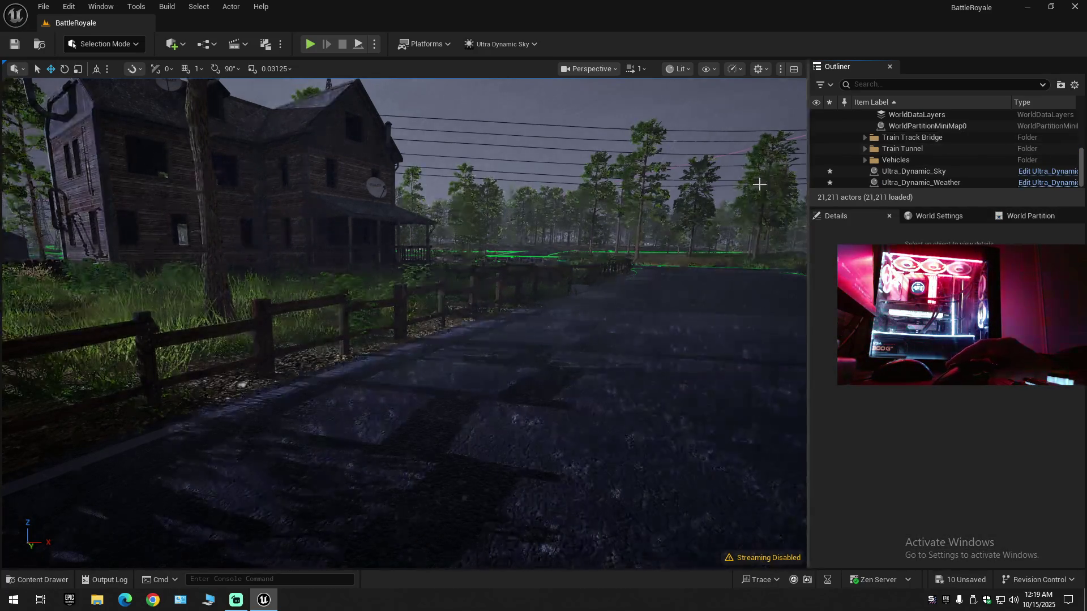
pyautogui.scroll(2, 953, 153)
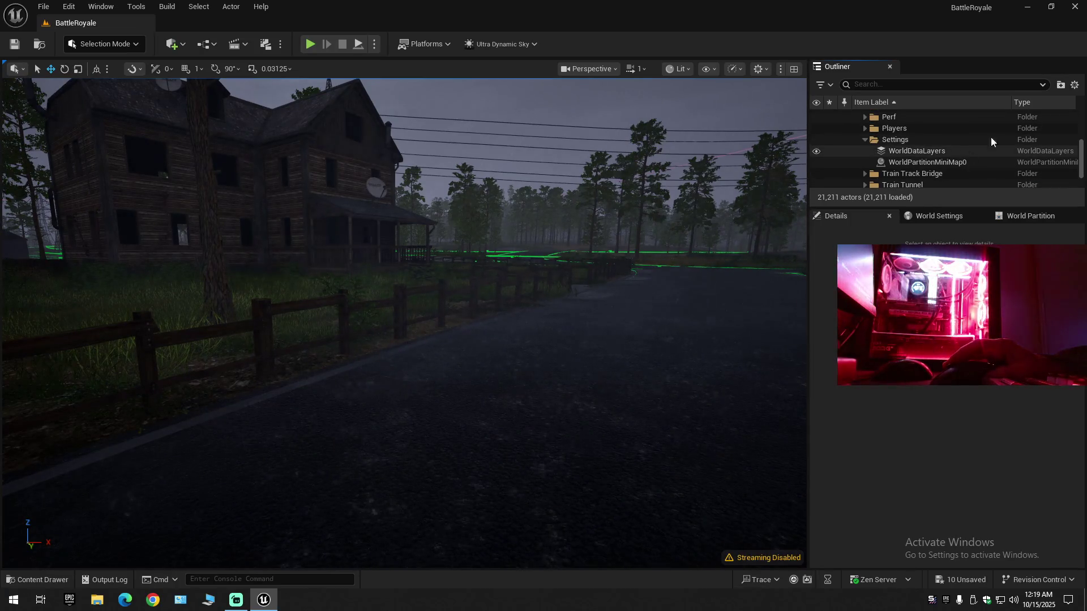
# - Collapse the Outliner, expand BattleRoyale (Editor), and select Ultra_Dynamic_Sky
pyautogui.rightClick(937, 113)
pyautogui.click(951, 140)
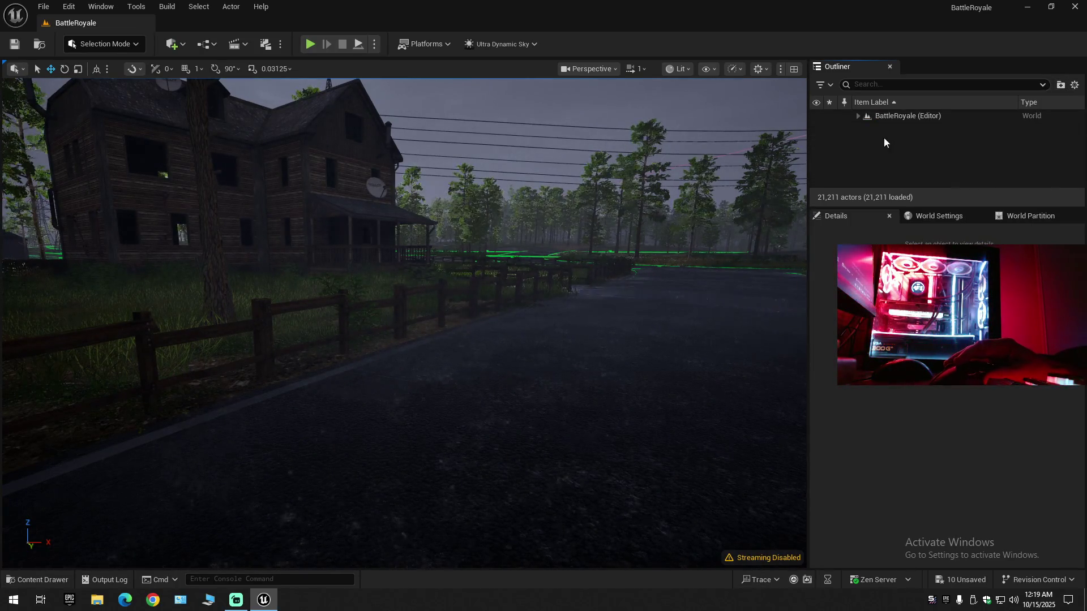
pyautogui.click(859, 116)
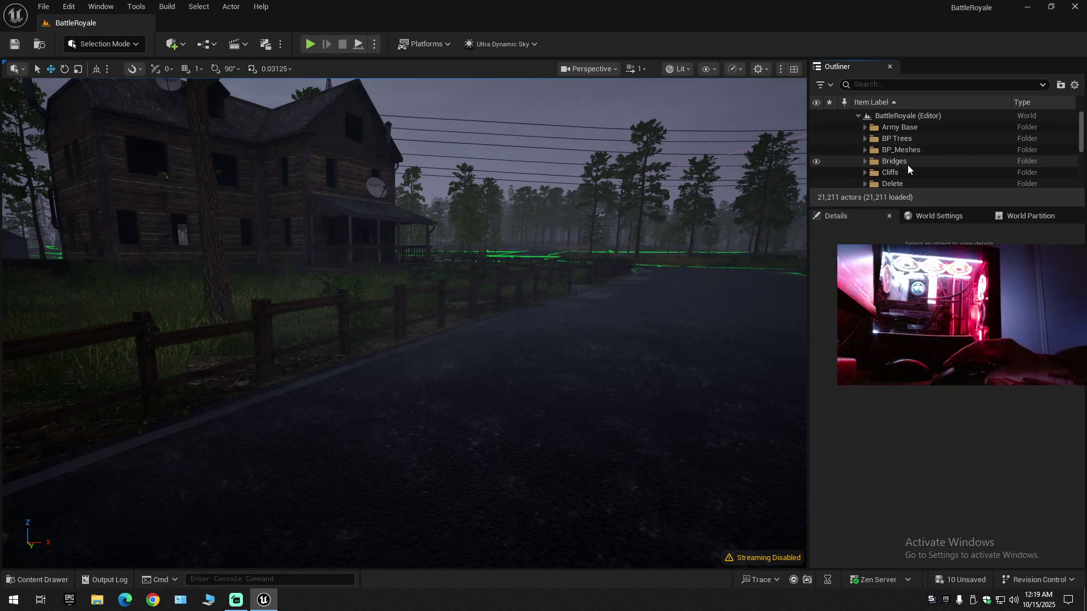
pyautogui.scroll(-5, 908, 165)
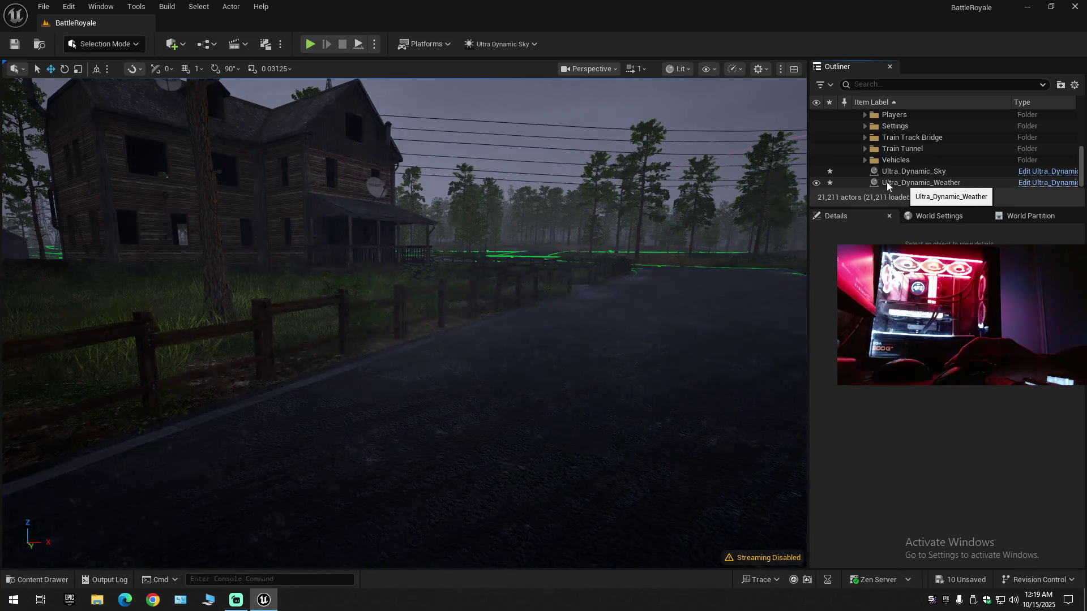
pyautogui.scroll(5, 871, 179)
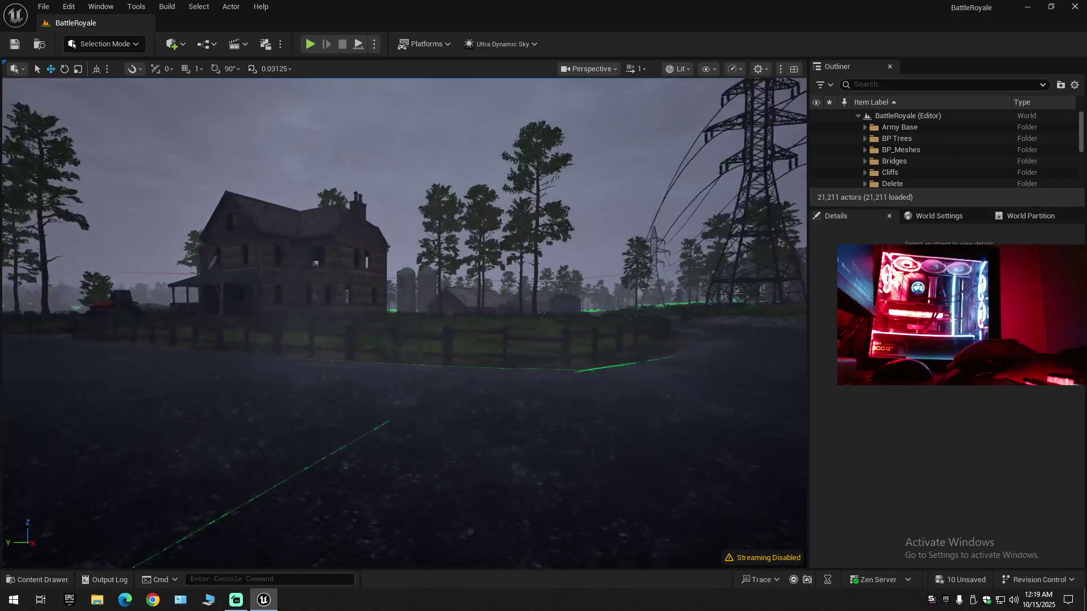
pyautogui.scroll(-5, 903, 172)
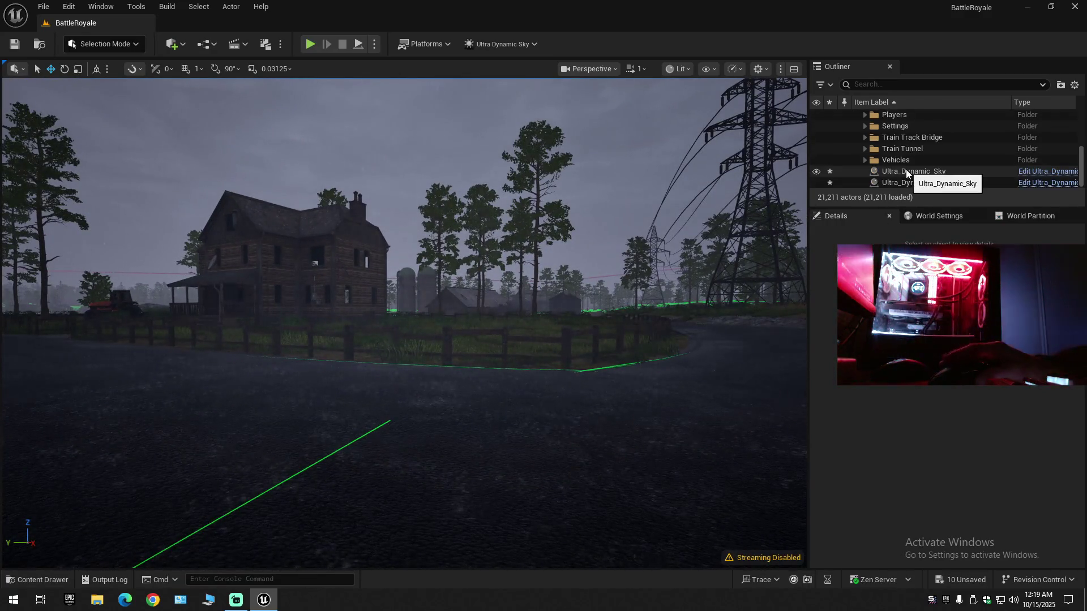
pyautogui.click(906, 171)
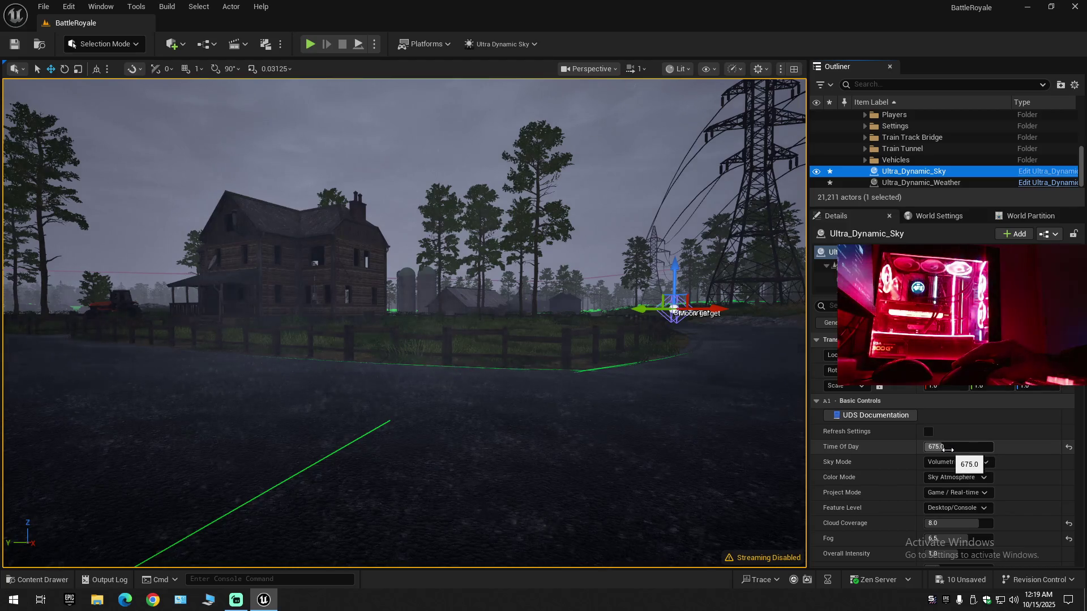
# - Set Ultra_Dynamic_Sky's Time Of Day to 650, after first trying 660, viewing the farmhouse
pyautogui.click(948, 449)
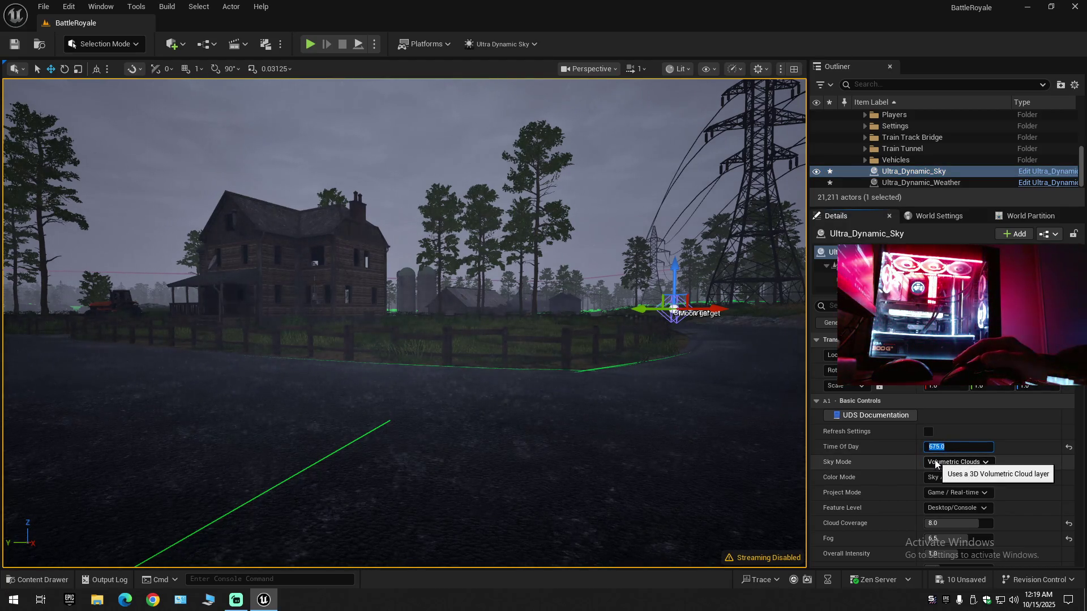
pyautogui.write('6')
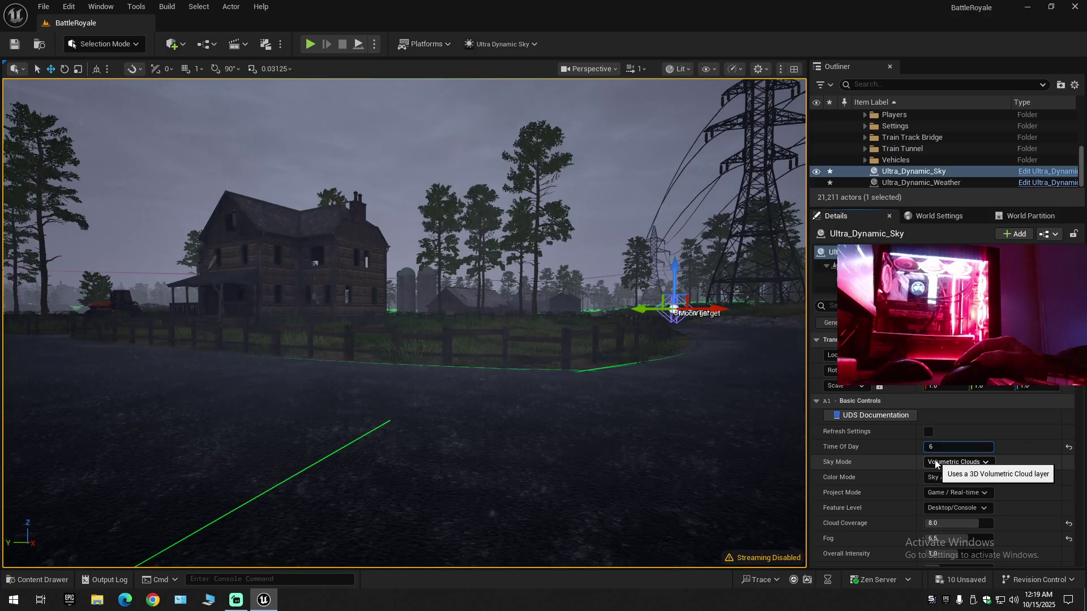
pyautogui.write('60')
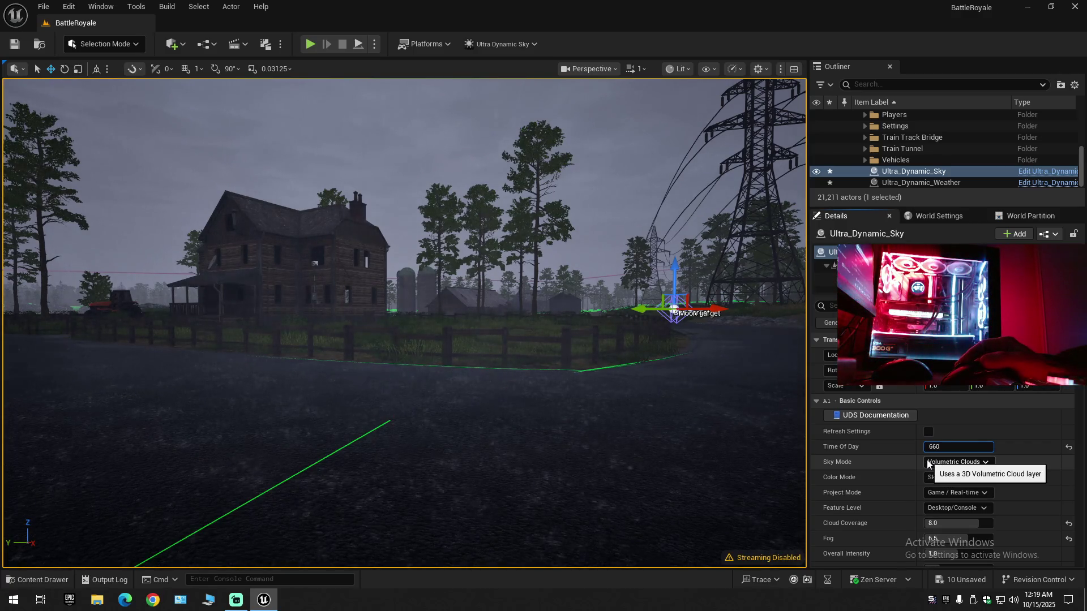
pyautogui.press('Return')
pyautogui.moveTo(619, 407)
pyautogui.mouseDown()
pyautogui.moveTo(560, 391)
pyautogui.moveTo(625, 391)
pyautogui.moveTo(566, 385)
pyautogui.mouseUp()
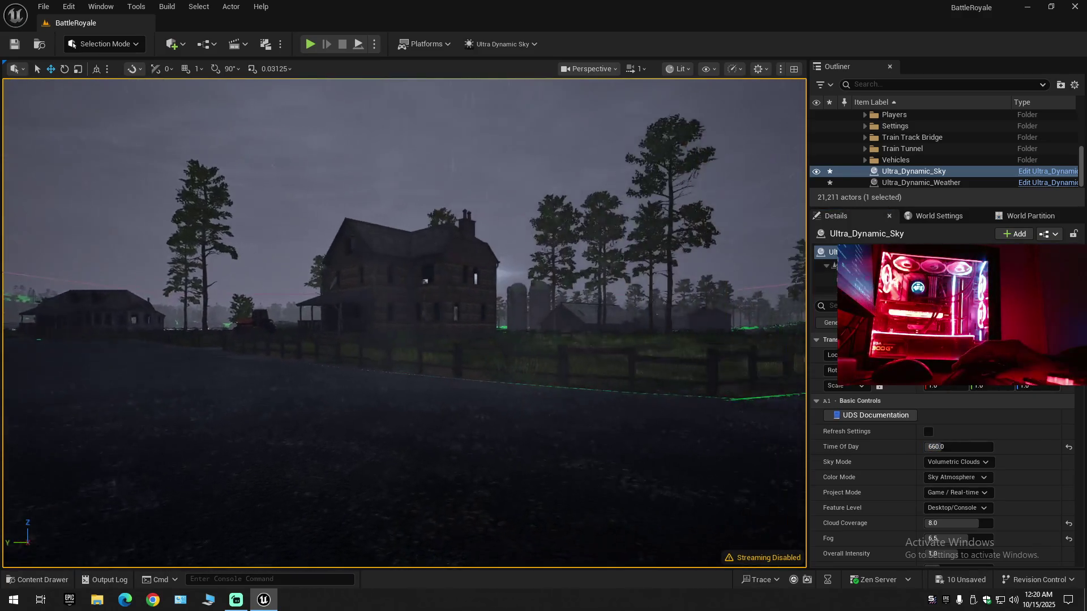
pyautogui.moveTo(925, 446); pyautogui.dragTo(848, 449)
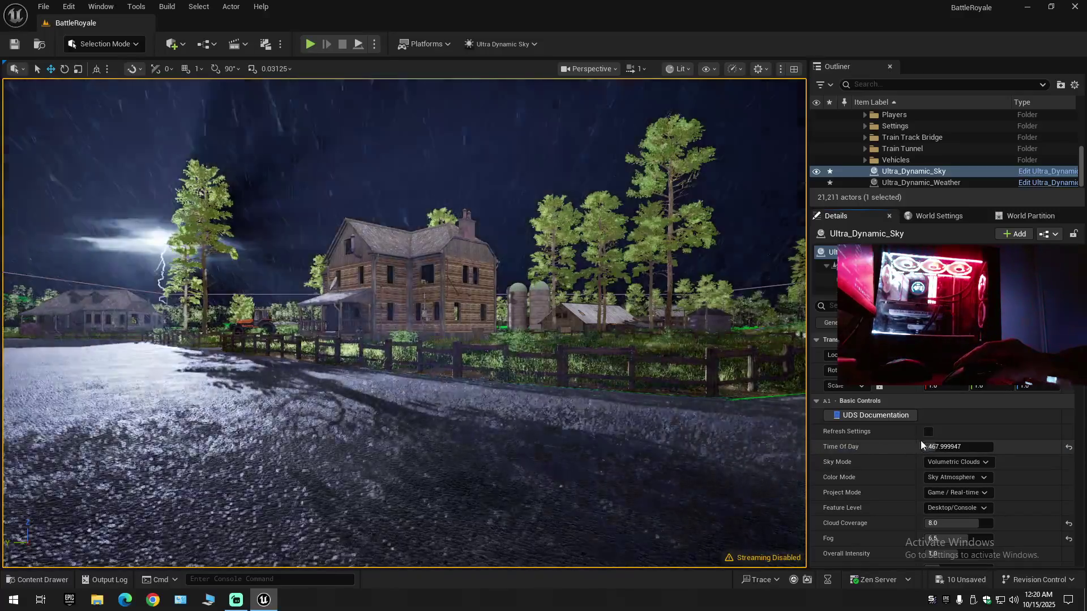
pyautogui.click(928, 446)
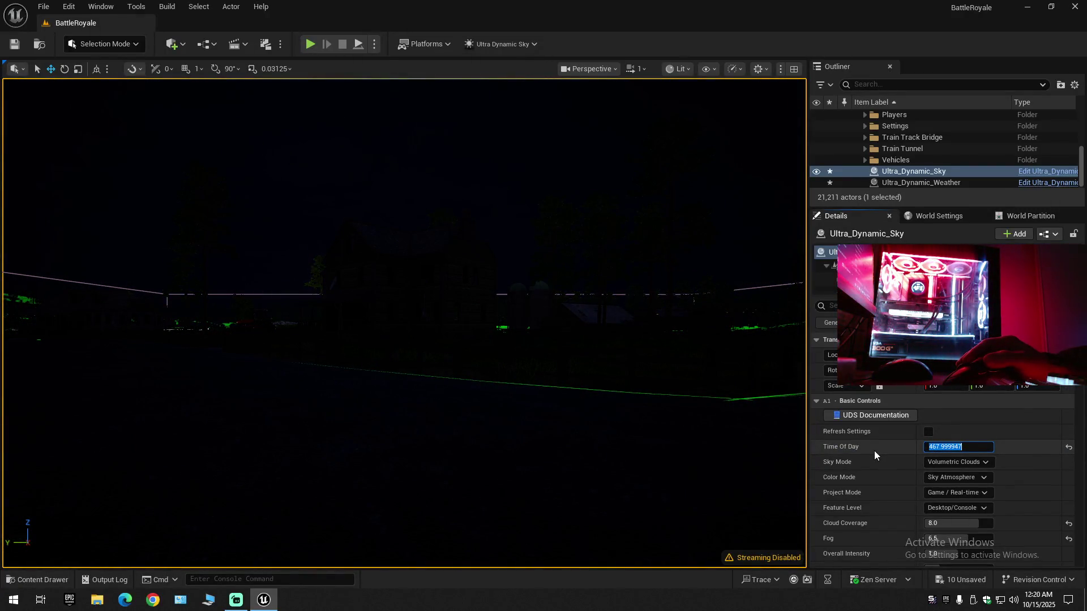
pyautogui.write('650')
pyautogui.press('Return')
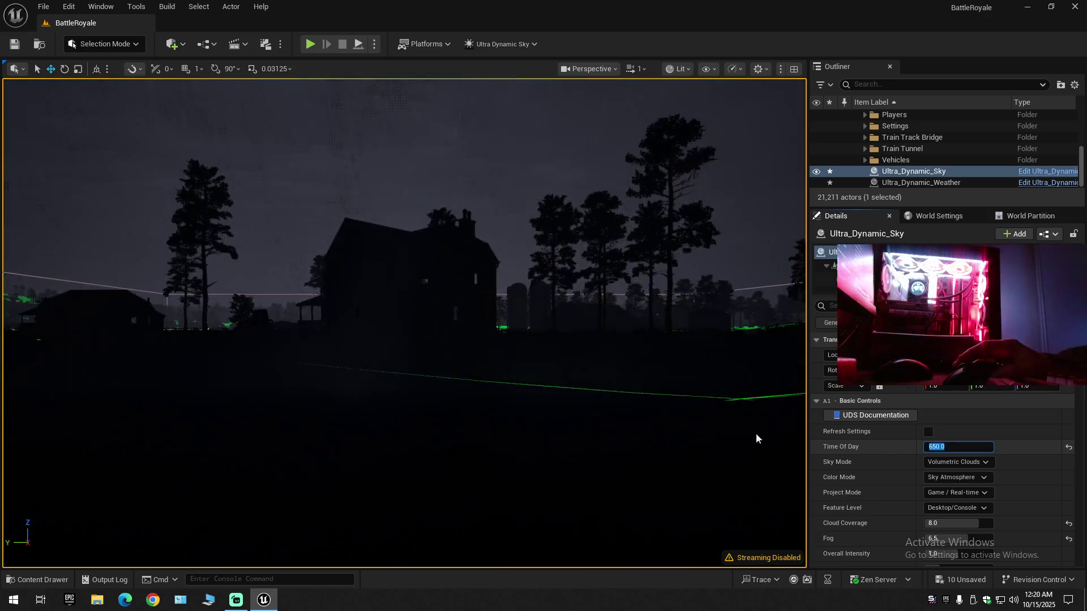
pyautogui.moveTo(430, 171); pyautogui.dragTo(424, 171)
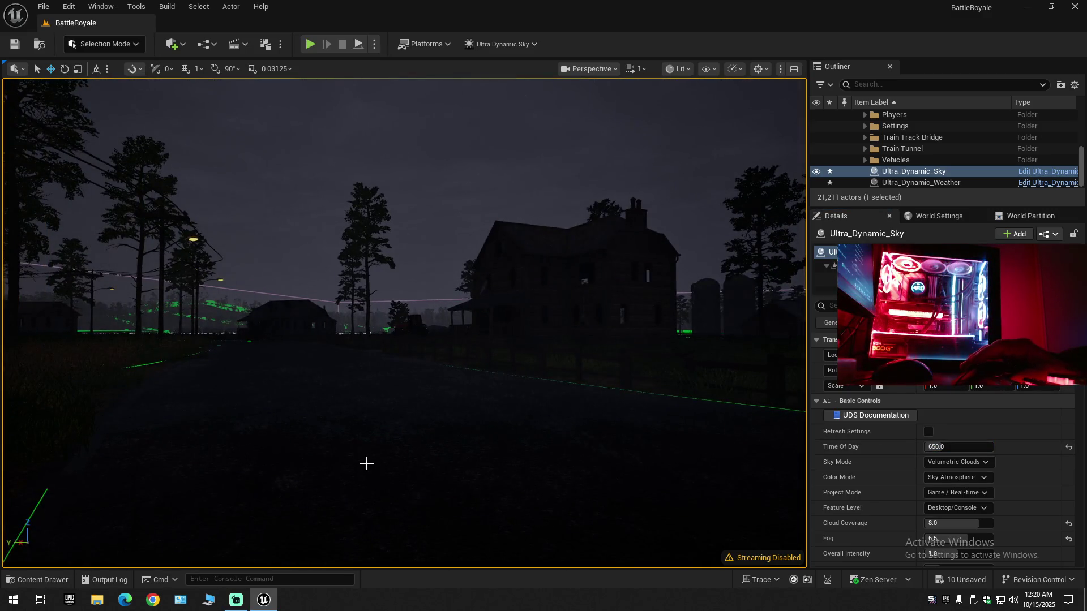
# - Select Ultra_Dynamic_Weather and start a play test with Alt+P
pyautogui.rightClick(367, 464)
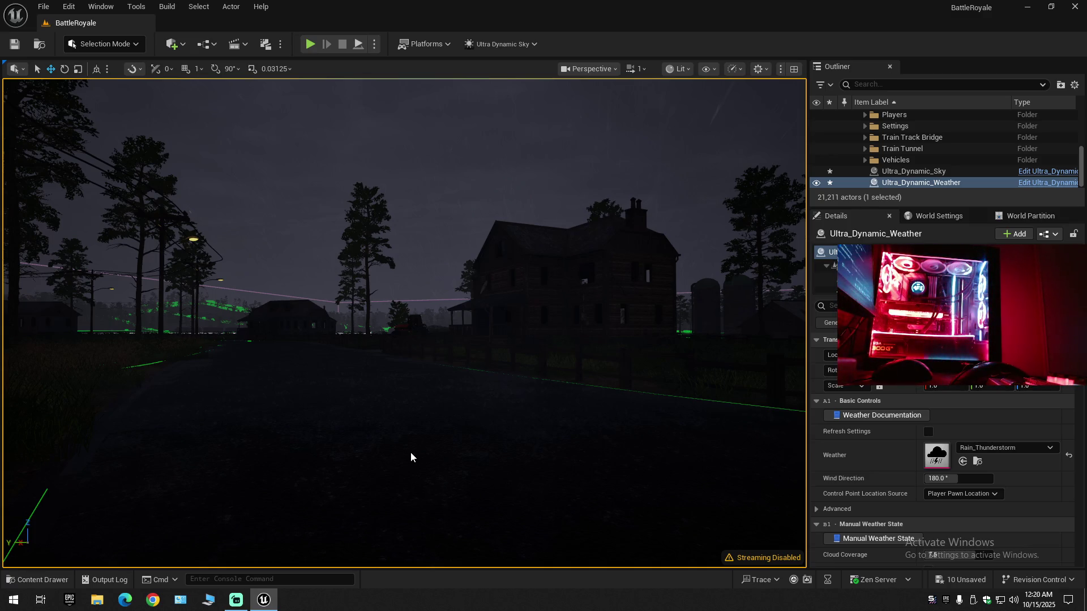
pyautogui.hotkey('alt', 'p')
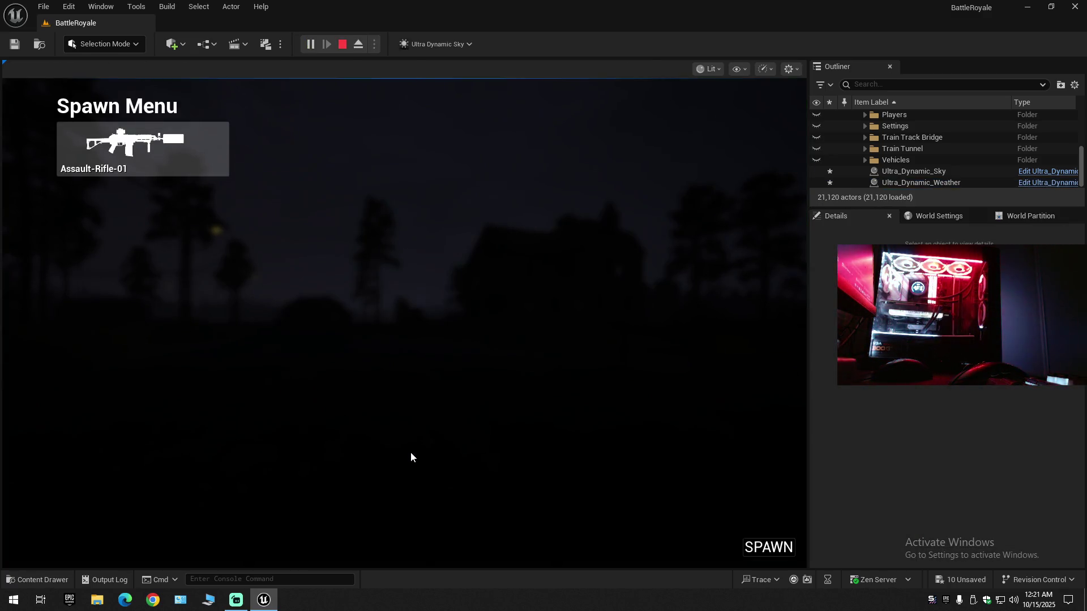
# - Choose Assault-Rifle-01 as the primary weapon in the Spawn Menu and spawn in
pyautogui.click(150, 132)
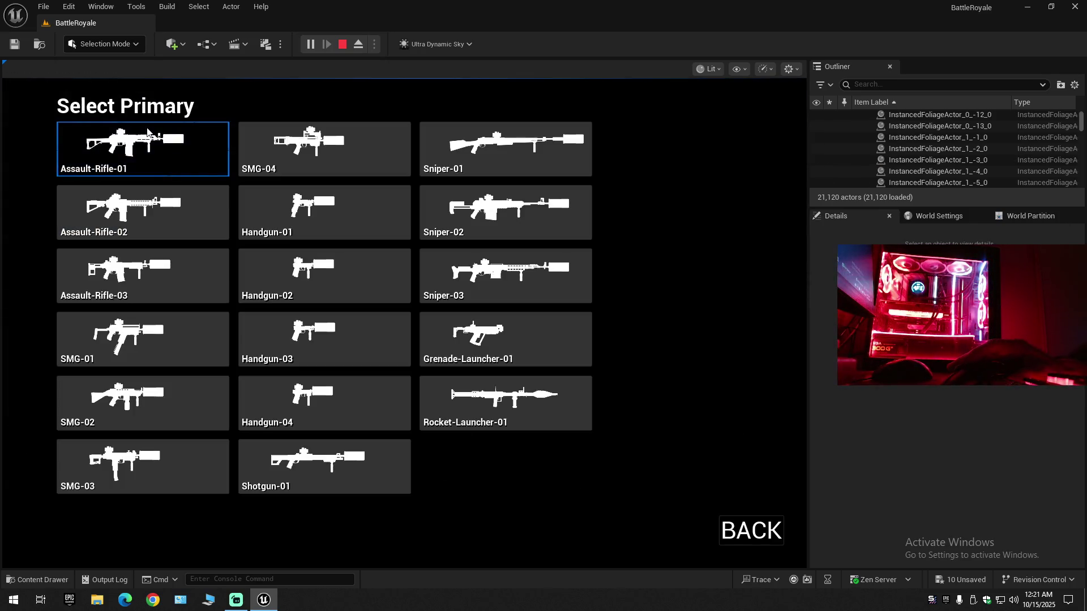
pyautogui.click(186, 159)
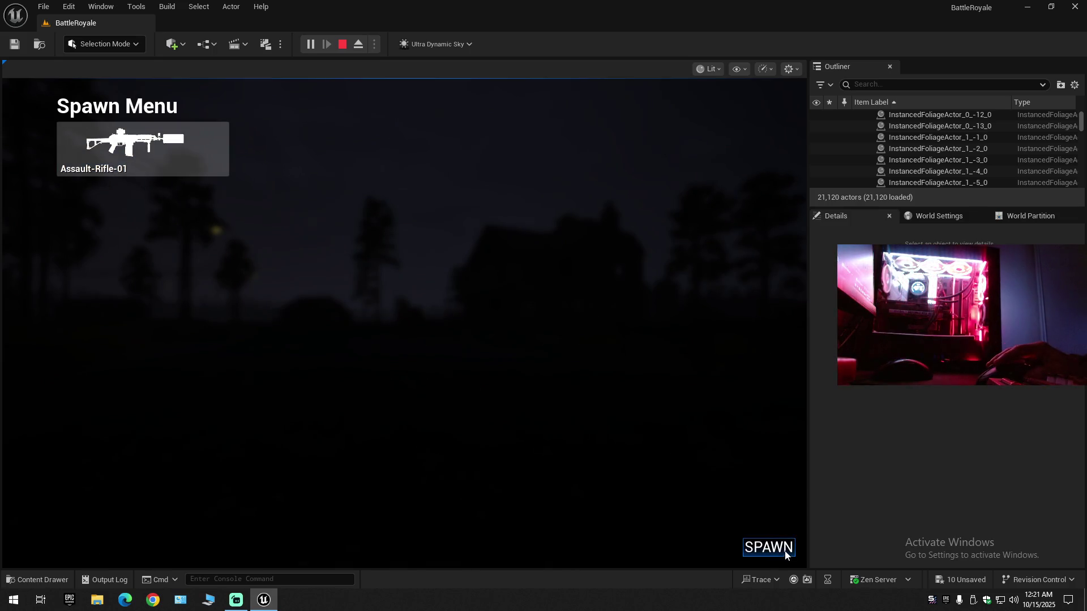
pyautogui.click(784, 554)
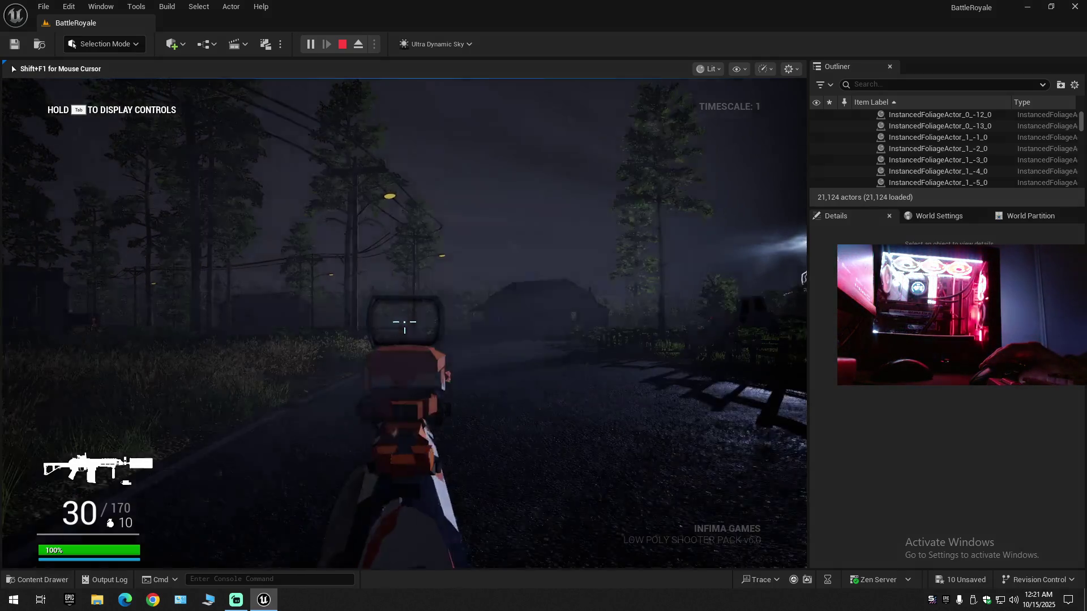
# - Fire the rifle in bursts and a single shot, then throw three grenades
pyautogui.rightClick(404, 322)
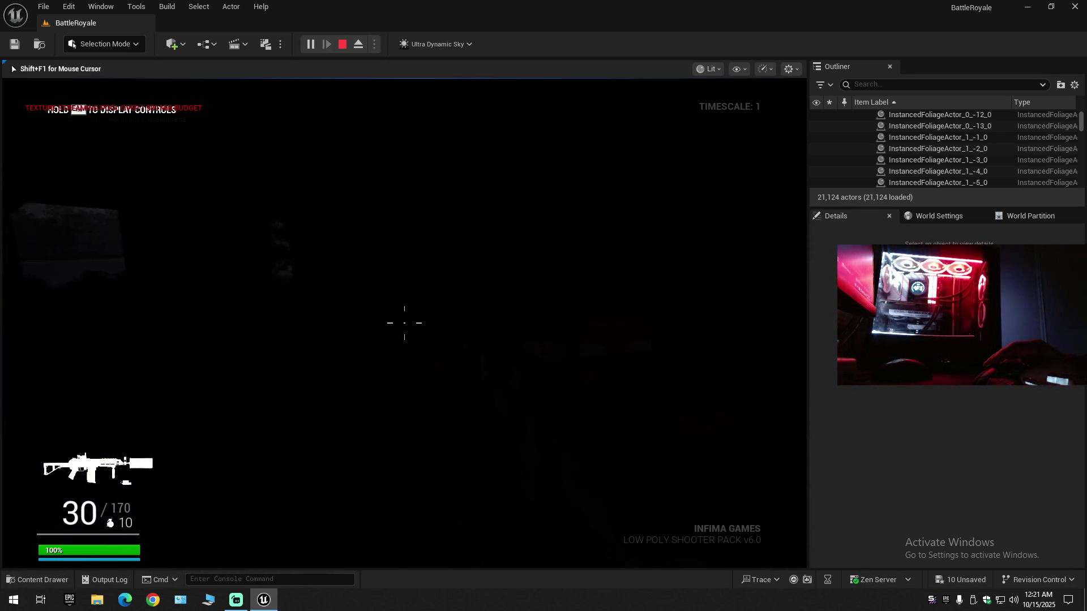
pyautogui.moveTo(404, 323); pyautogui.dragTo(404, 323)
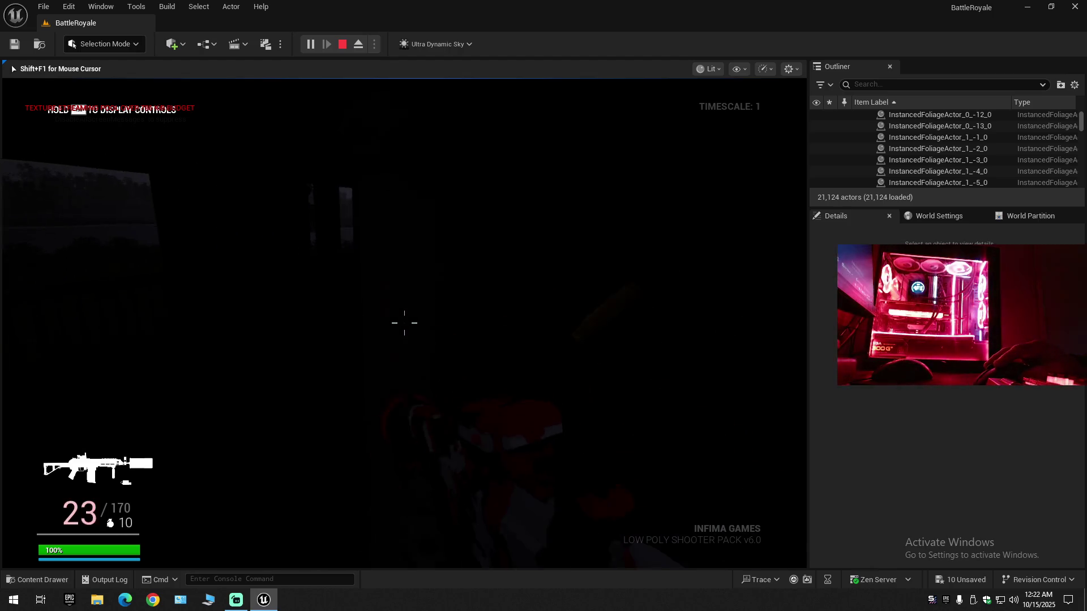
pyautogui.click(404, 323)
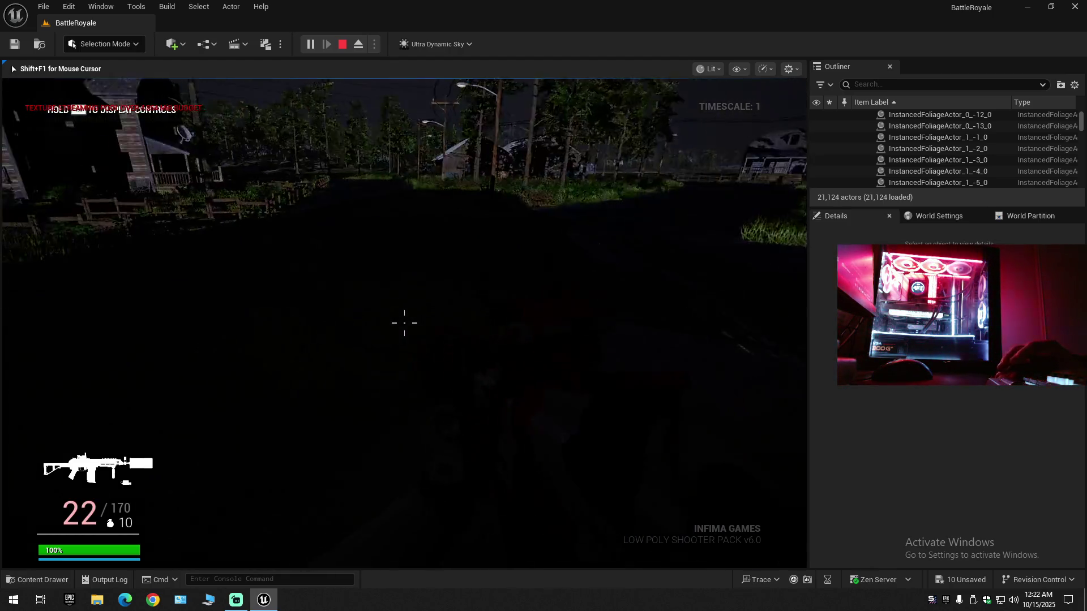
pyautogui.press('g')
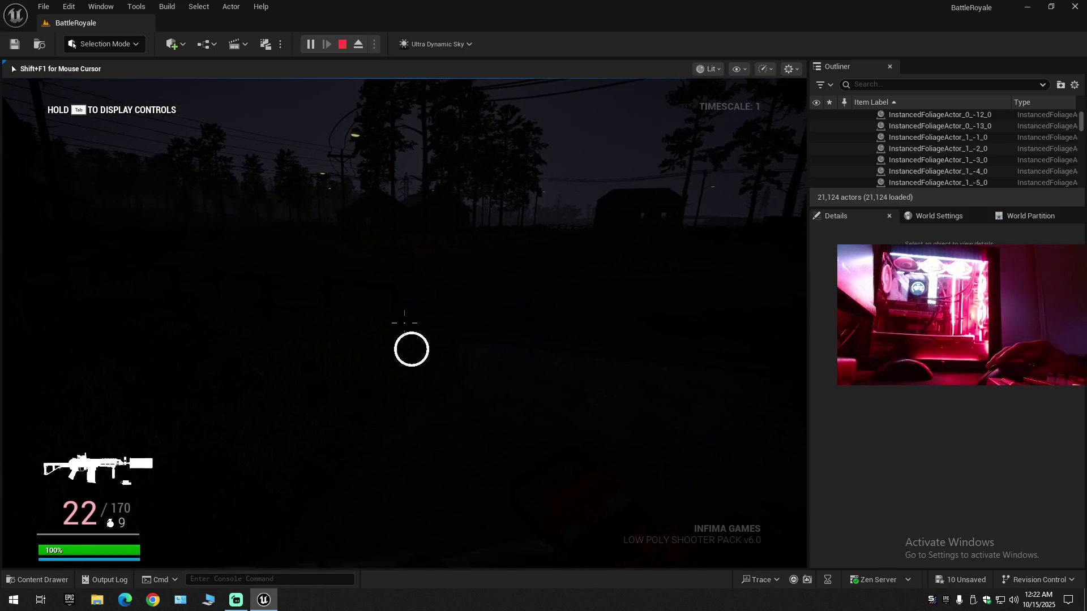
pyautogui.press('g')
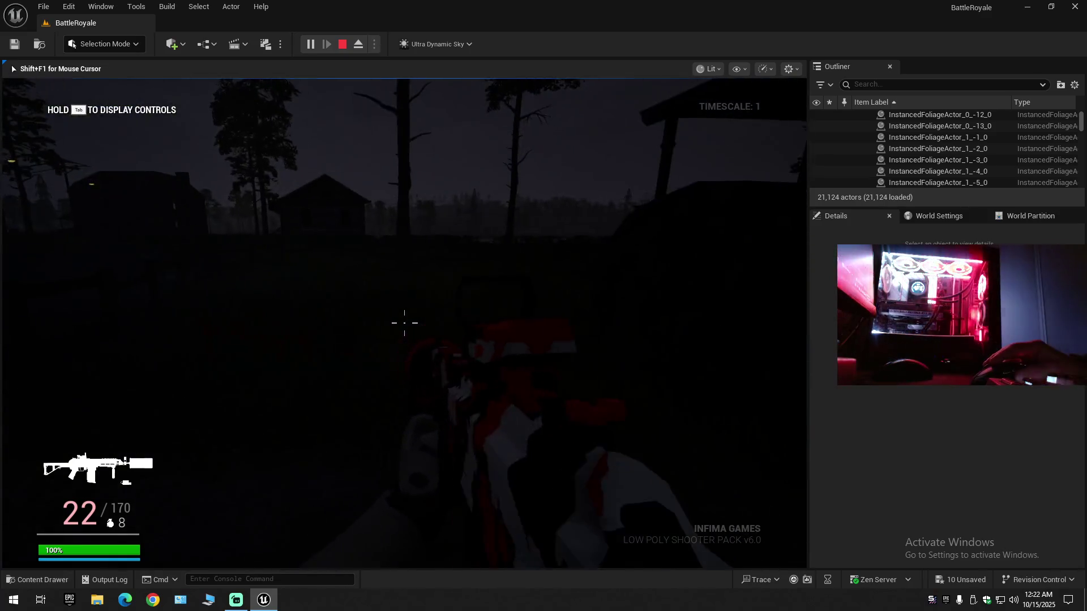
pyautogui.press('g')
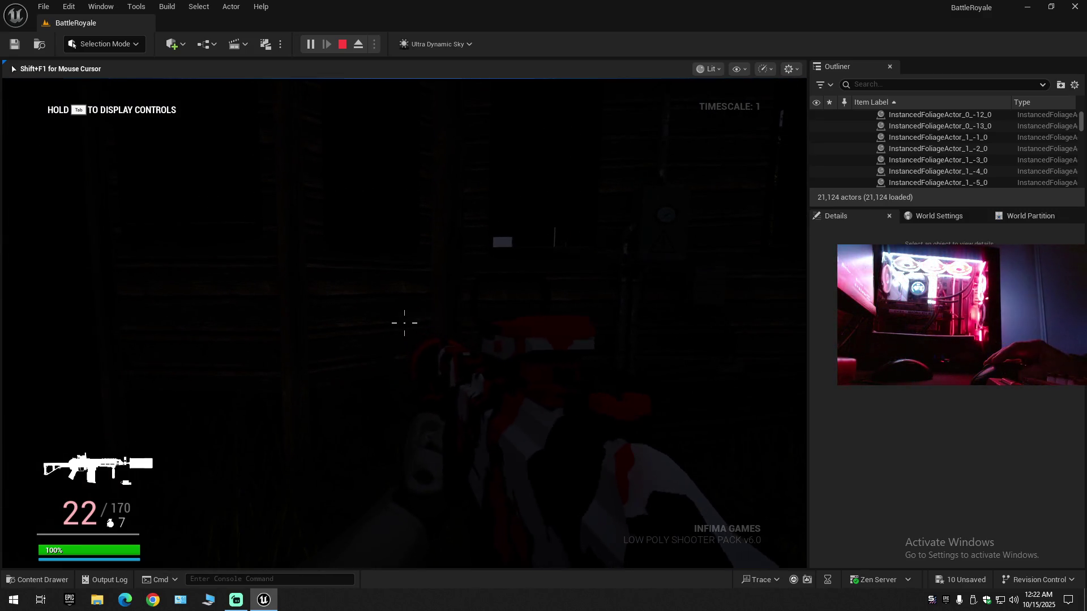
# - Reload the rifle, explore the map, and fire toward the rain-lit road
pyautogui.press('r')
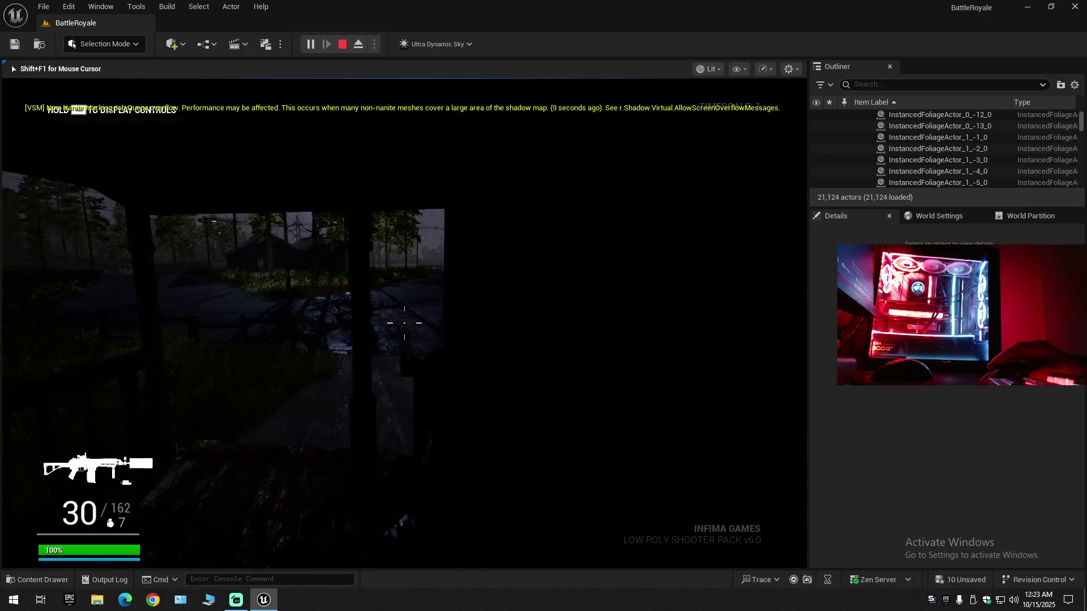
pyautogui.click(404, 323)
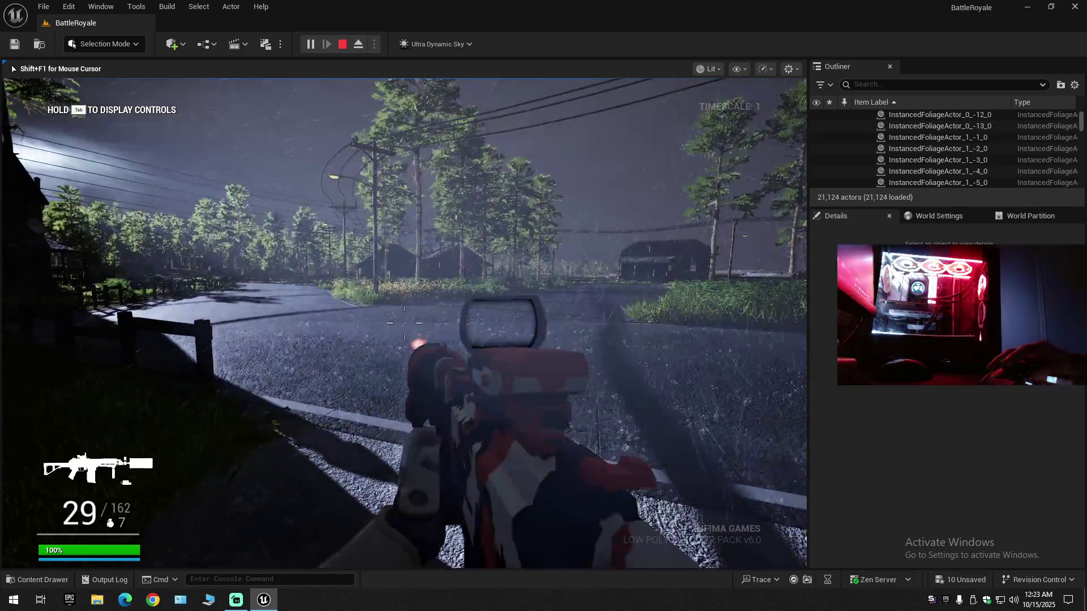
# - Fire rifle bursts toward the power lines and throw a grenade toward the road
pyautogui.click(404, 323)
pyautogui.click(404, 322)
pyautogui.click(404, 323)
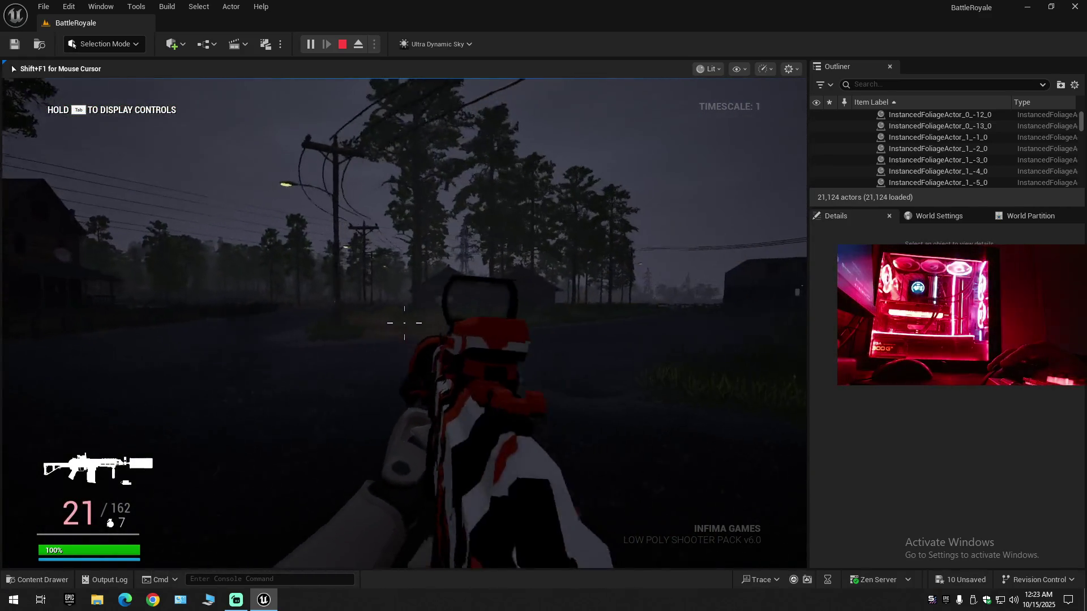
pyautogui.press('g')
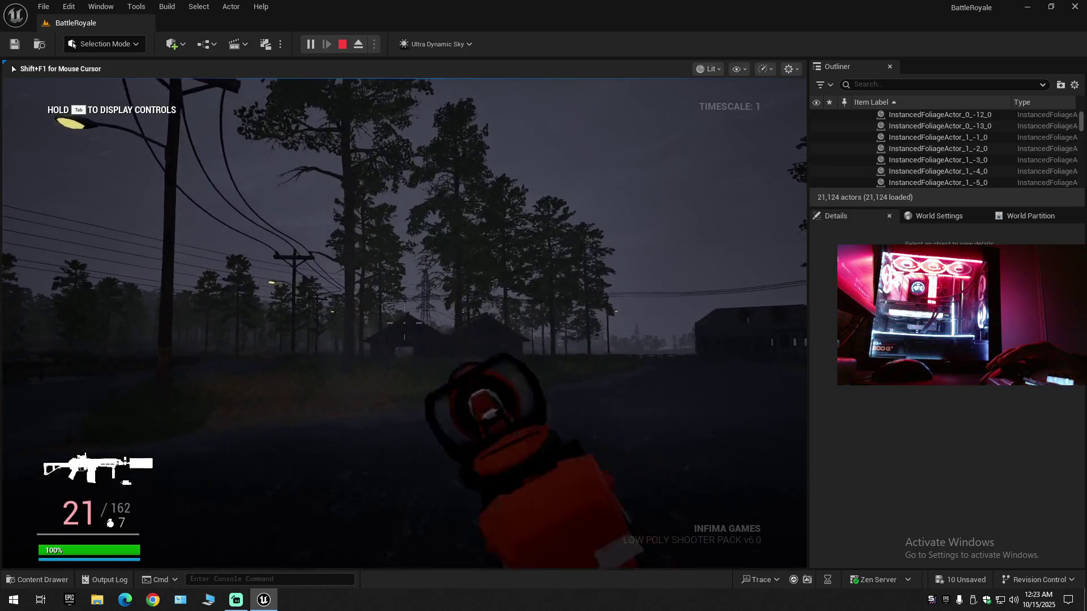
# - Walk up to the house's porch, reloading on the way, then fire and reload the emptied rifle
pyautogui.press('w')
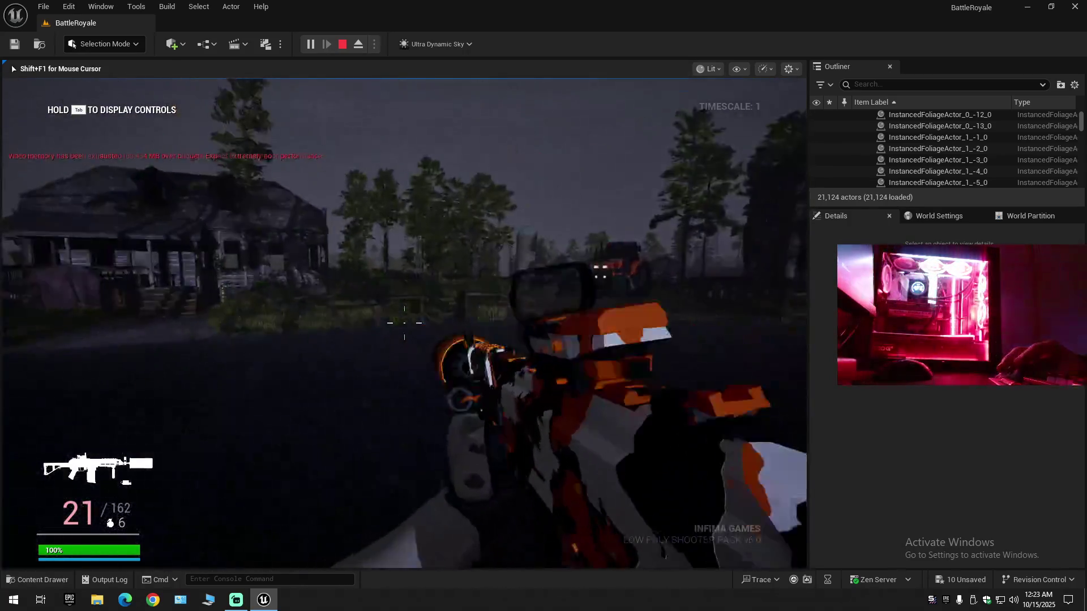
pyautogui.press('r')
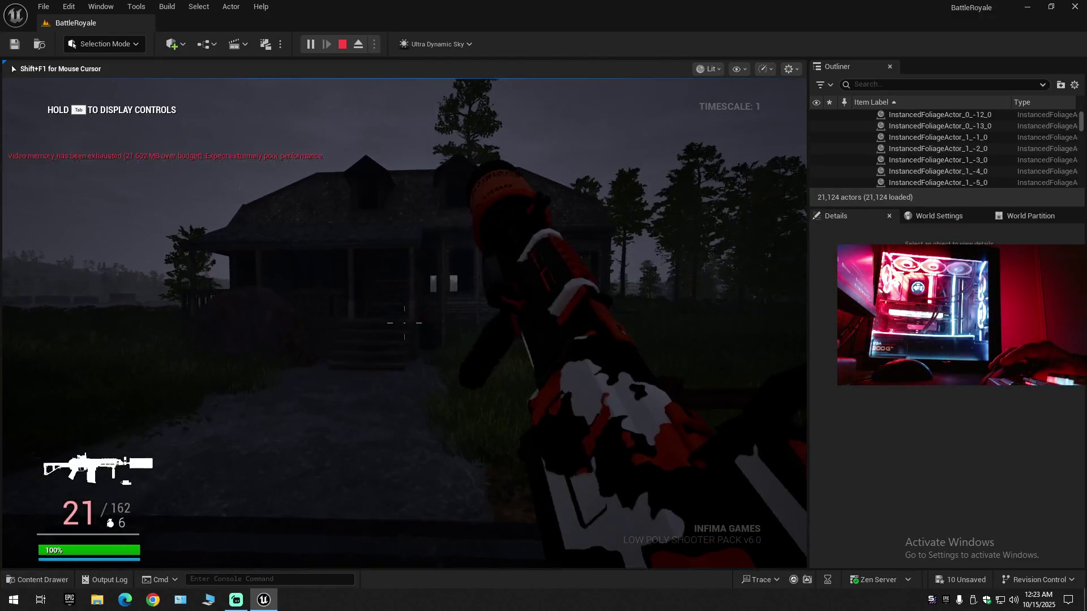
pyautogui.press('w')
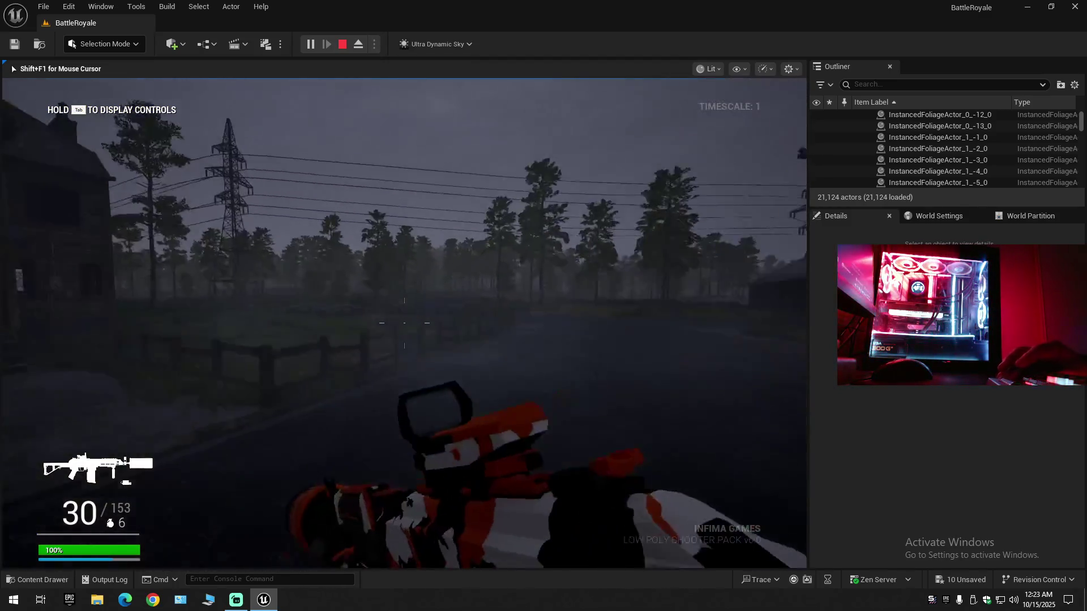
pyautogui.click(404, 323)
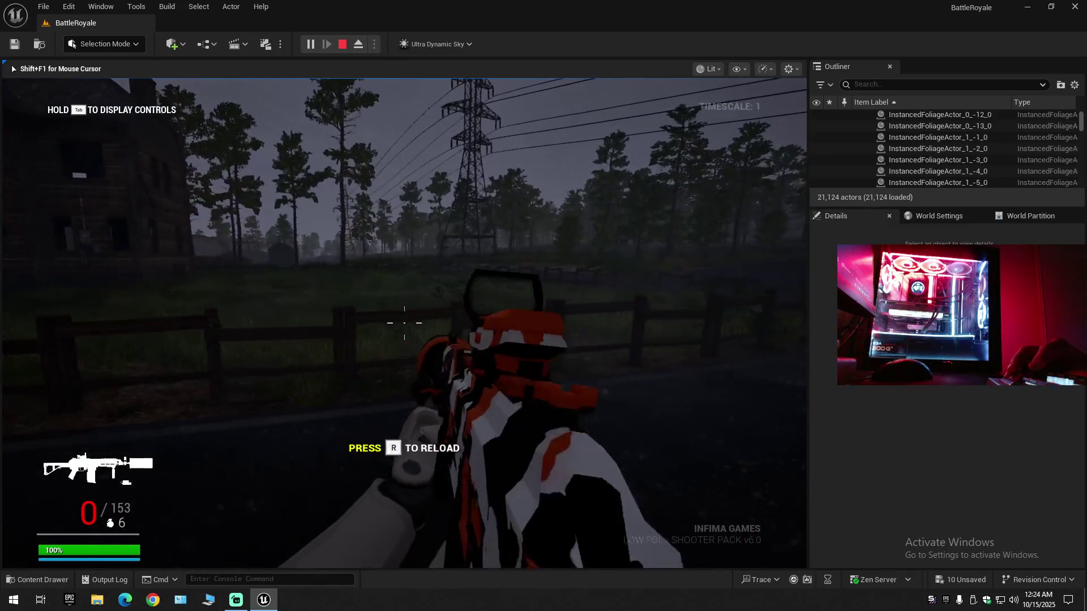
pyautogui.press('r')
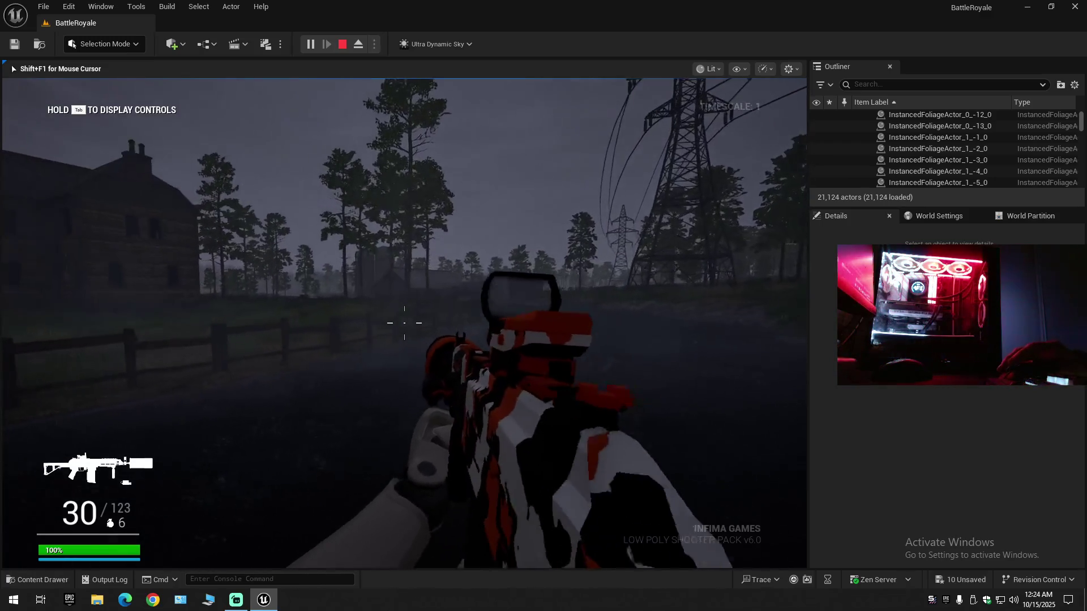
# - Walk and sprint past the power tower and trees, then along the road
pyautogui.press('w')
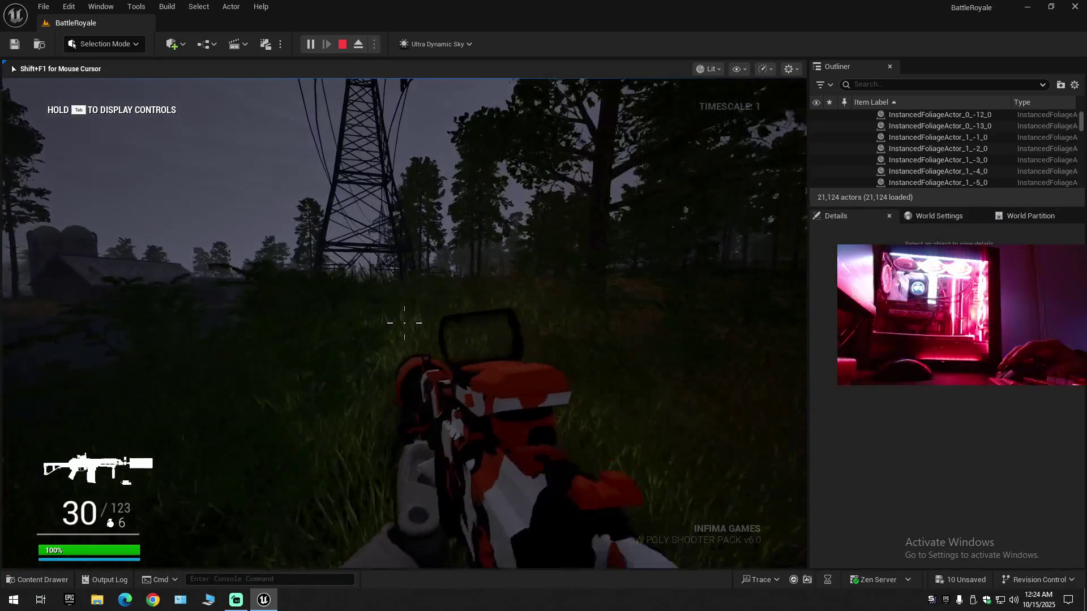
pyautogui.press('w')
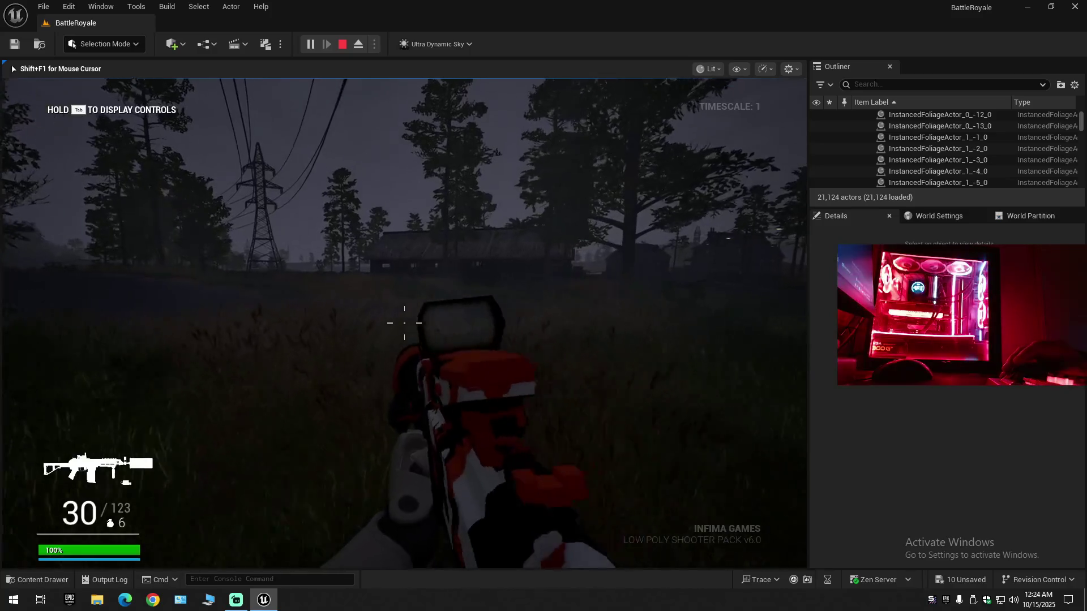
pyautogui.hotkey('shift', 'w')
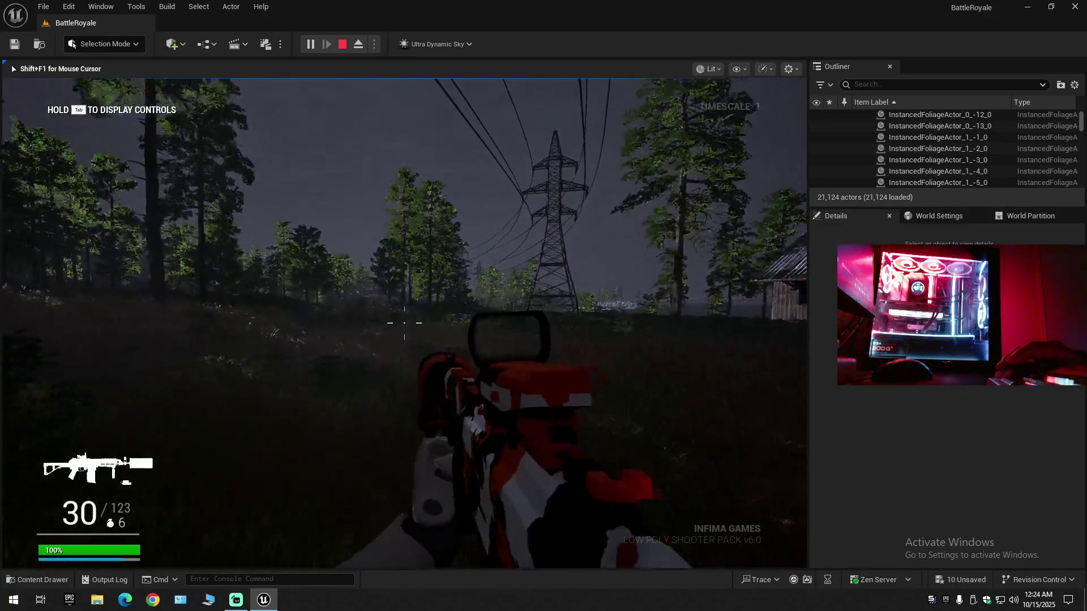
pyautogui.hotkey('shift', 'w')
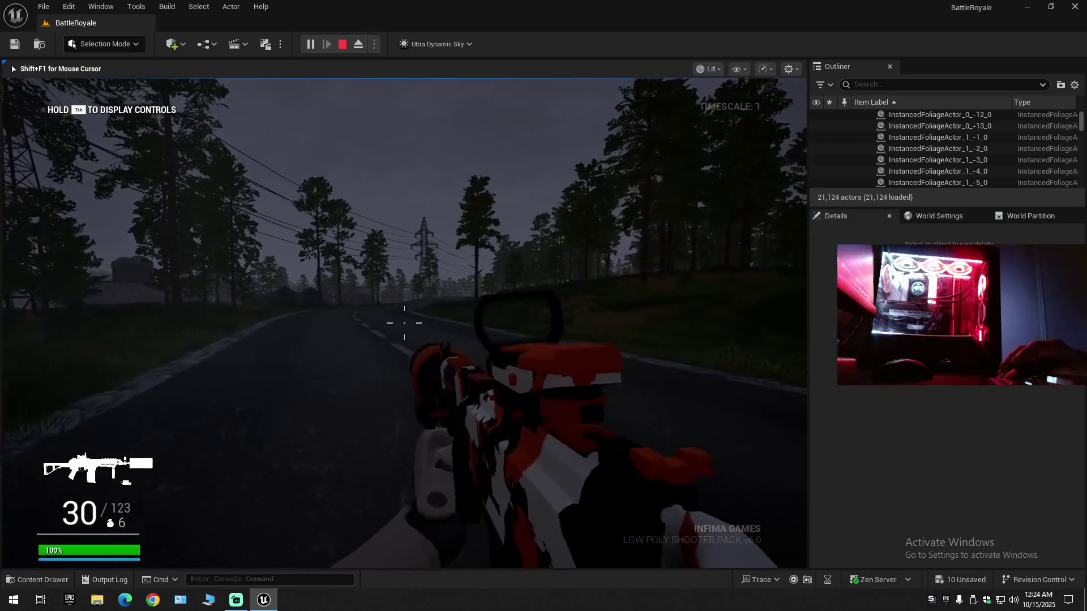
pyautogui.hotkey('shift', 'w')
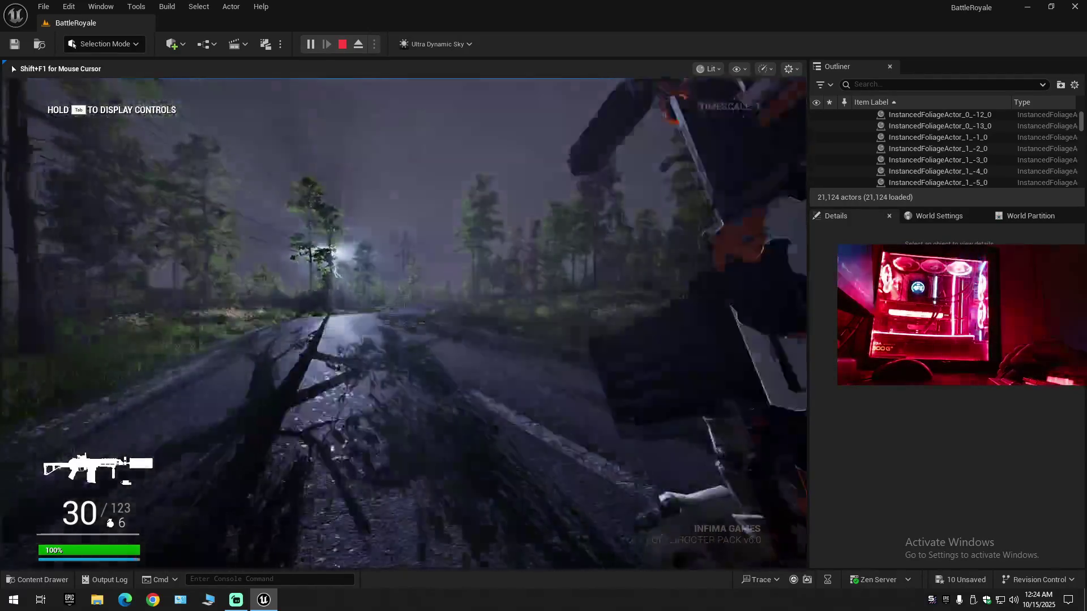
pyautogui.press('w')
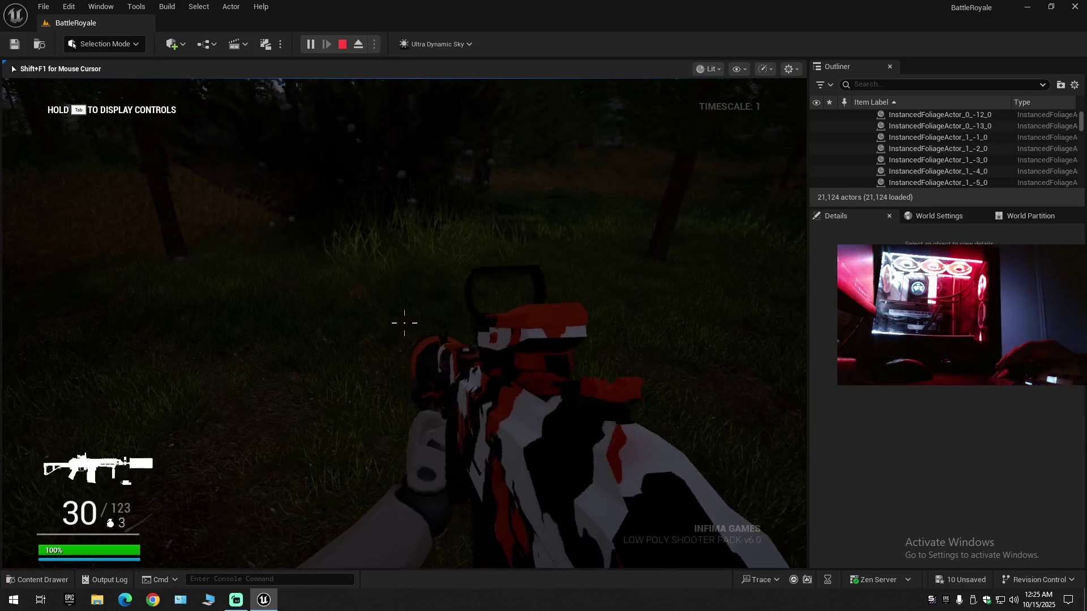
pyautogui.press('g')
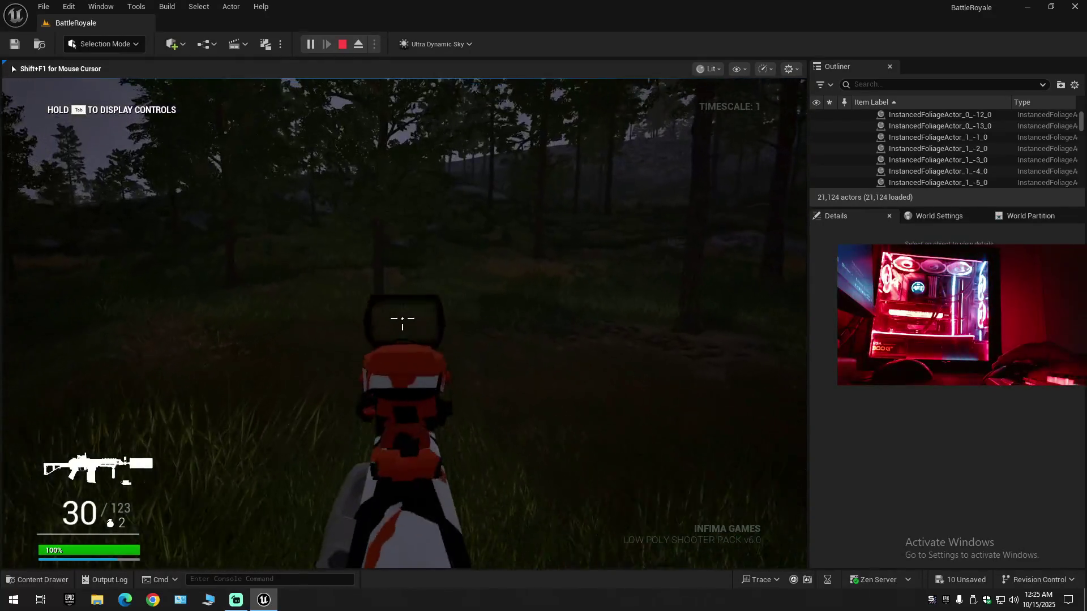
pyautogui.click(404, 323)
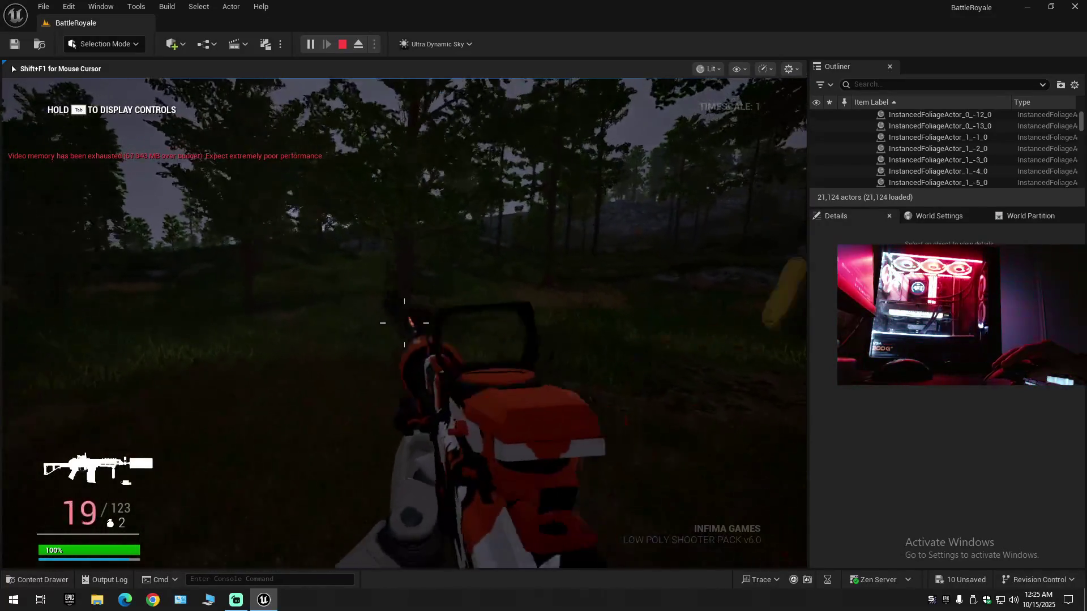
pyautogui.click(405, 323)
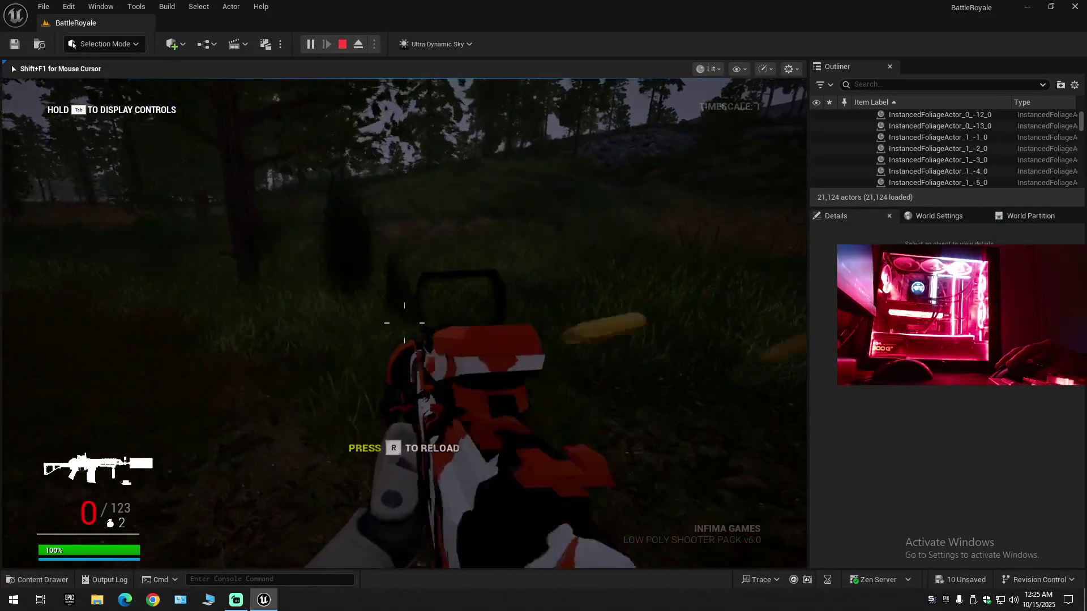
pyautogui.press('r')
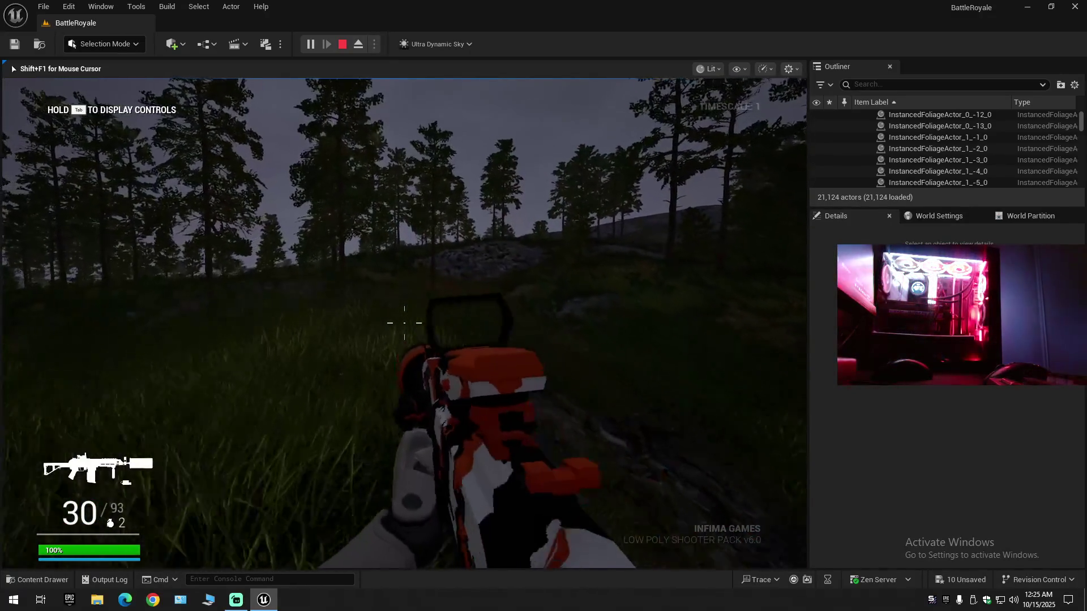
pyautogui.press('t')
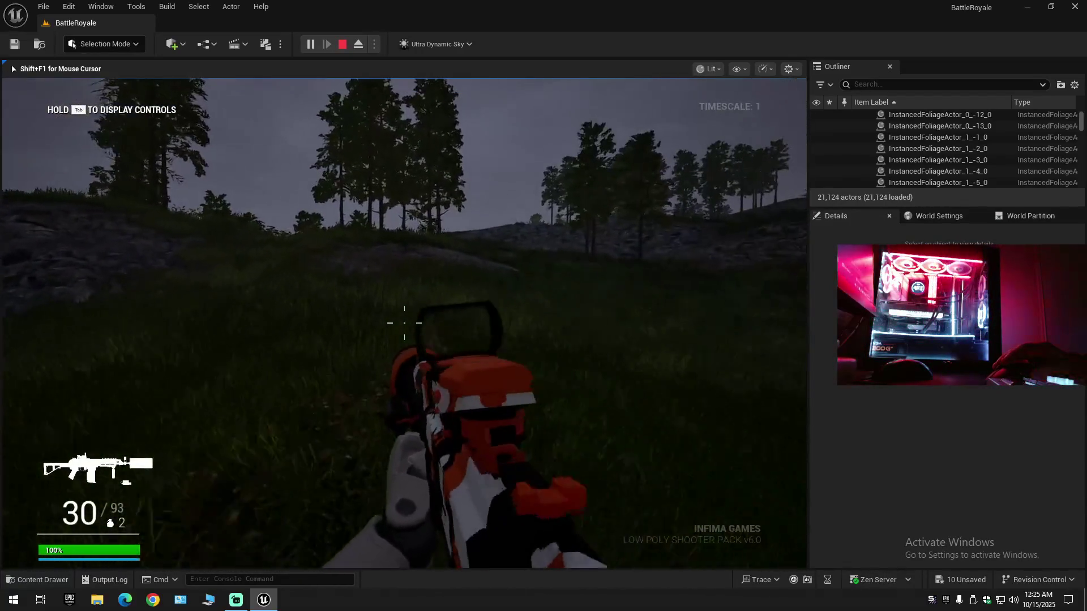
pyautogui.press('t')
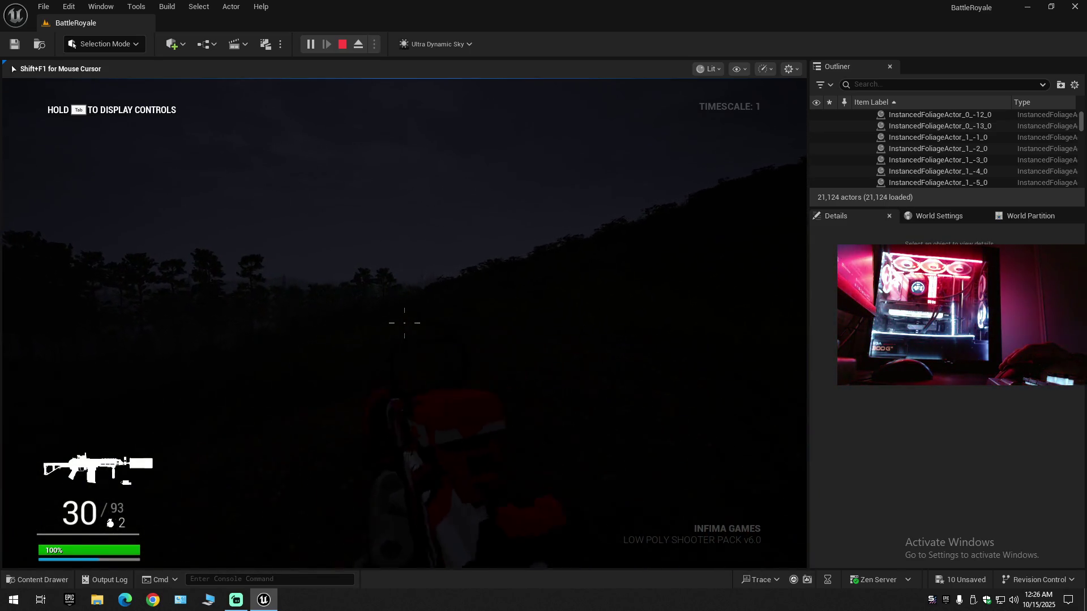
pyautogui.press(';')
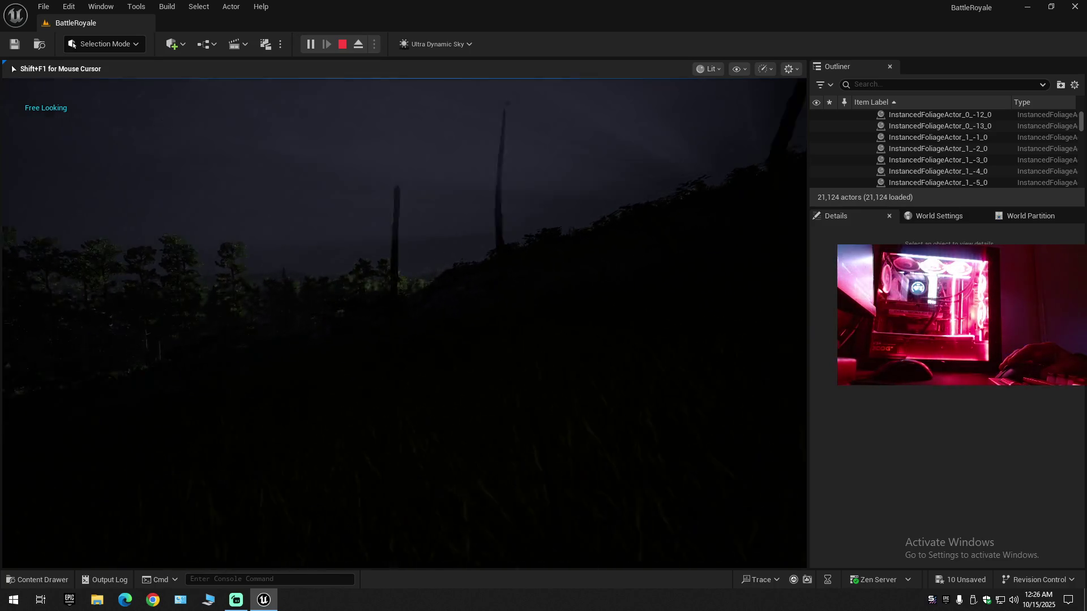
pyautogui.press(';')
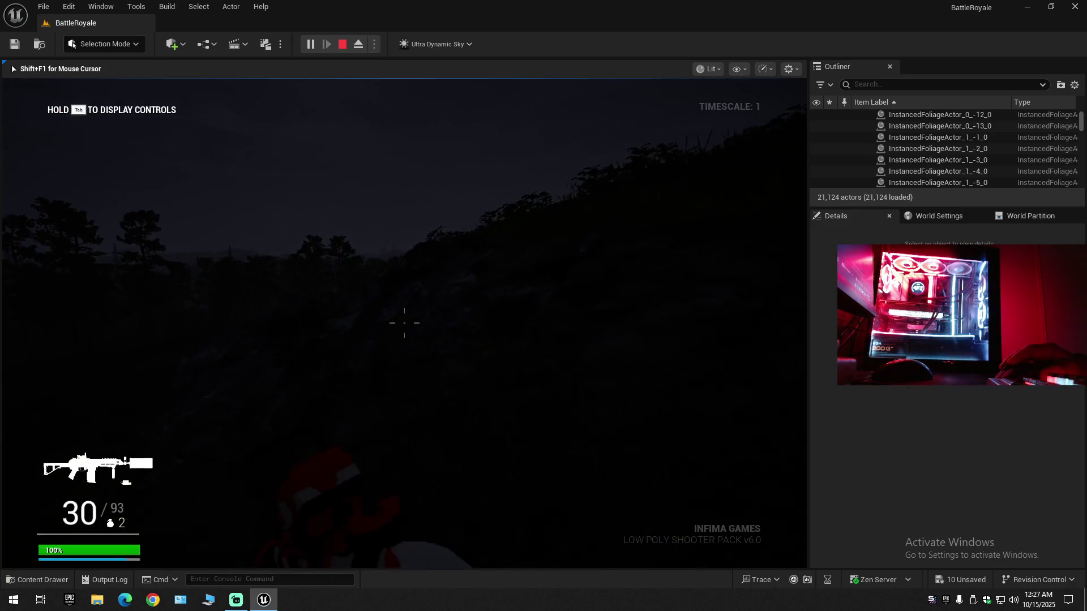
pyautogui.press(';')
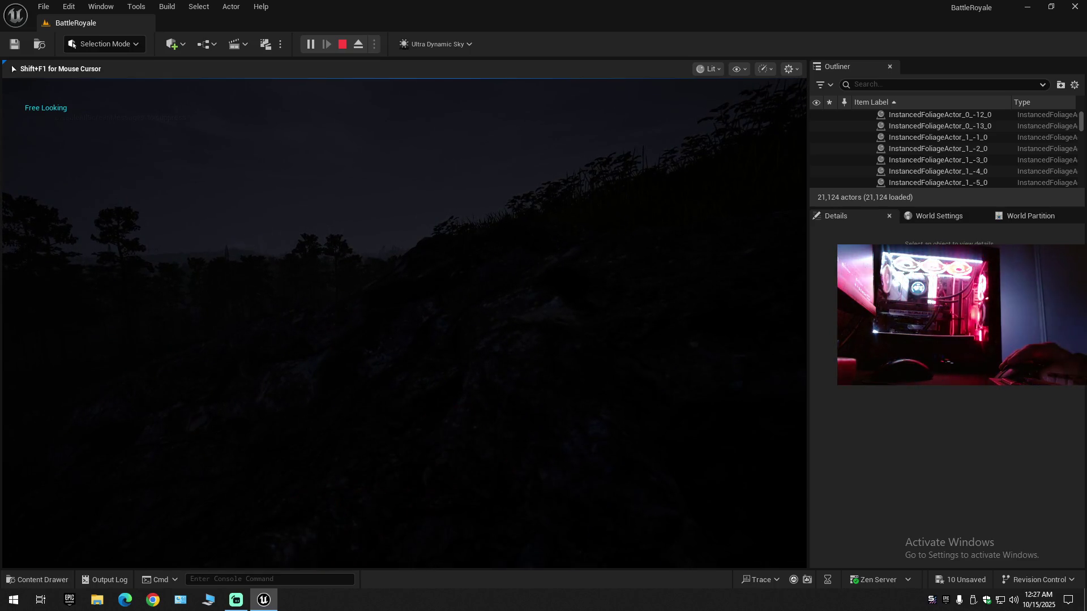
pyautogui.press(';')
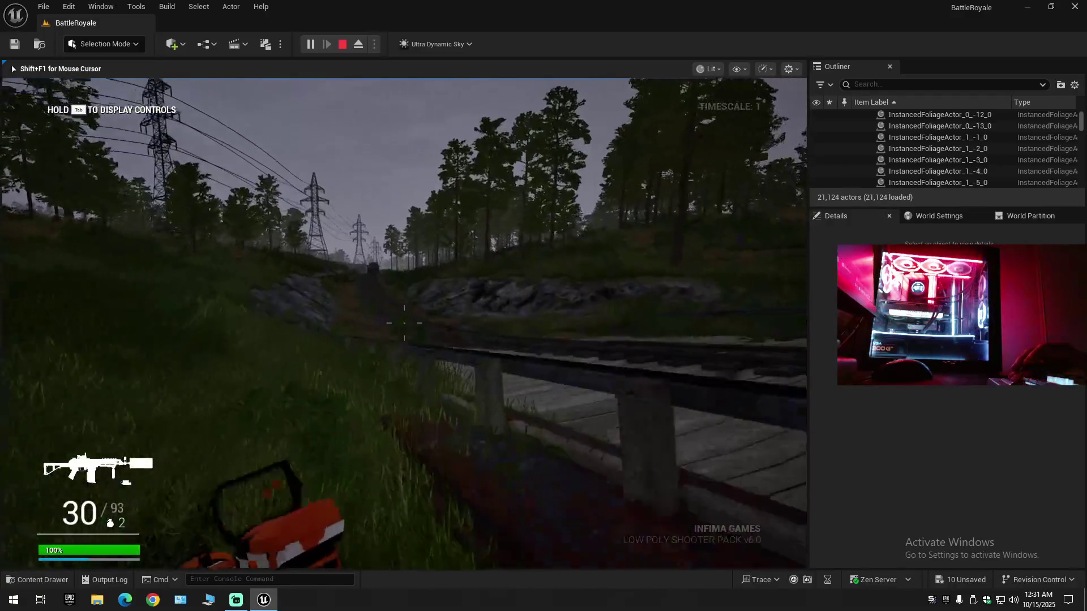
pyautogui.press('w')
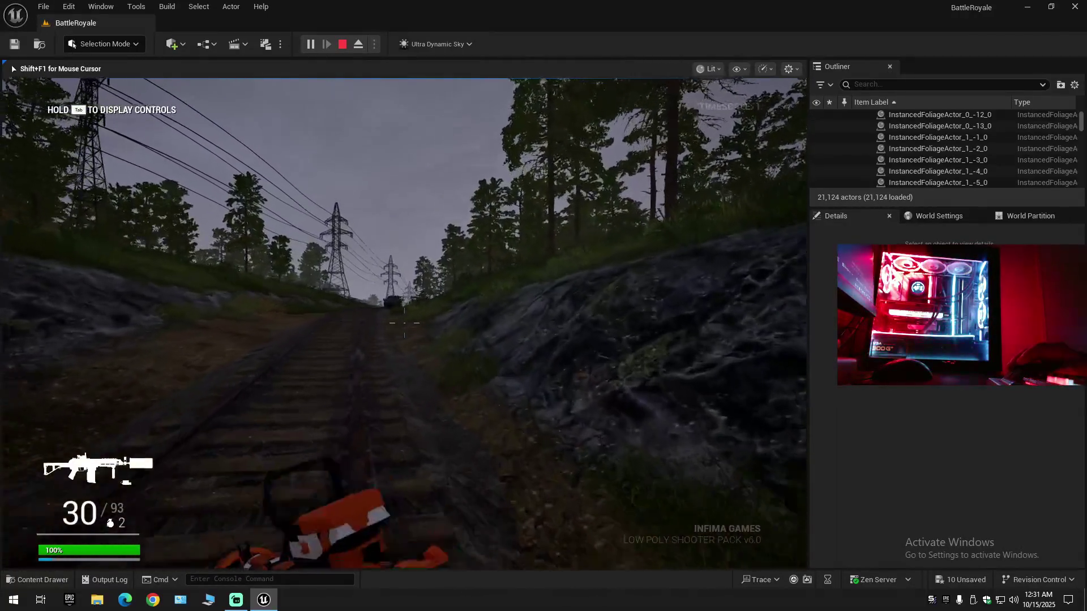
pyautogui.press('w')
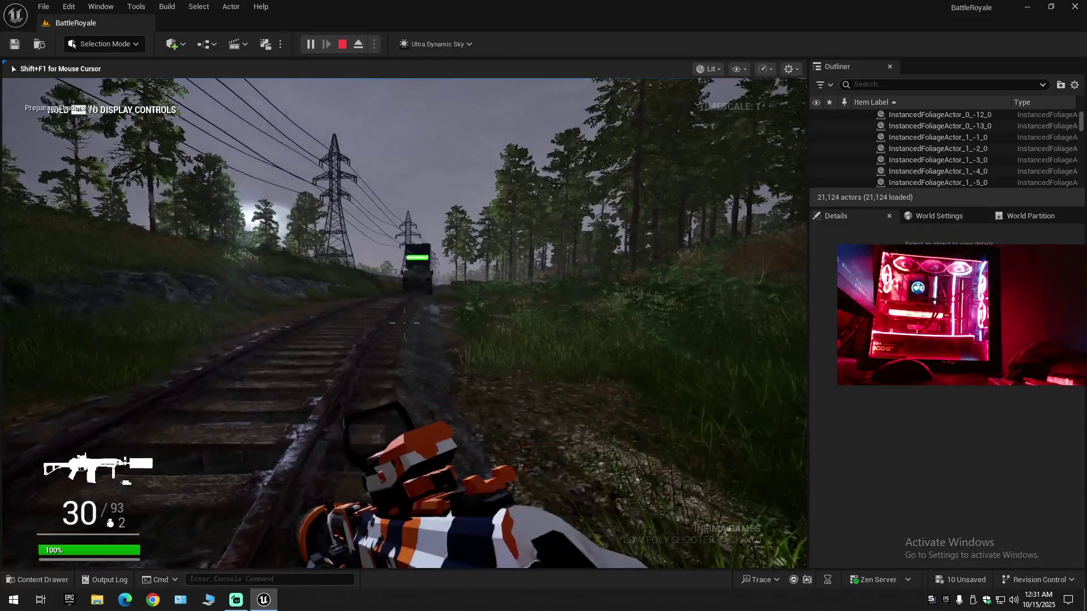
pyautogui.press('w')
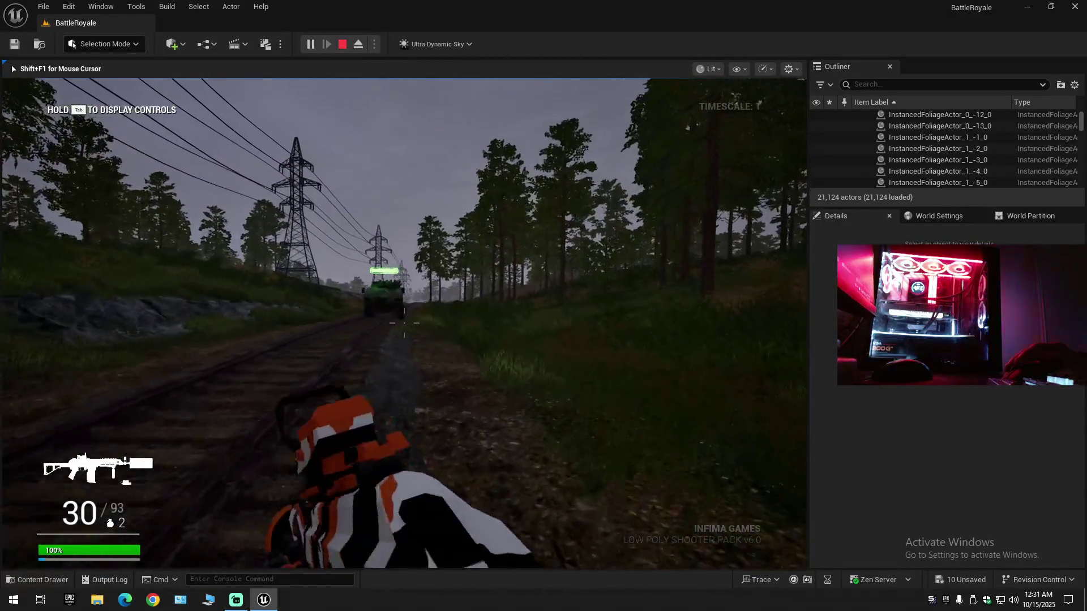
pyautogui.press('w')
pyautogui.press('w')
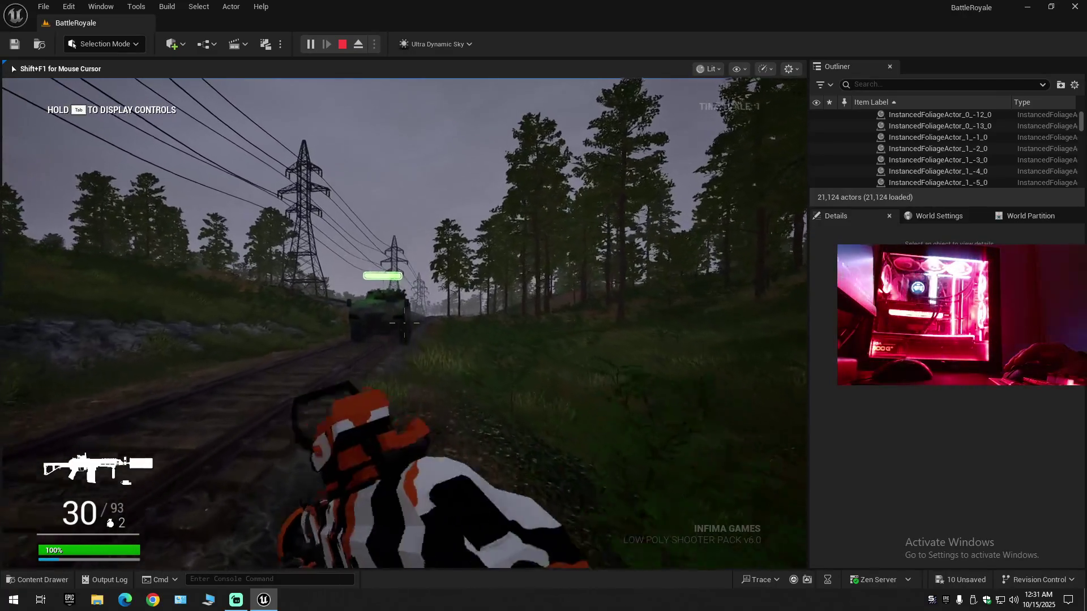
pyautogui.press('w')
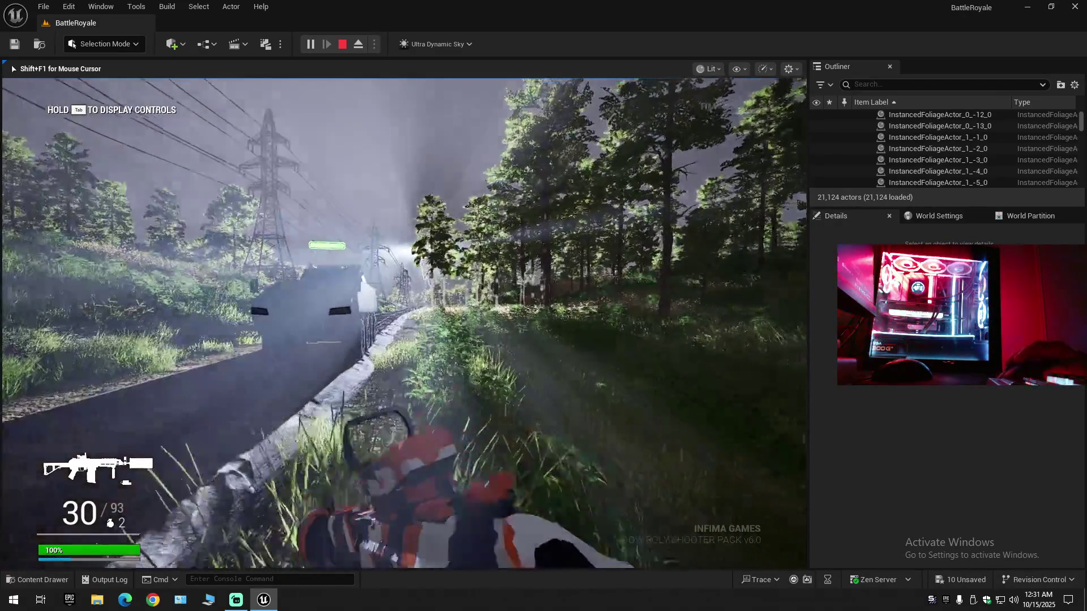
pyautogui.press('w')
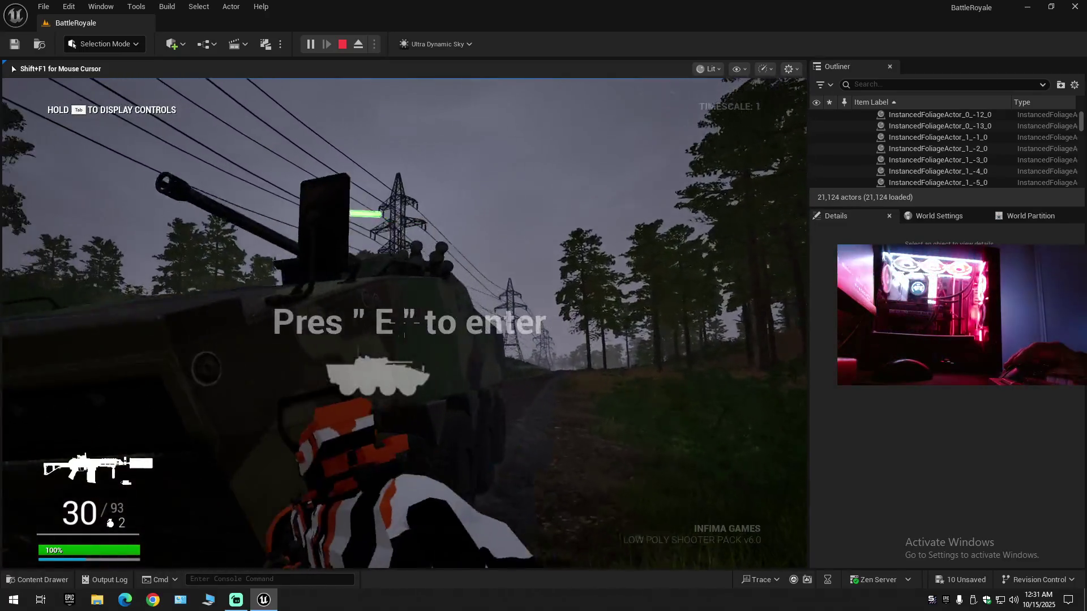
pyautogui.press('w')
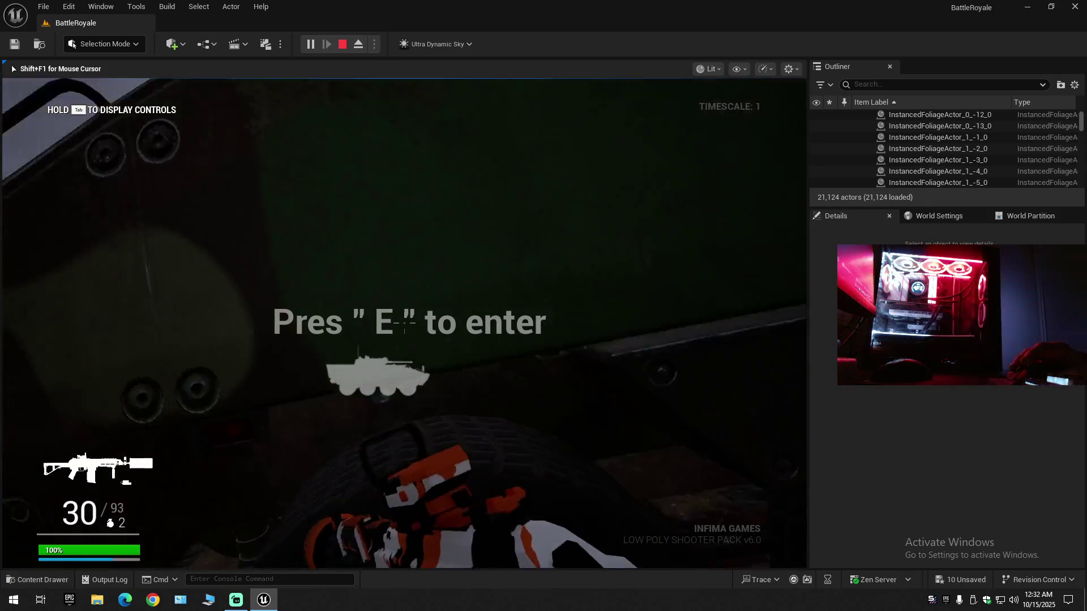
pyautogui.press('w')
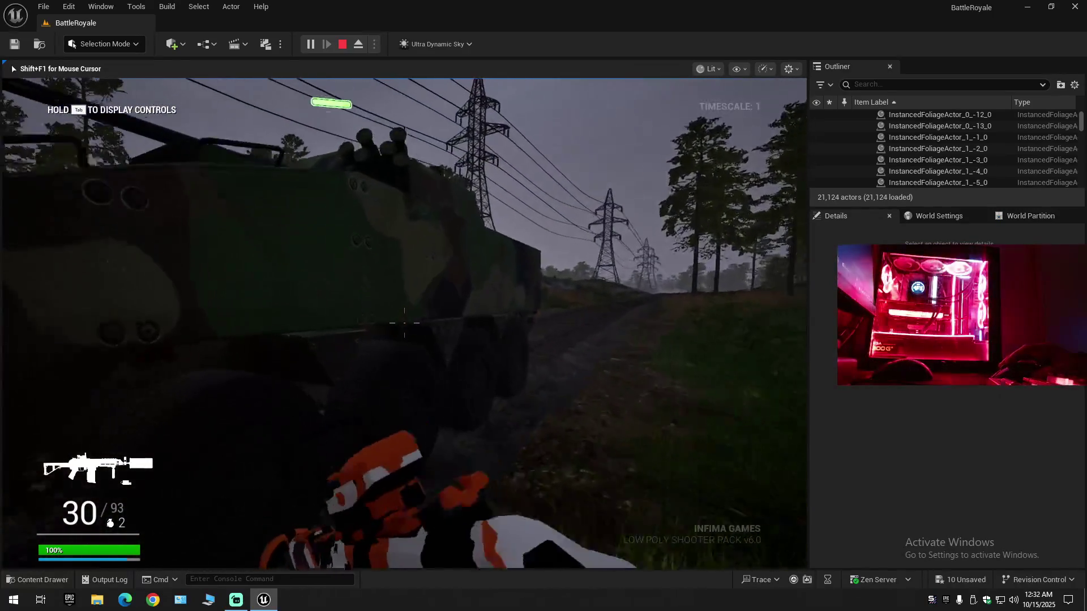
pyautogui.press('w')
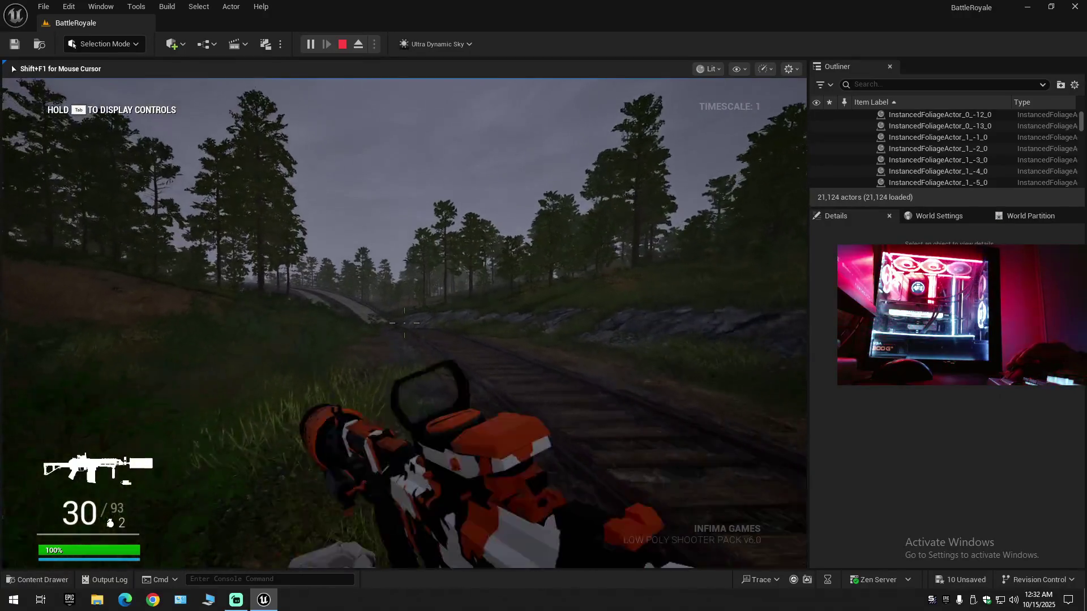
pyautogui.press('w')
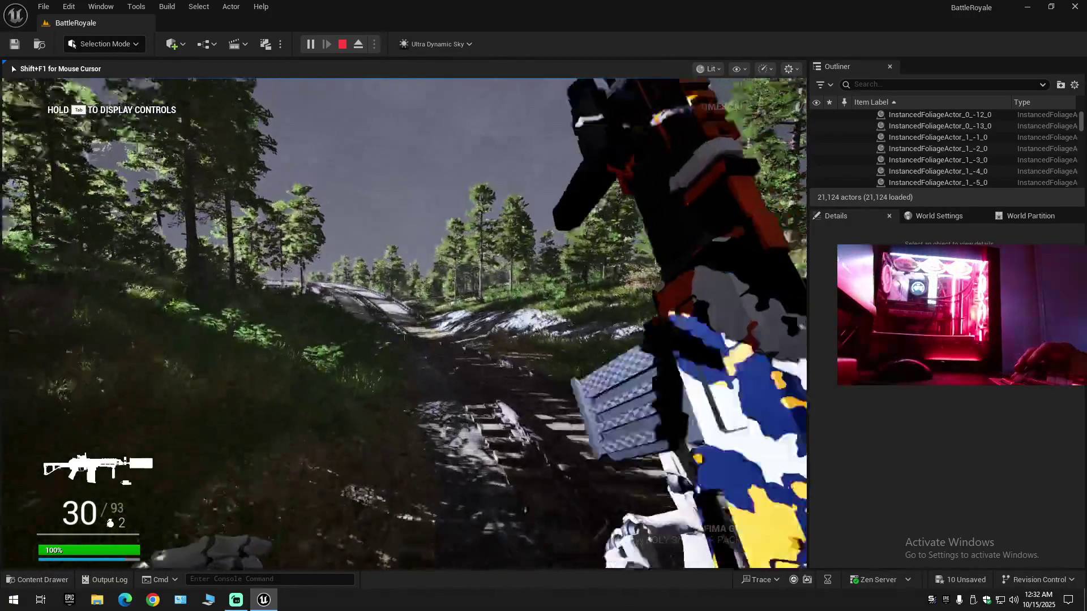
pyautogui.press('w')
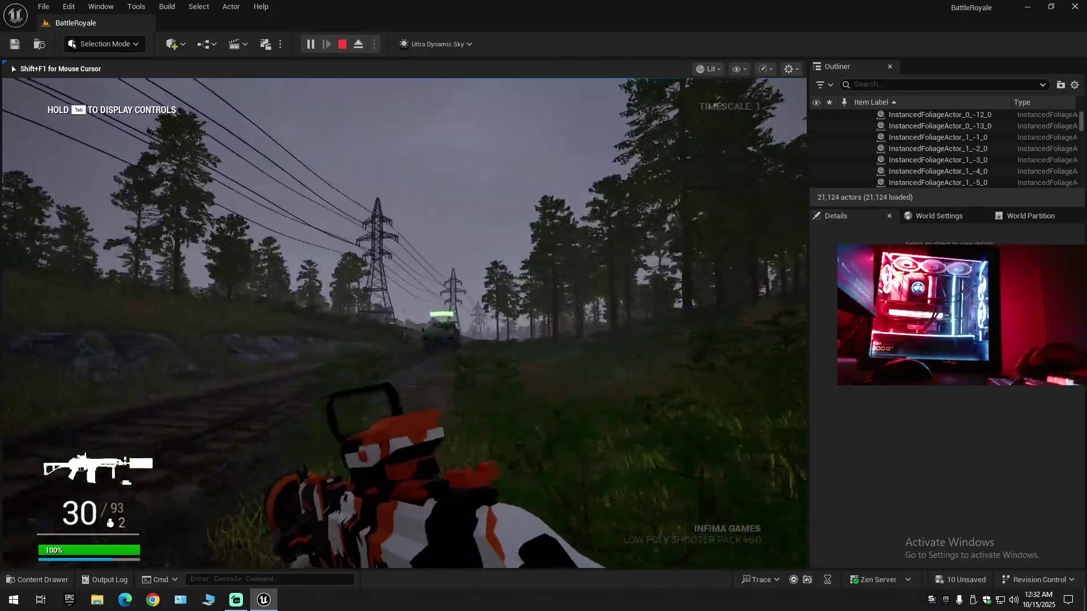
pyautogui.press('w')
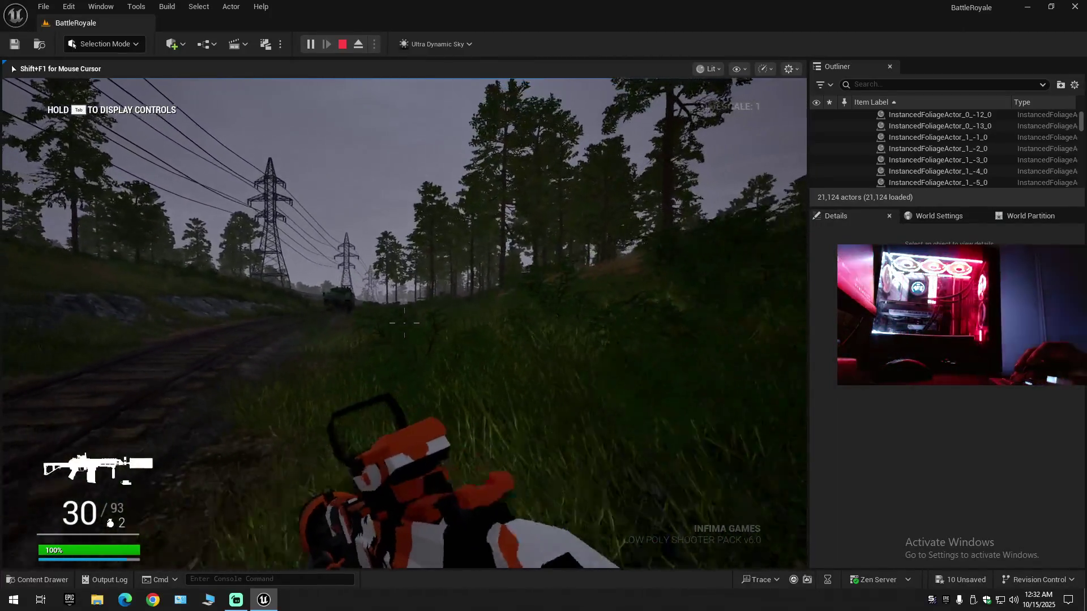
pyautogui.hotkey('shift', 'w')
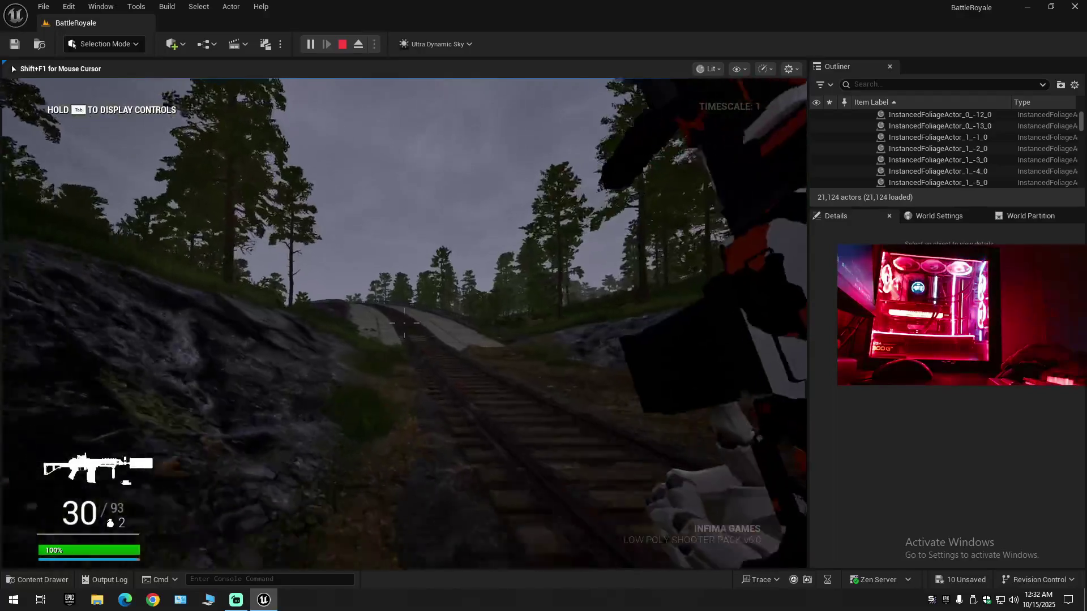
pyautogui.press('w')
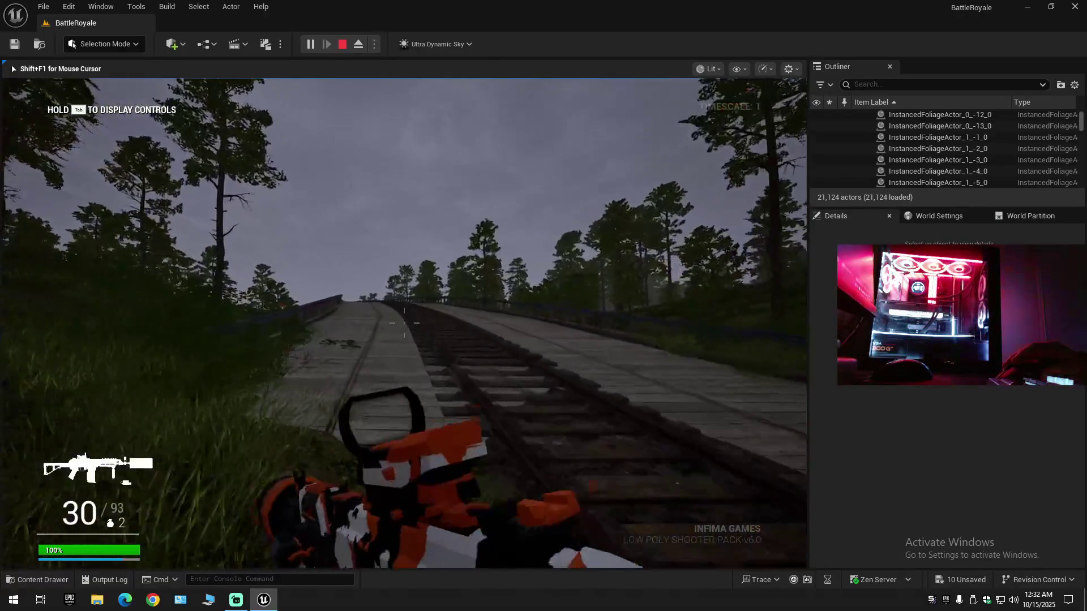
pyautogui.moveTo(404, 323)
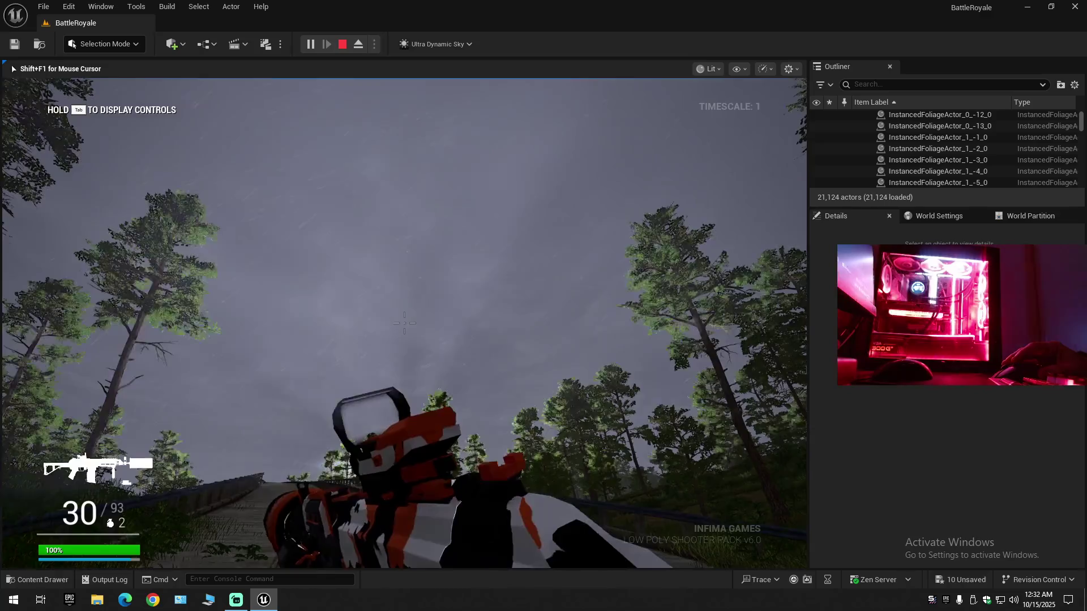
pyautogui.hotkey('shift', 'w')
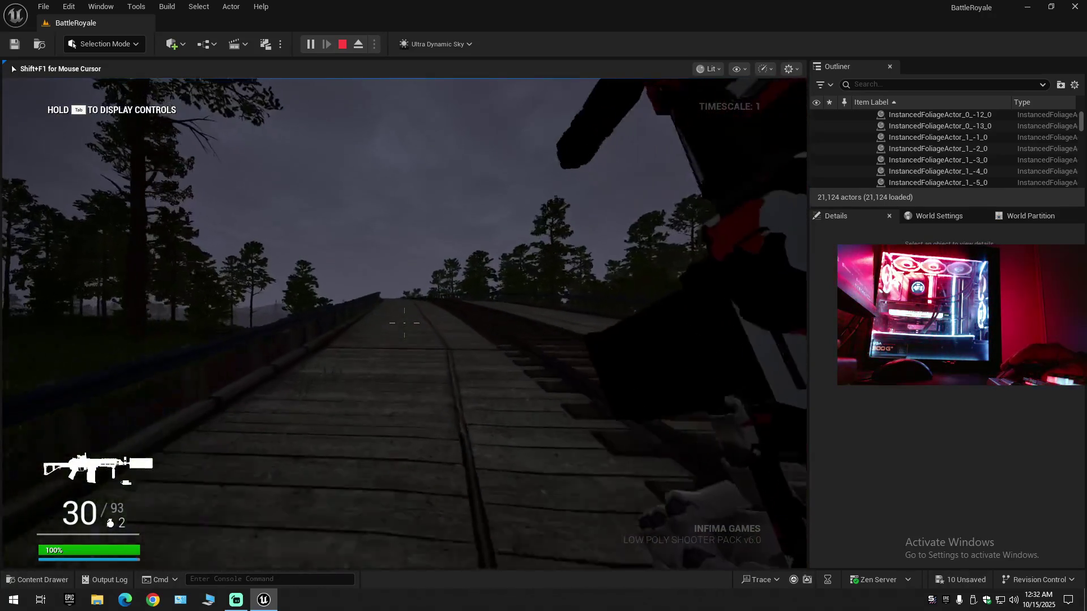
pyautogui.press('w')
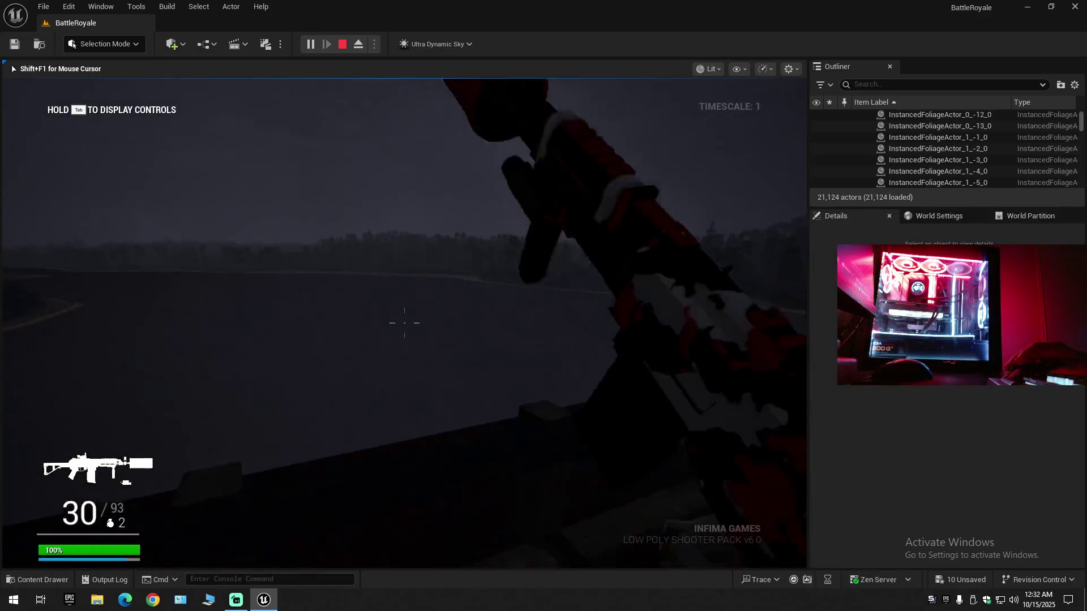
pyautogui.click(404, 323)
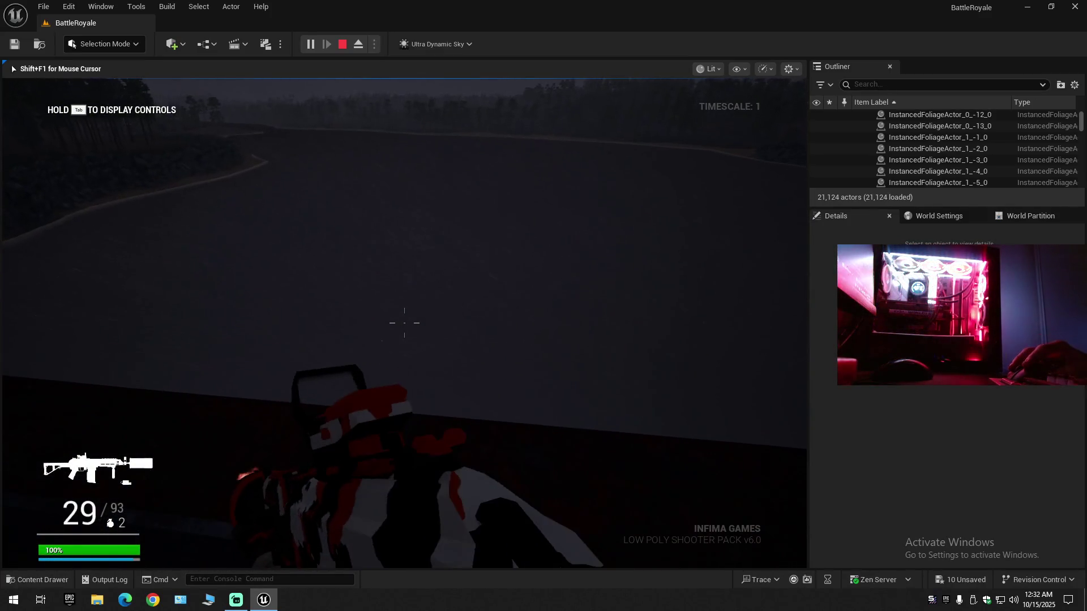
pyautogui.click(404, 323)
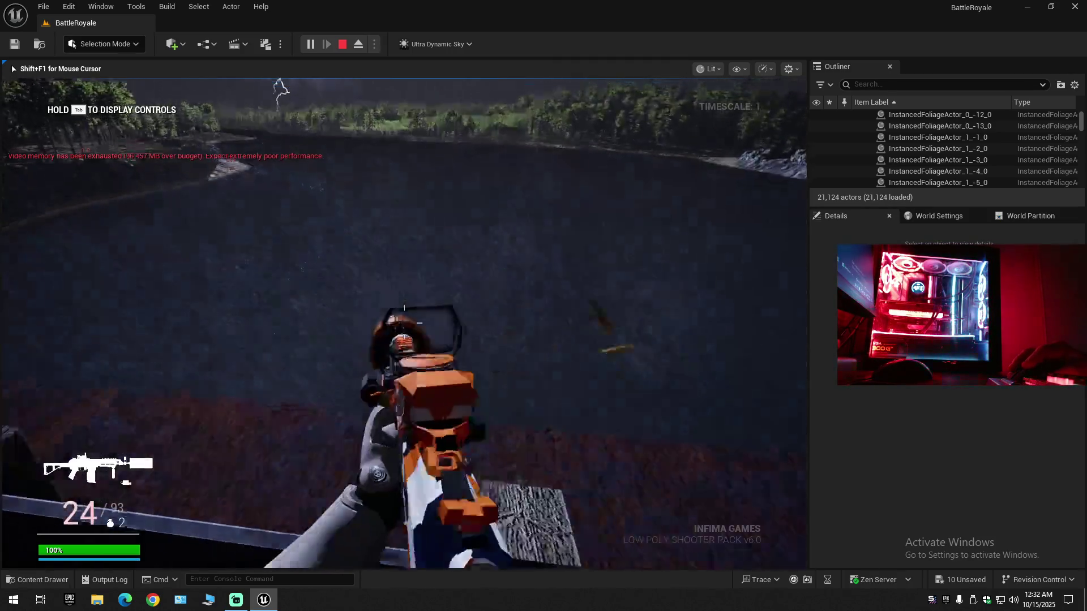
pyautogui.moveTo(404, 323)
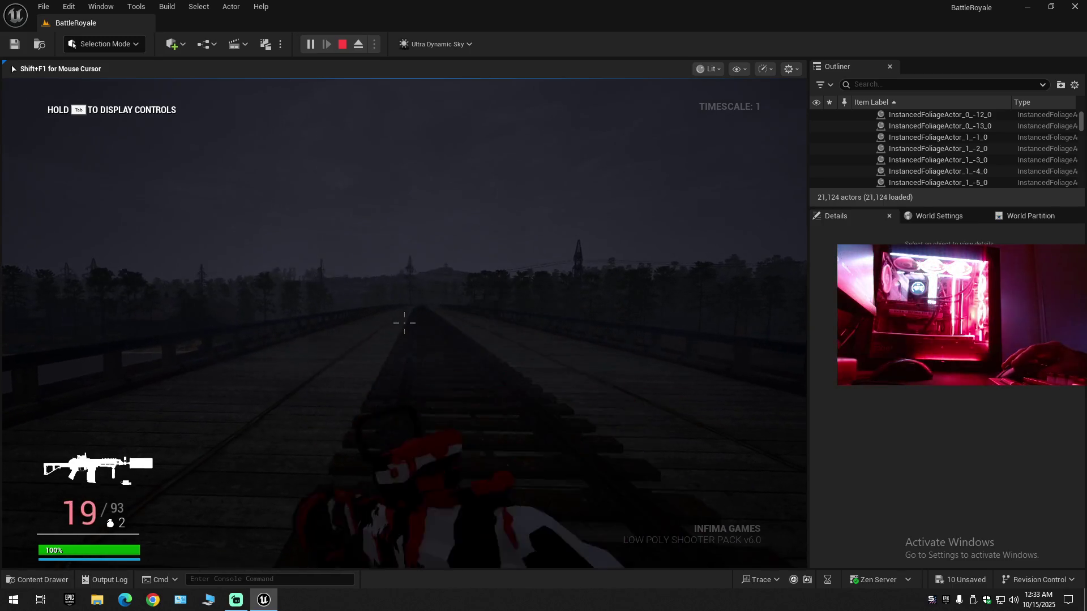
pyautogui.click(405, 323)
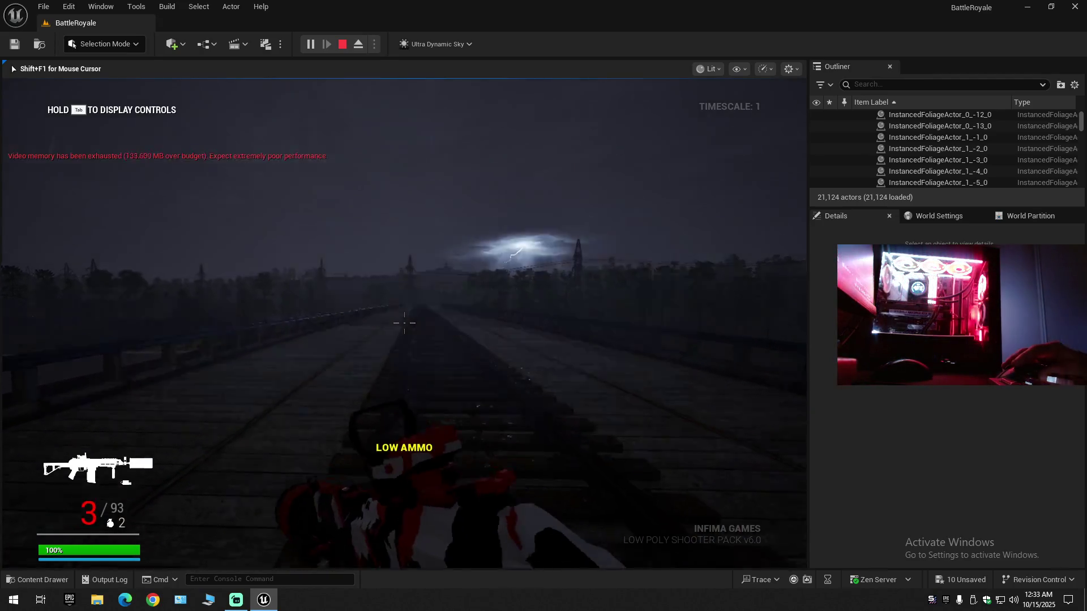
pyautogui.click(405, 323)
pyautogui.press('r')
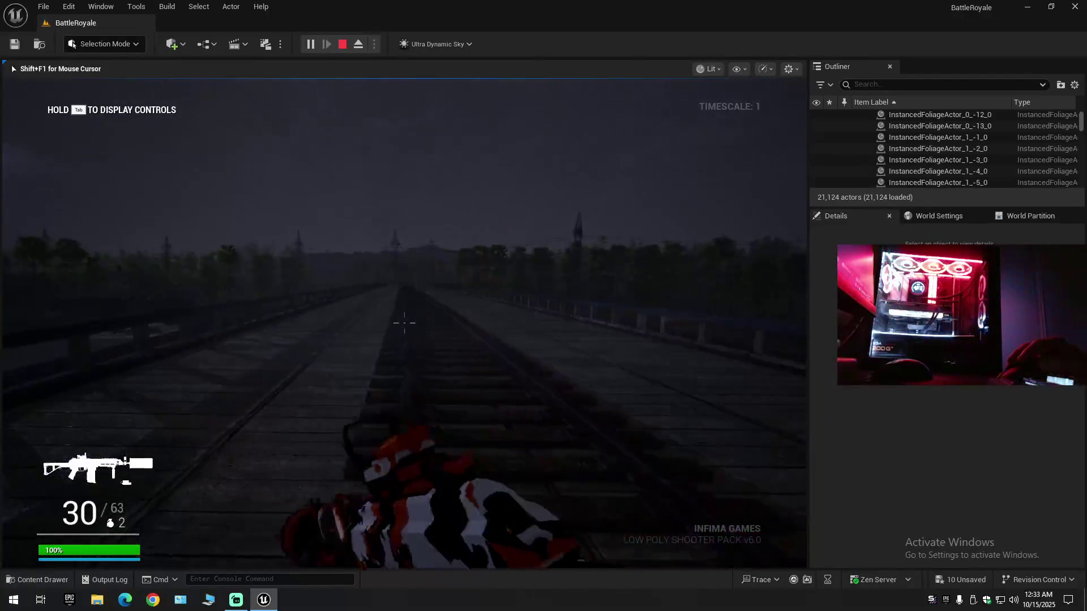
pyautogui.click(404, 323)
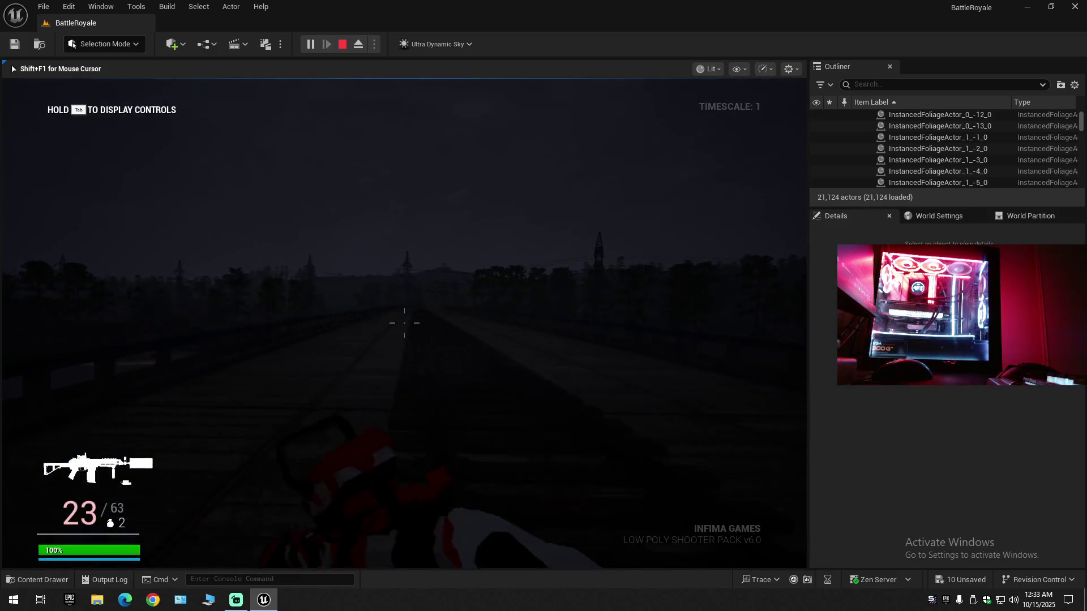
pyautogui.press('r')
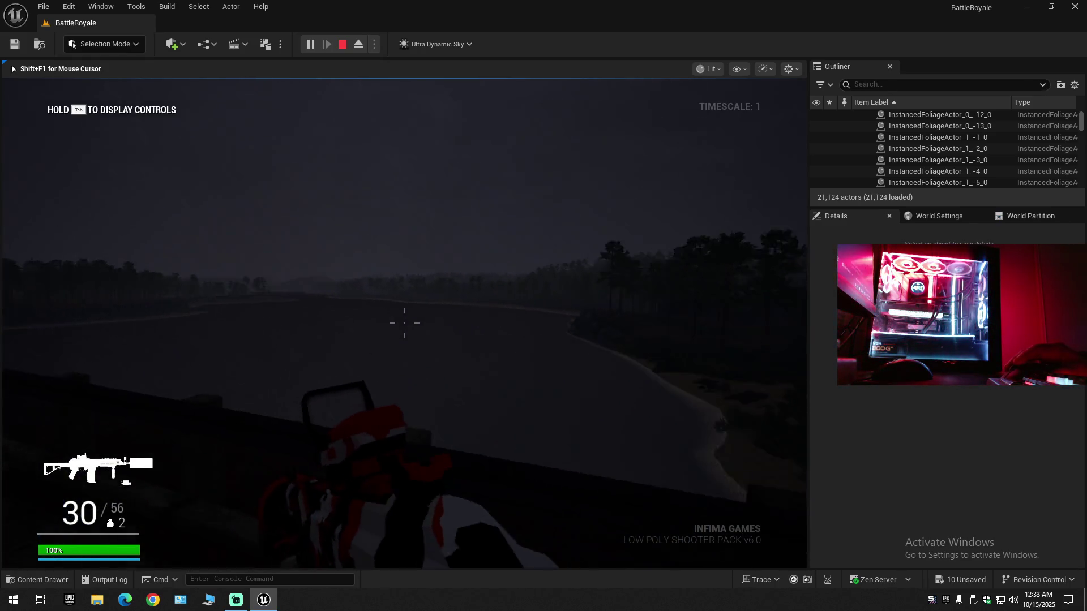
pyautogui.press('w')
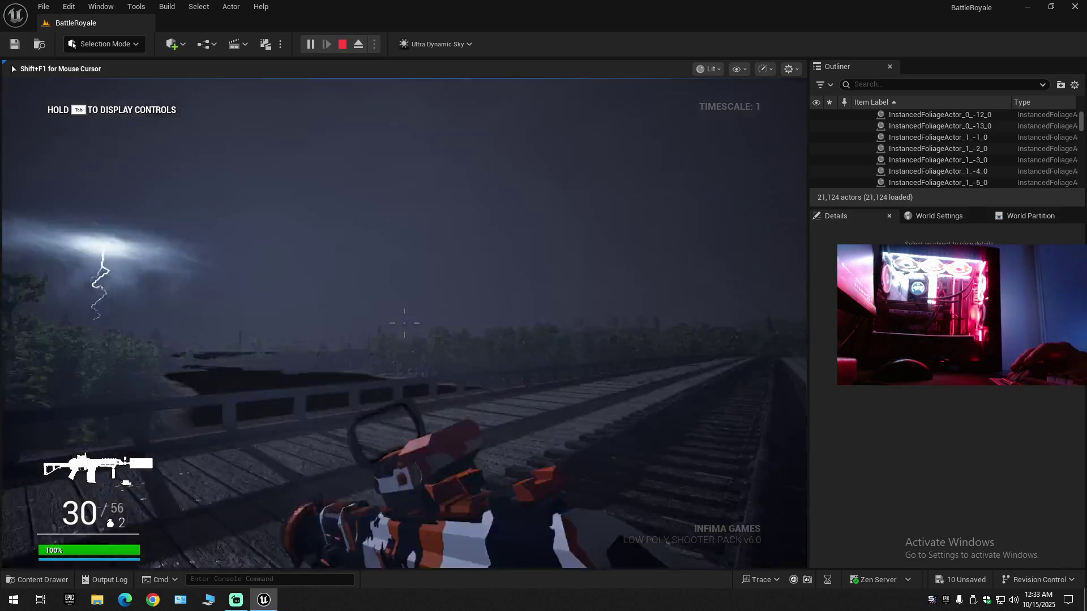
pyautogui.press('w')
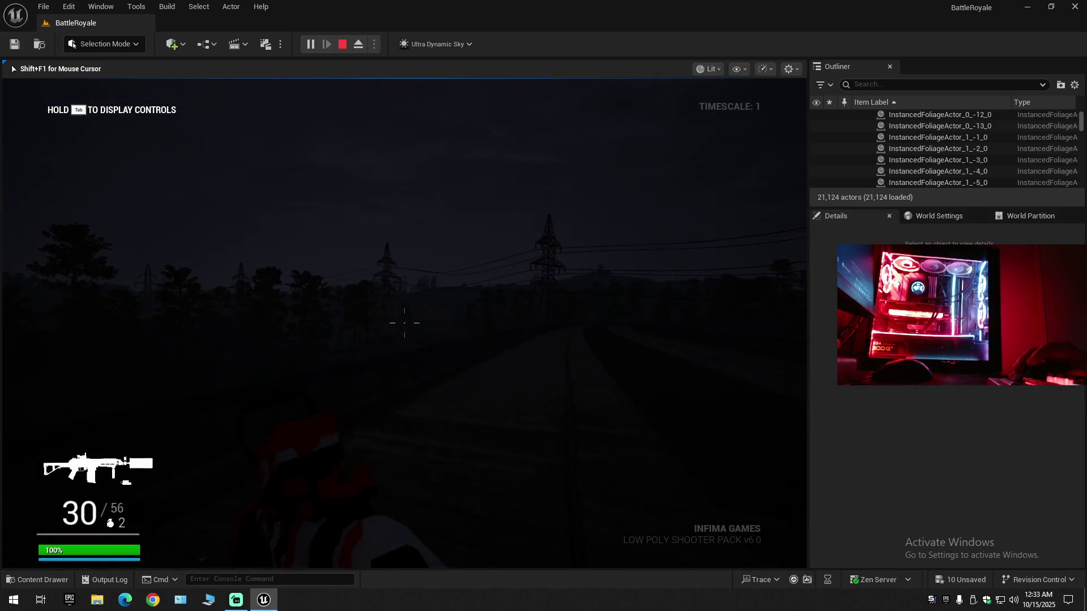
pyautogui.press('w')
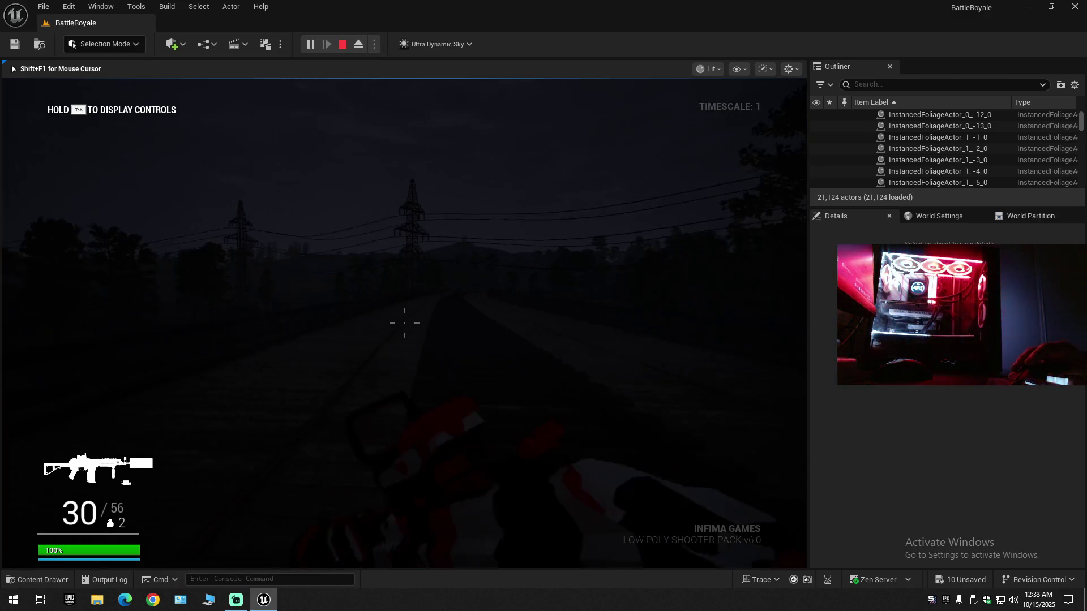
pyautogui.press('w')
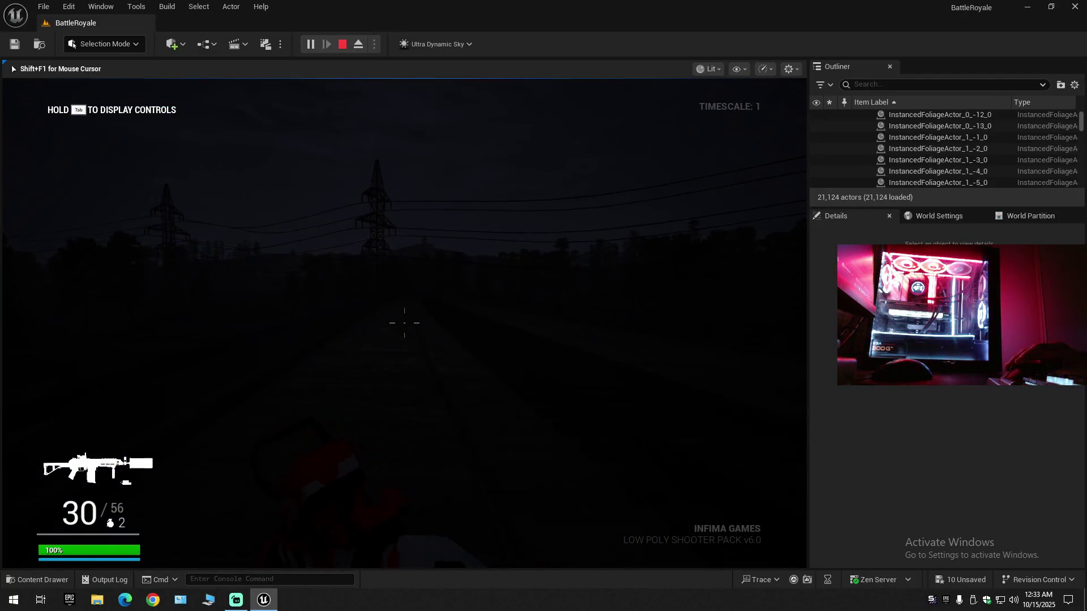
pyautogui.press('w')
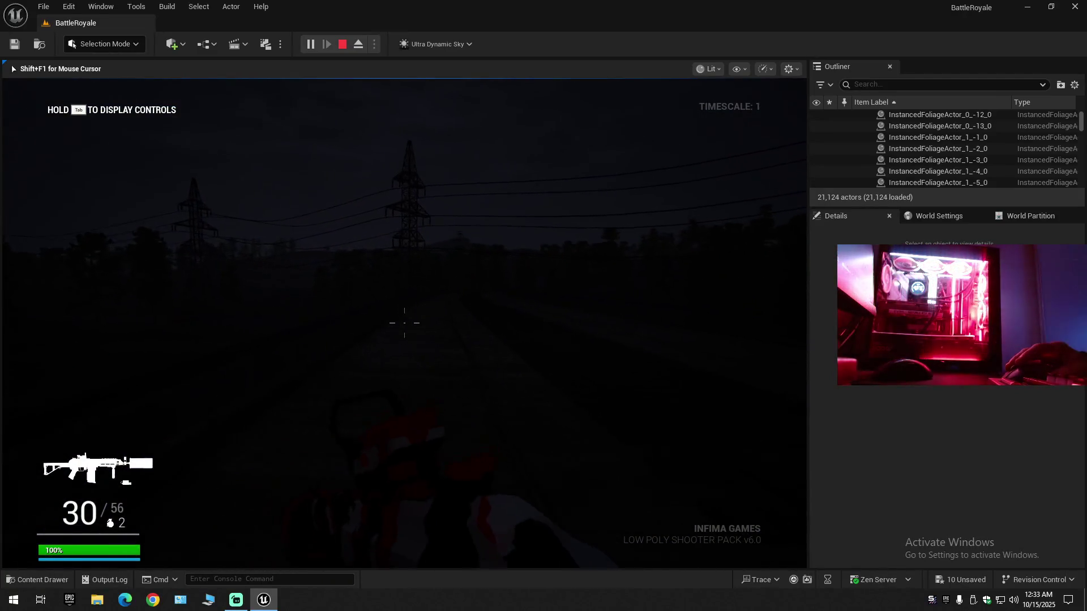
pyautogui.press('w')
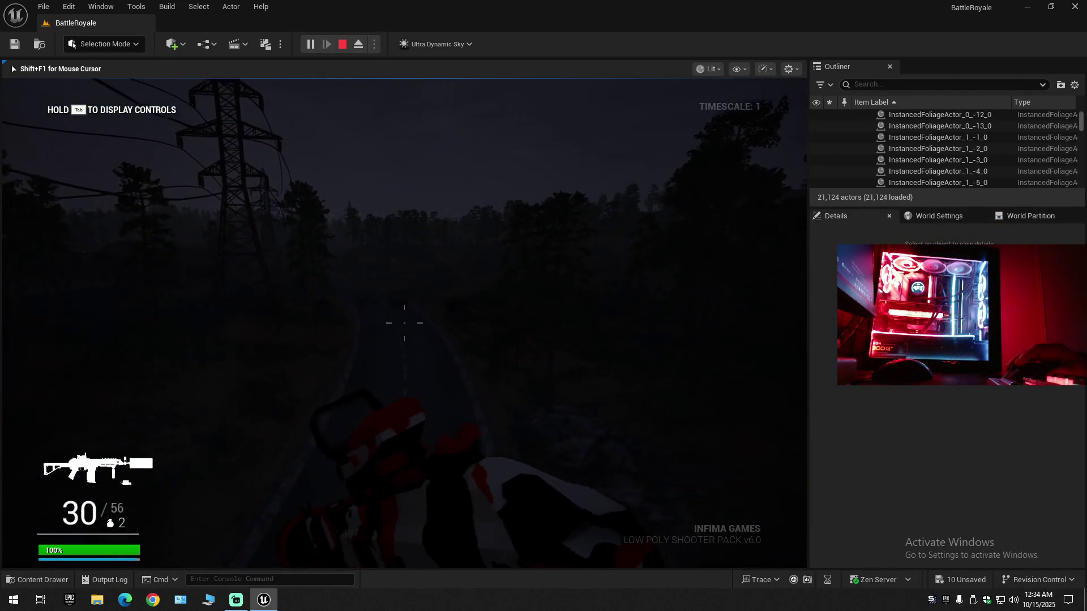
pyautogui.press('w')
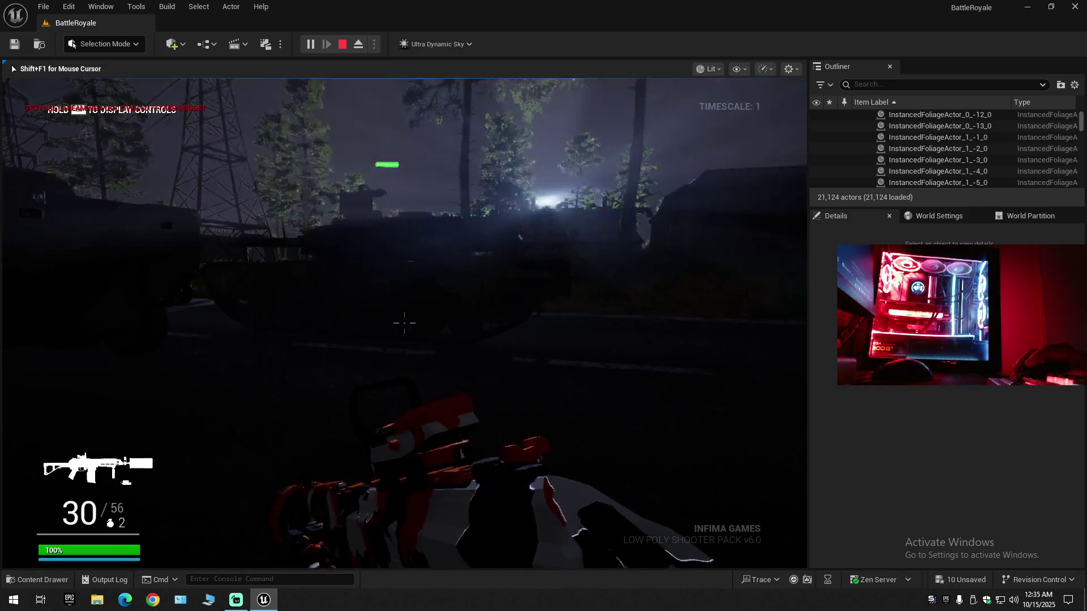
# - Throw a grenade, walk to the mounted tripod weapon, then stop the playtest with Esc
pyautogui.press('g')
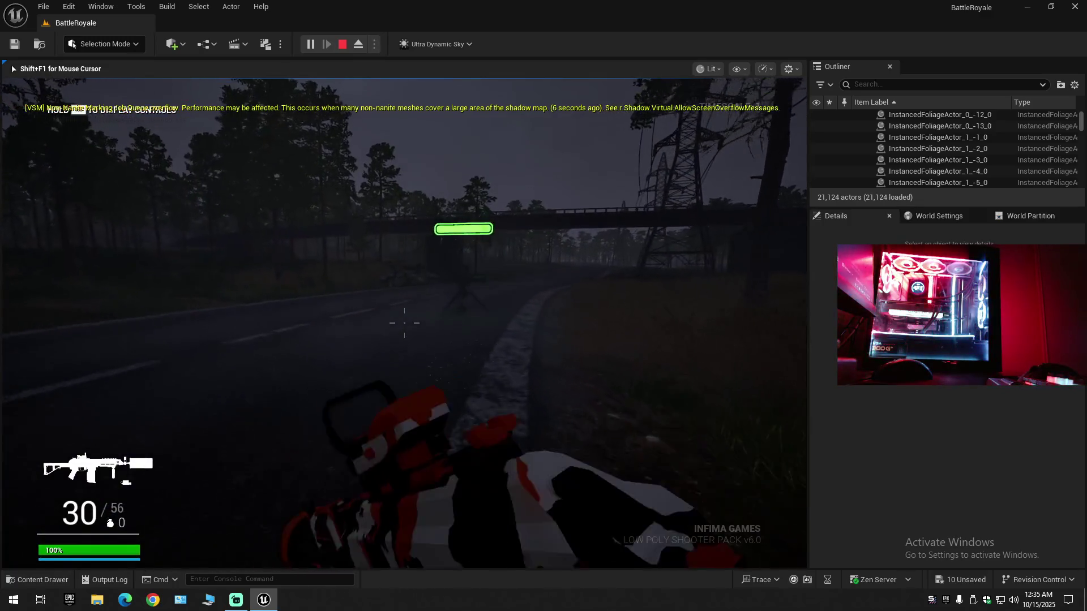
pyautogui.press('w')
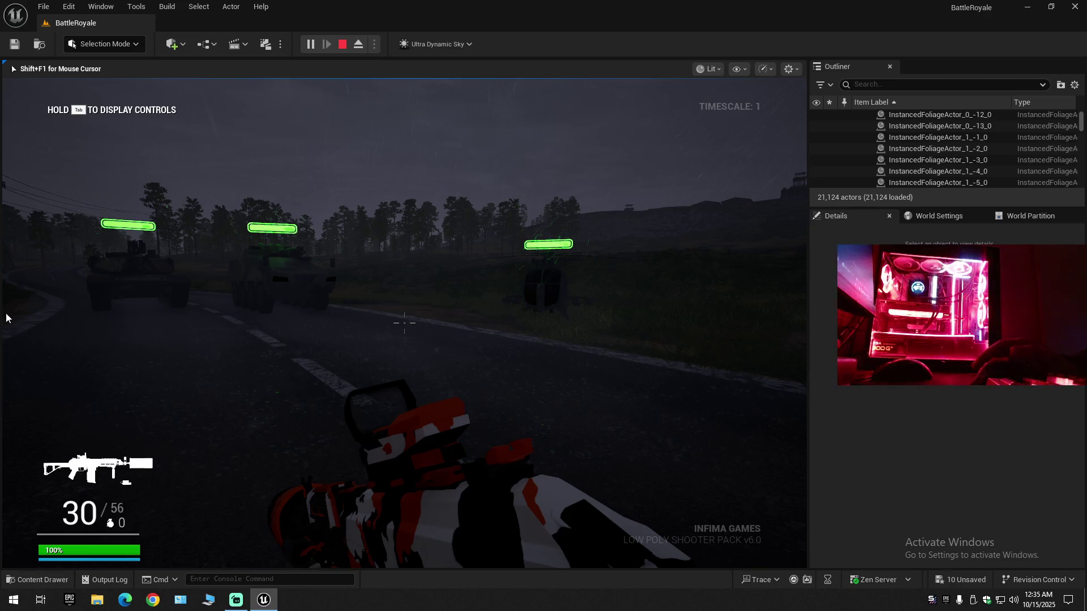
pyautogui.press('Escape')
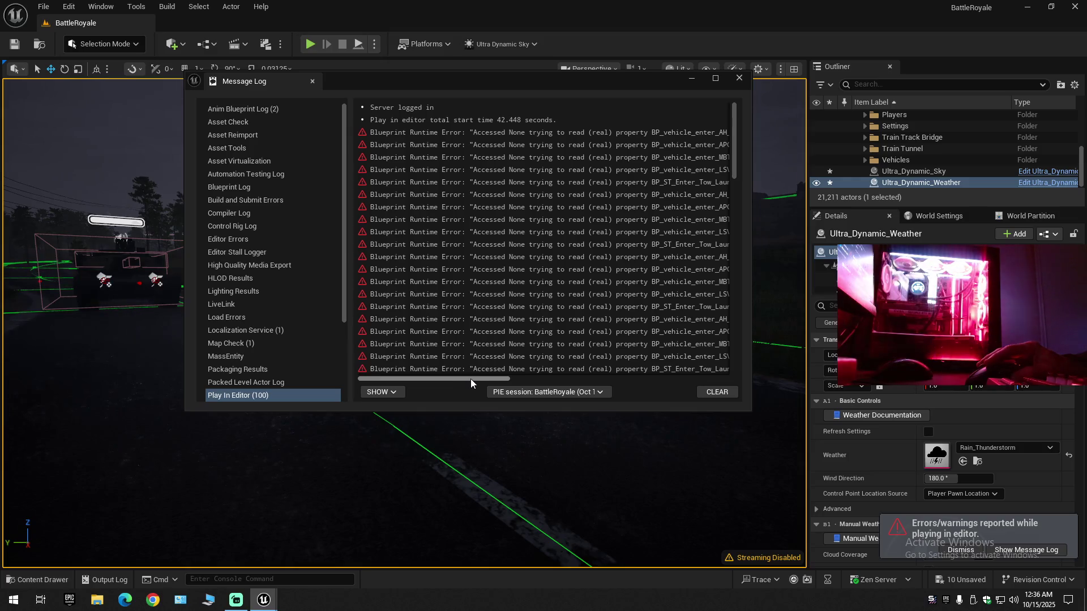
# - Clear the runtime errors from the Message Log and close it
pyautogui.moveTo(471, 378); pyautogui.dragTo(738, 379)
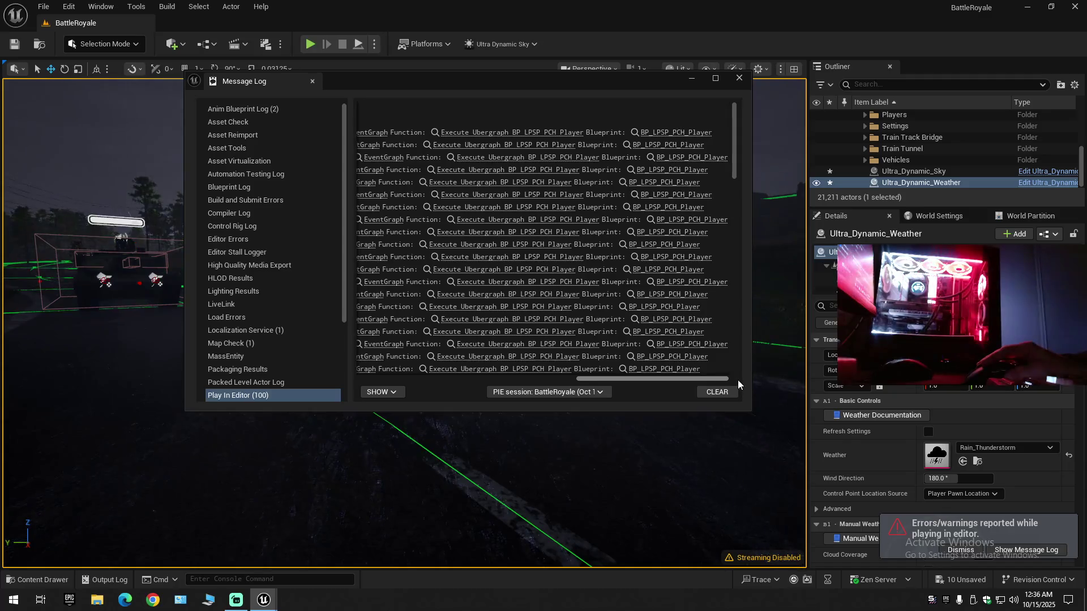
pyautogui.click(725, 392)
pyautogui.click(740, 78)
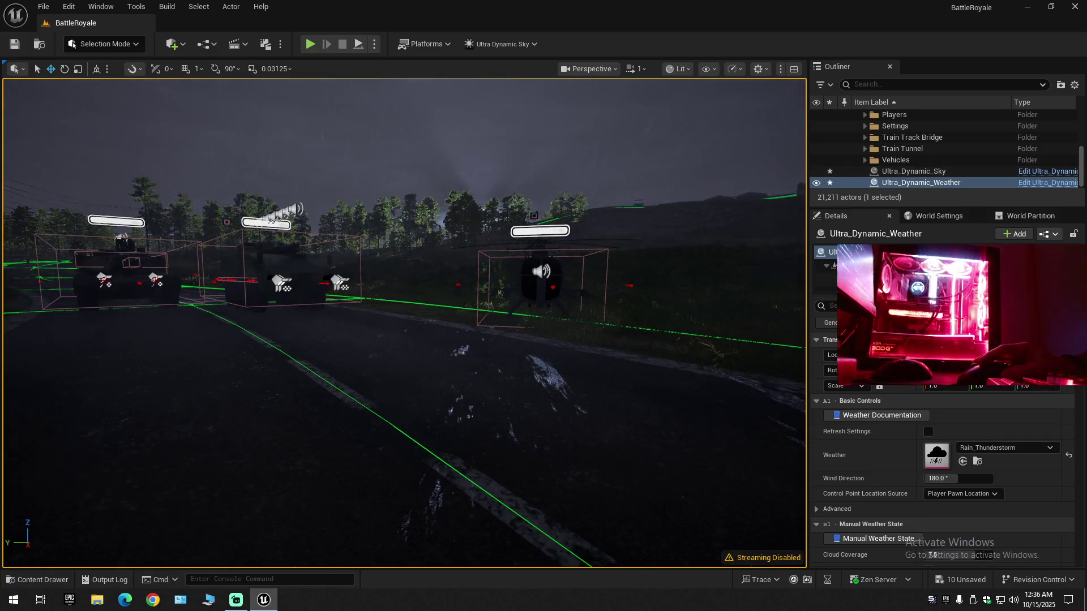
# - Select Ultra_Dynamic_Sky, collapse all Outliner folders, and re-expand BattleRoyale (Editor)
pyautogui.click(912, 171)
pyautogui.click(1074, 86)
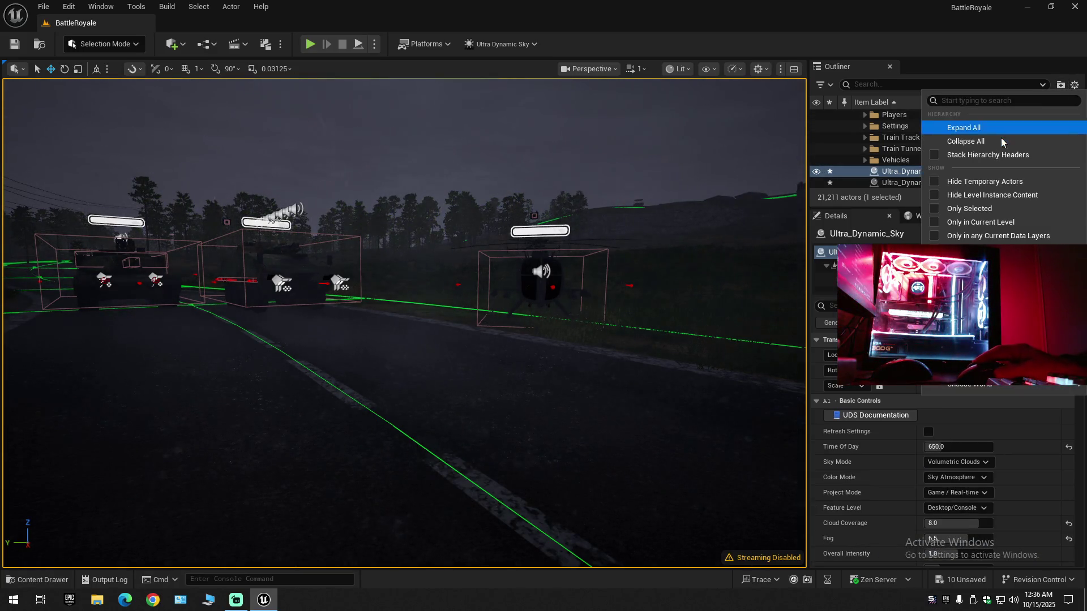
pyautogui.click(1001, 138)
pyautogui.click(858, 117)
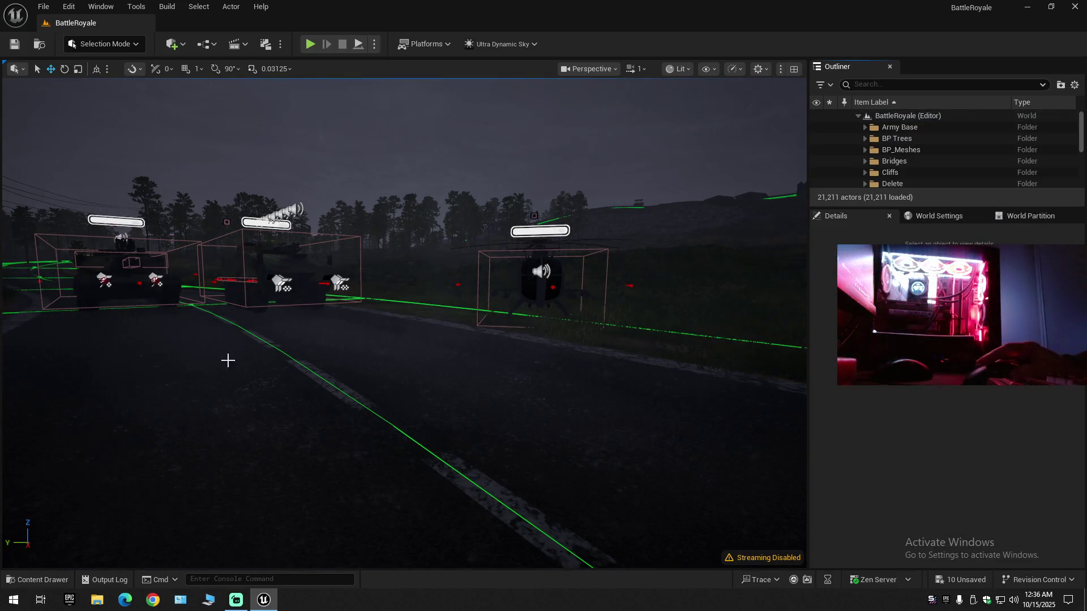
pyautogui.click(37, 580)
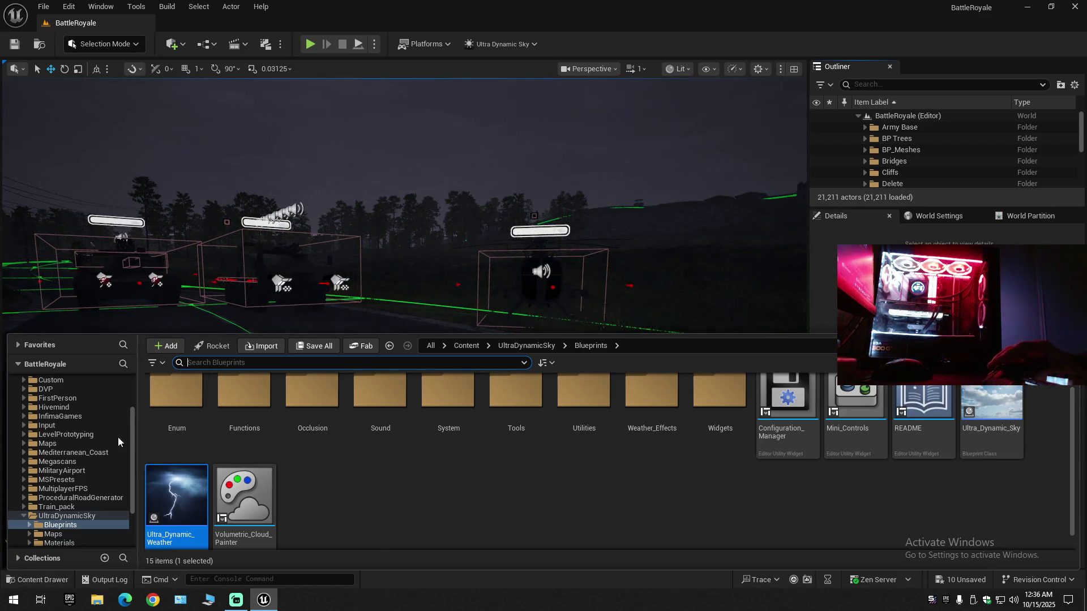
# - Drag Puddle_Fluid_Volume from the Weather_Effects folder onto the road before the vehicles
pyautogui.moveTo(184, 464)
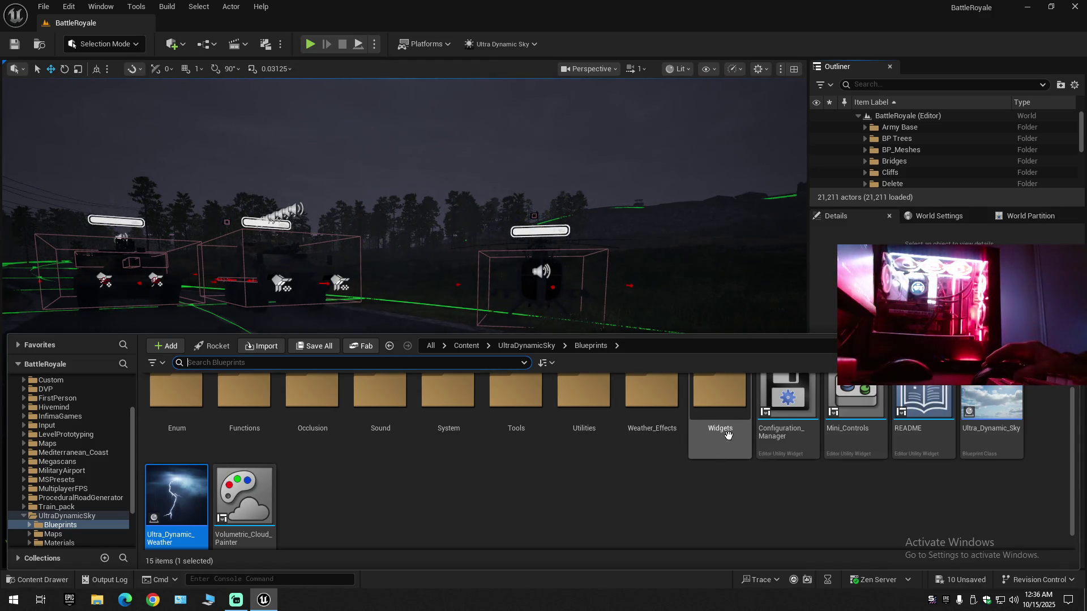
pyautogui.doubleClick(659, 406)
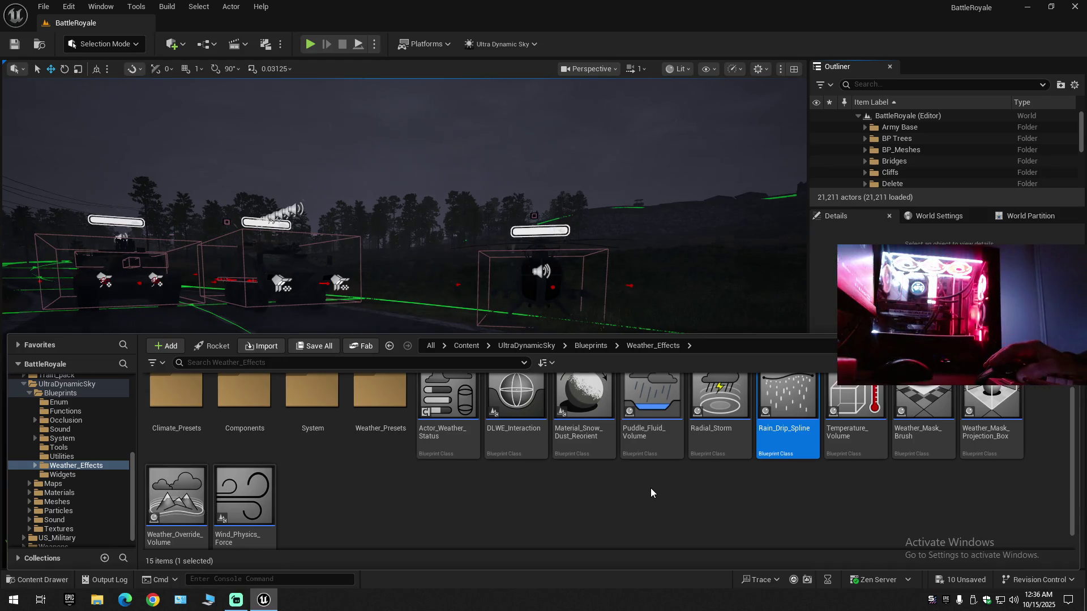
pyautogui.click(652, 408)
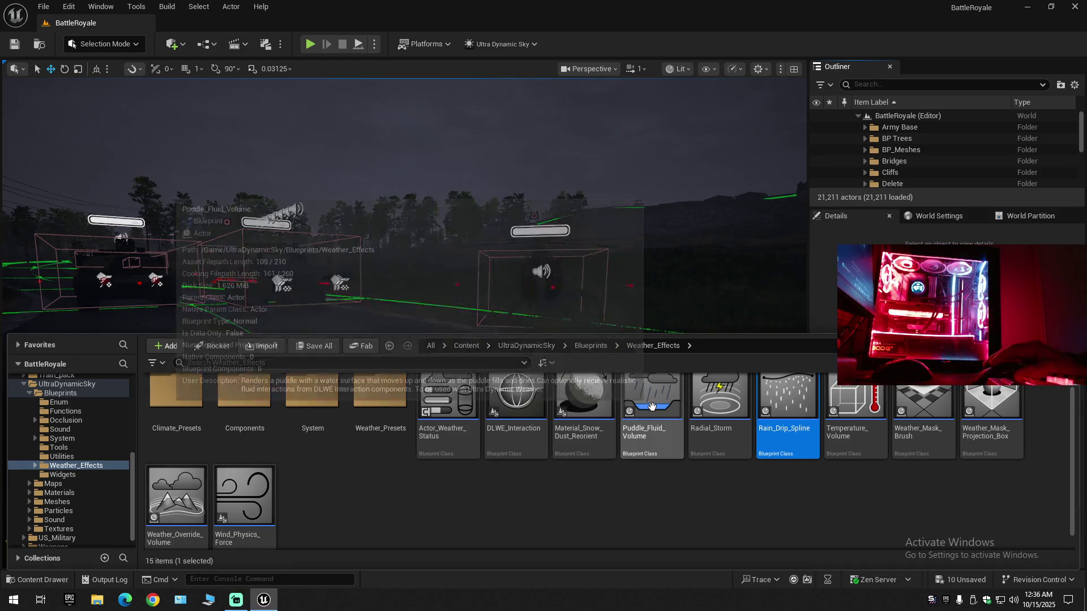
pyautogui.moveTo(613, 283)
pyautogui.mouseDown()
pyautogui.moveTo(347, 303)
pyautogui.moveTo(375, 388)
pyautogui.moveTo(400, 383)
pyautogui.moveTo(403, 396)
pyautogui.mouseUp()
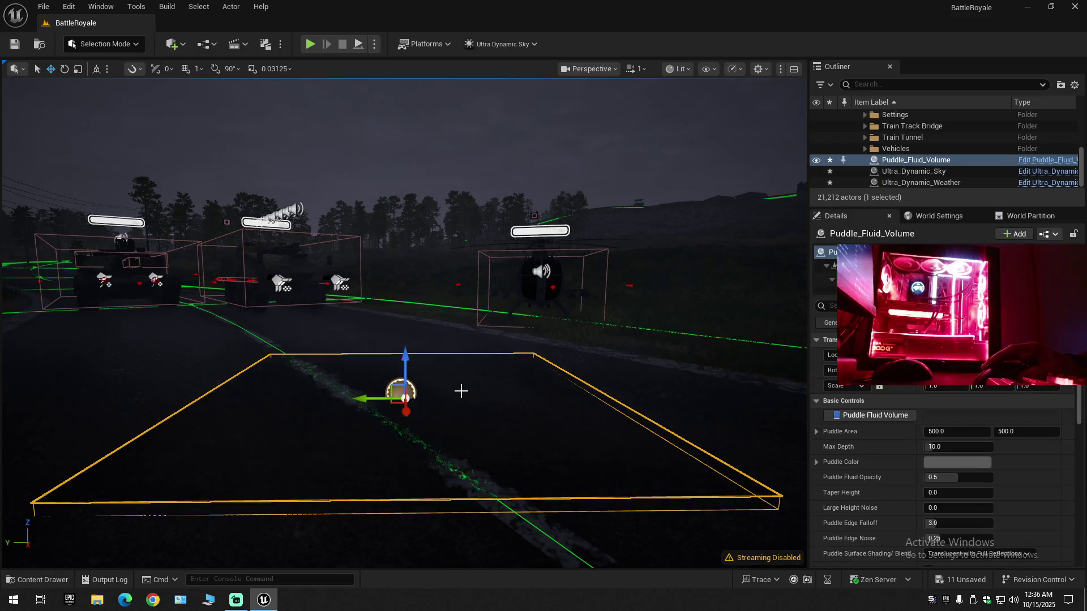
# - Frame the Puddle_Fluid_Volume and lower it onto the road surface
pyautogui.scroll(5, 460, 391)
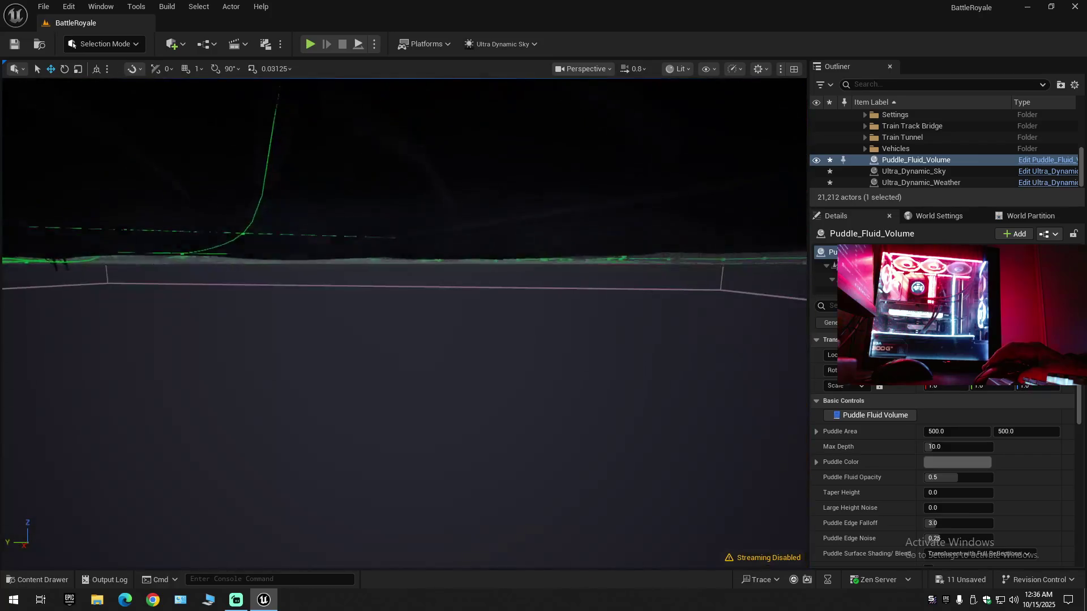
pyautogui.scroll(-4, 404, 323)
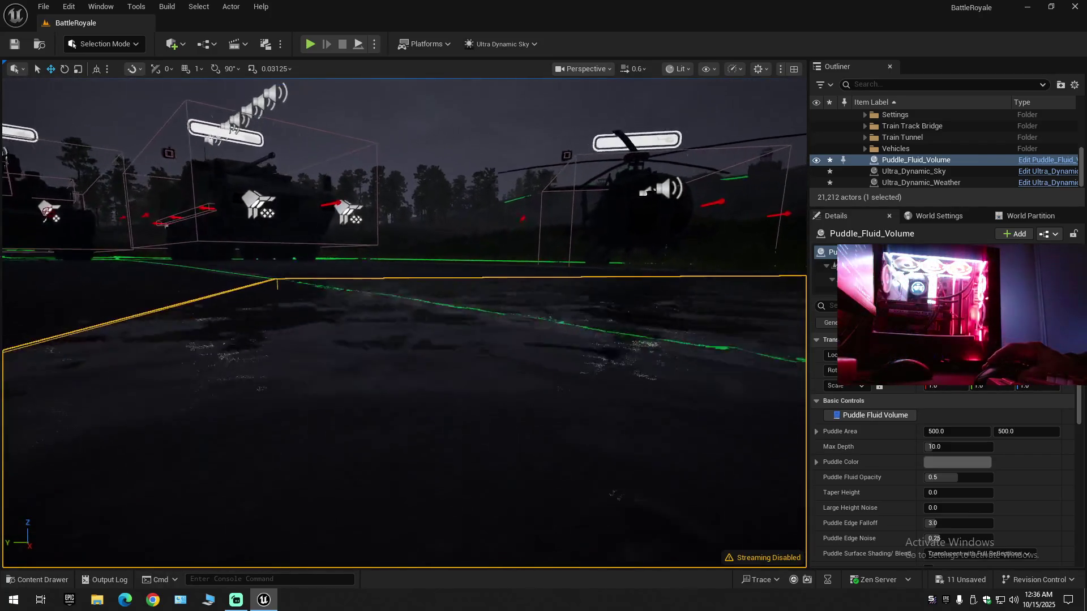
pyautogui.press('f')
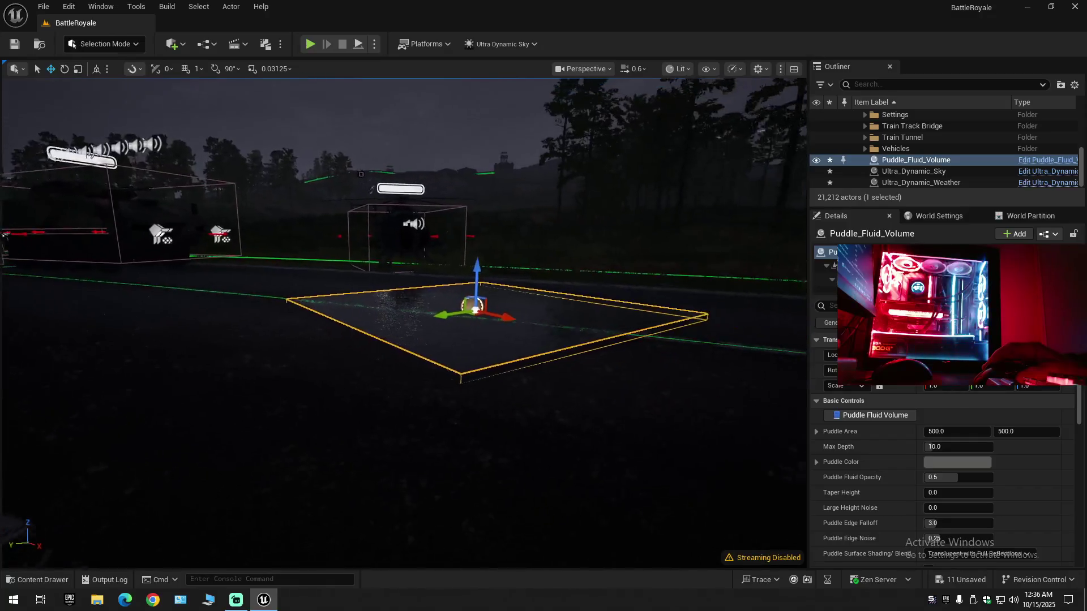
pyautogui.scroll(4, 405, 323)
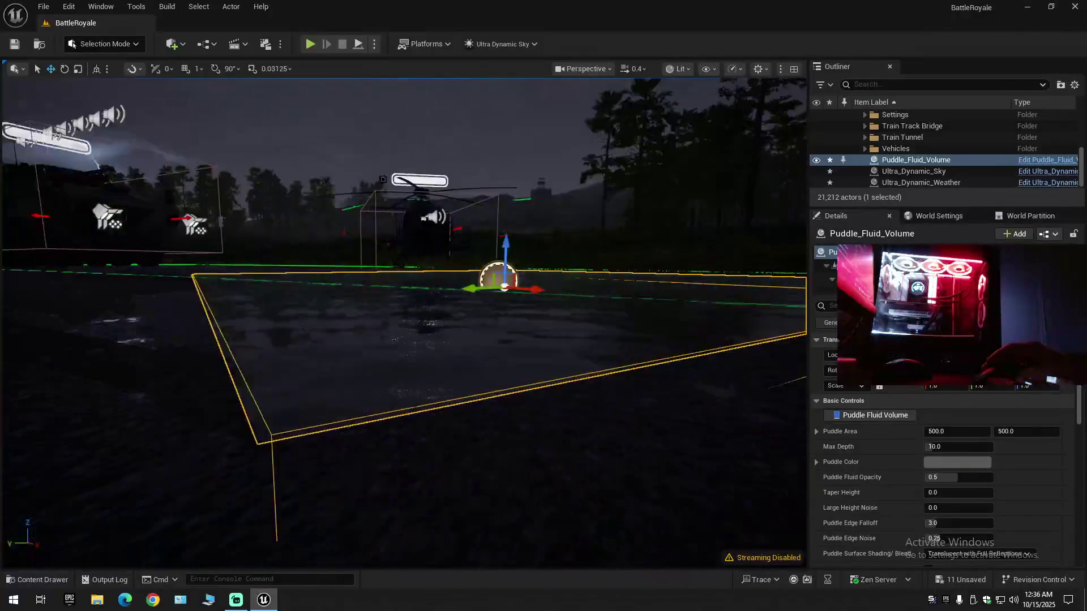
pyautogui.scroll(-1, 404, 323)
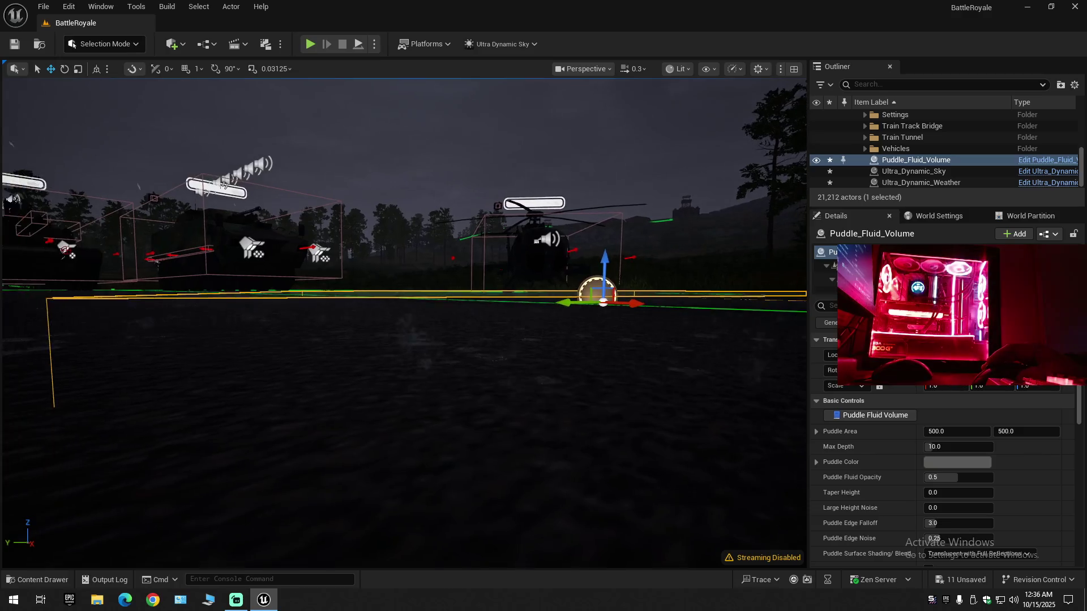
pyautogui.moveTo(405, 324)
pyautogui.mouseDown()
pyautogui.moveTo(463, 367)
pyautogui.moveTo(493, 305)
pyautogui.mouseUp()
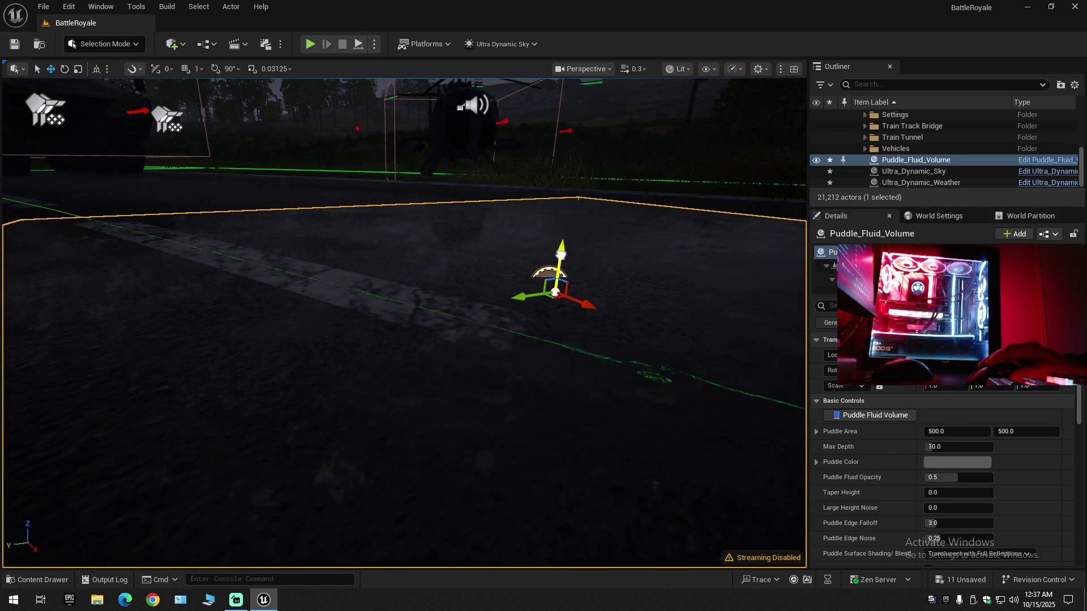
pyautogui.moveTo(657, 283)
pyautogui.mouseDown()
pyautogui.moveTo(608, 308)
pyautogui.moveTo(656, 283)
pyautogui.mouseUp()
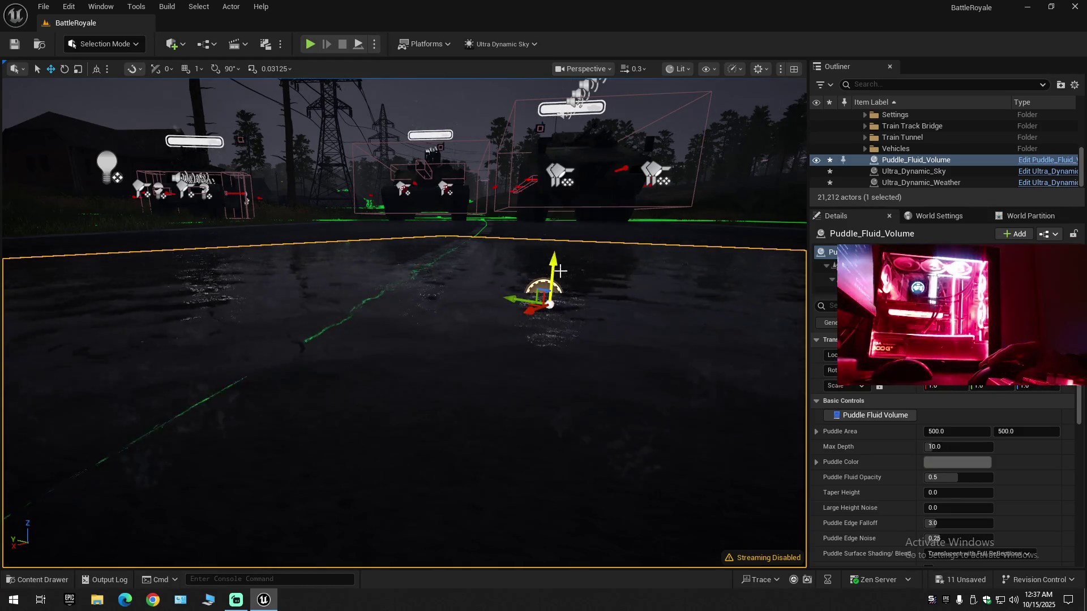
pyautogui.moveTo(555, 266); pyautogui.dragTo(556, 273)
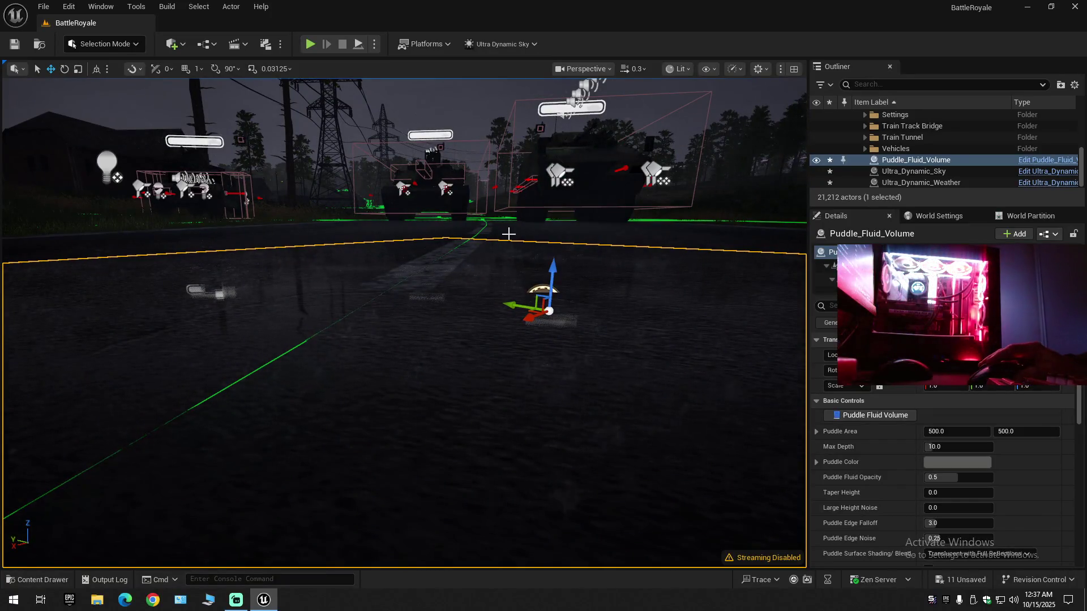
# - Select Ultra_Dynamic_Sky and bring up the Weather_Effects assets in the Content Drawer
pyautogui.click(477, 231)
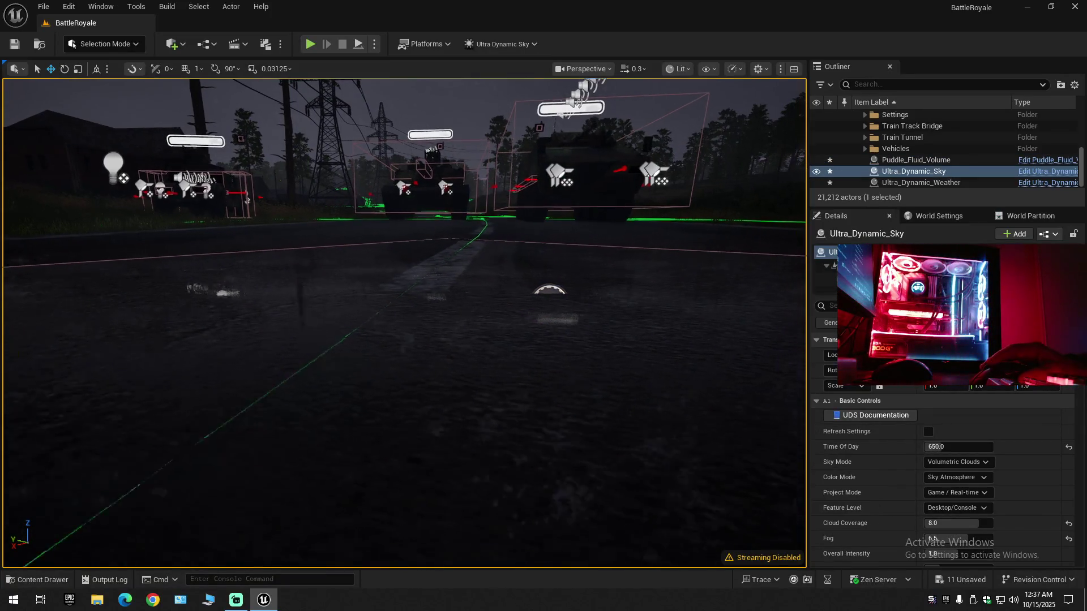
pyautogui.moveTo(478, 230)
pyautogui.mouseDown()
pyautogui.moveTo(478, 142)
pyautogui.moveTo(483, 256)
pyautogui.mouseUp()
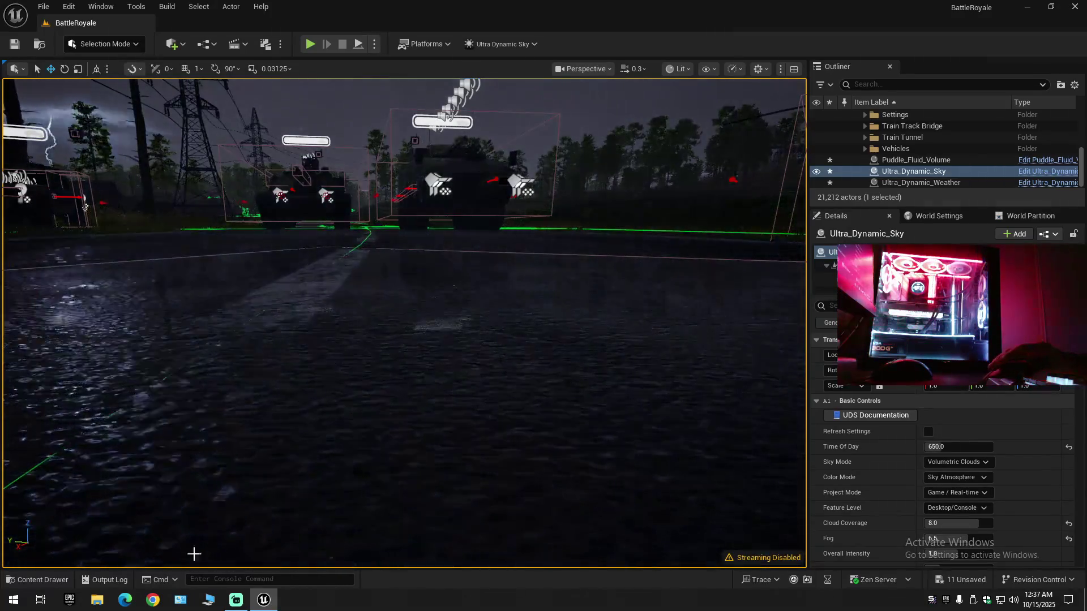
pyautogui.click(37, 580)
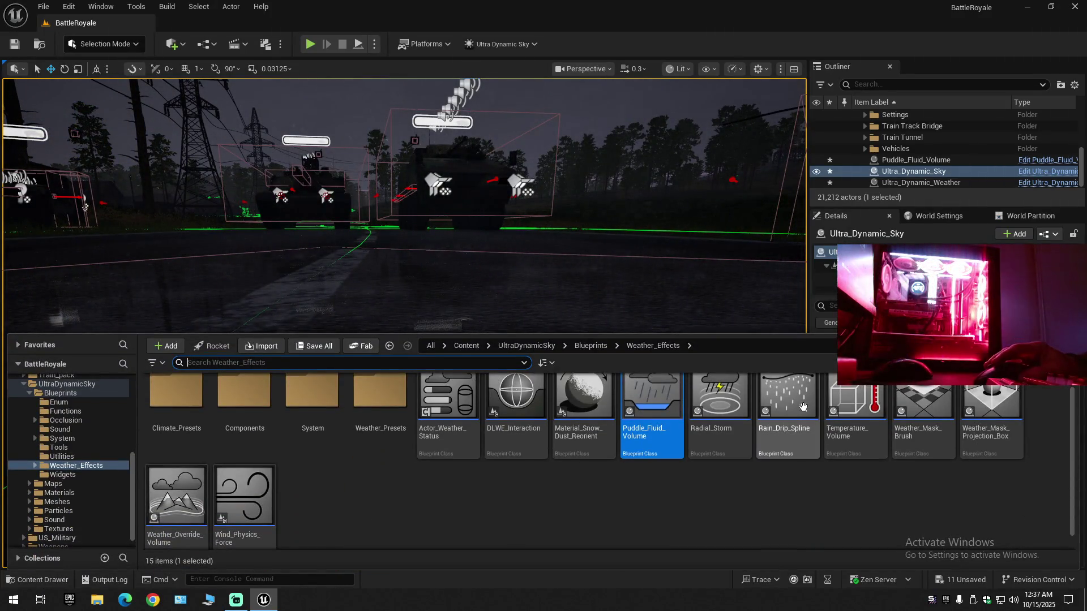
# - Drop a Rain_Drip_Spline onto the road and raise it up to the tall grass
pyautogui.moveTo(509, 255); pyautogui.dragTo(509, 243)
pyautogui.moveTo(176, 536); pyautogui.dragTo(177, 536)
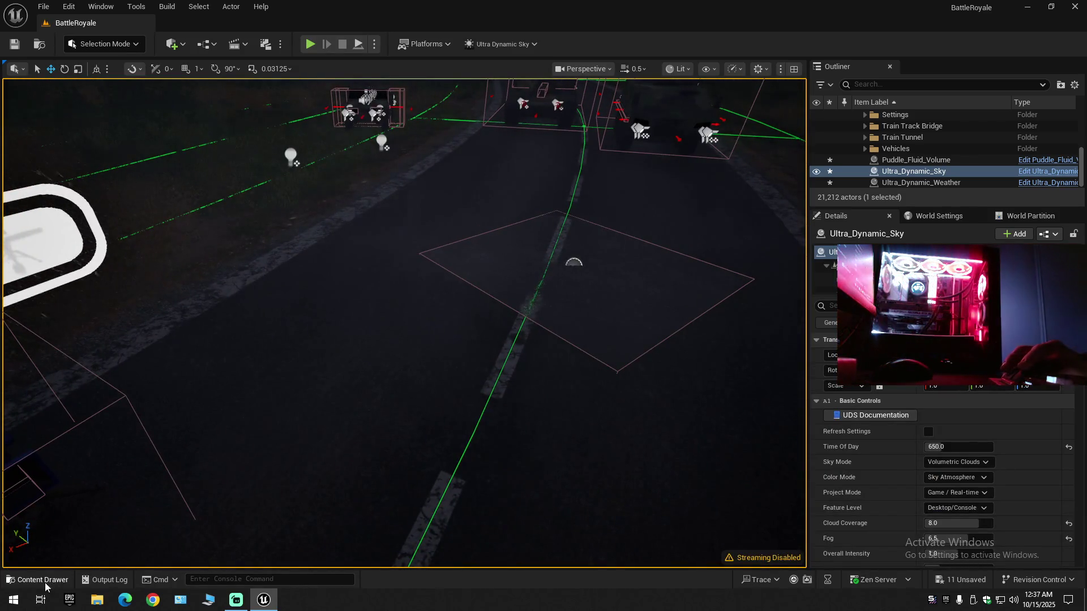
pyautogui.click(45, 583)
pyautogui.moveTo(761, 431)
pyautogui.mouseDown()
pyautogui.moveTo(767, 385)
pyautogui.moveTo(306, 274)
pyautogui.mouseUp()
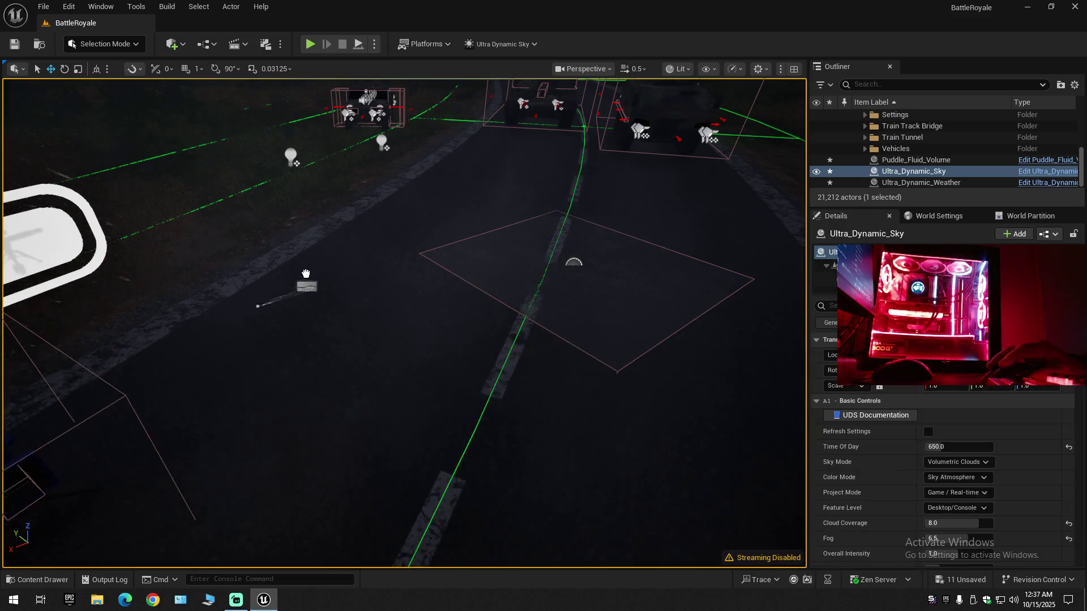
pyautogui.moveTo(340, 317); pyautogui.dragTo(369, 338)
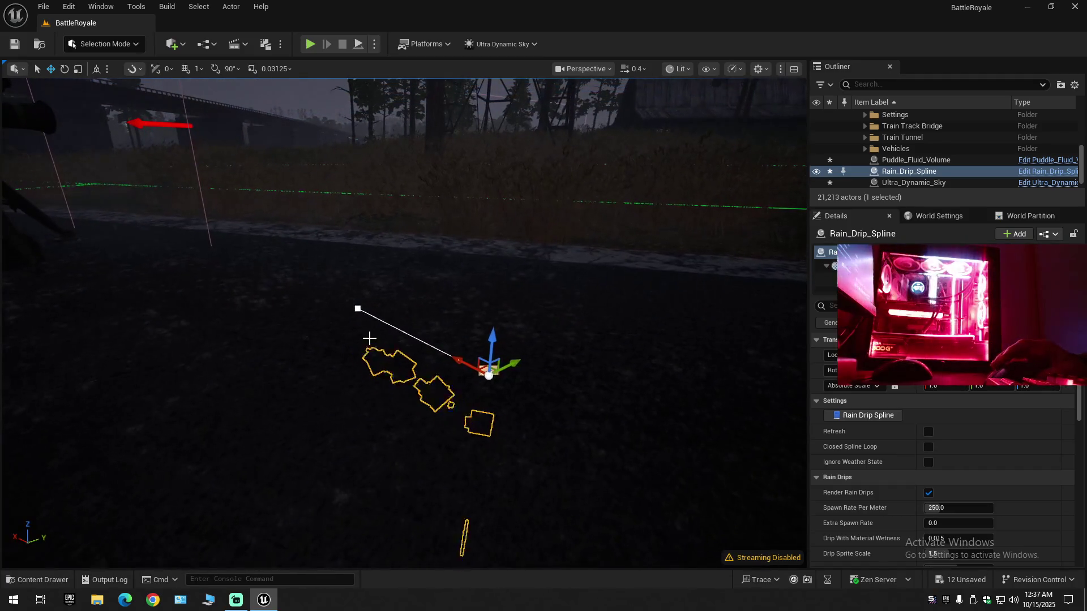
pyautogui.moveTo(492, 335); pyautogui.dragTo(505, 171)
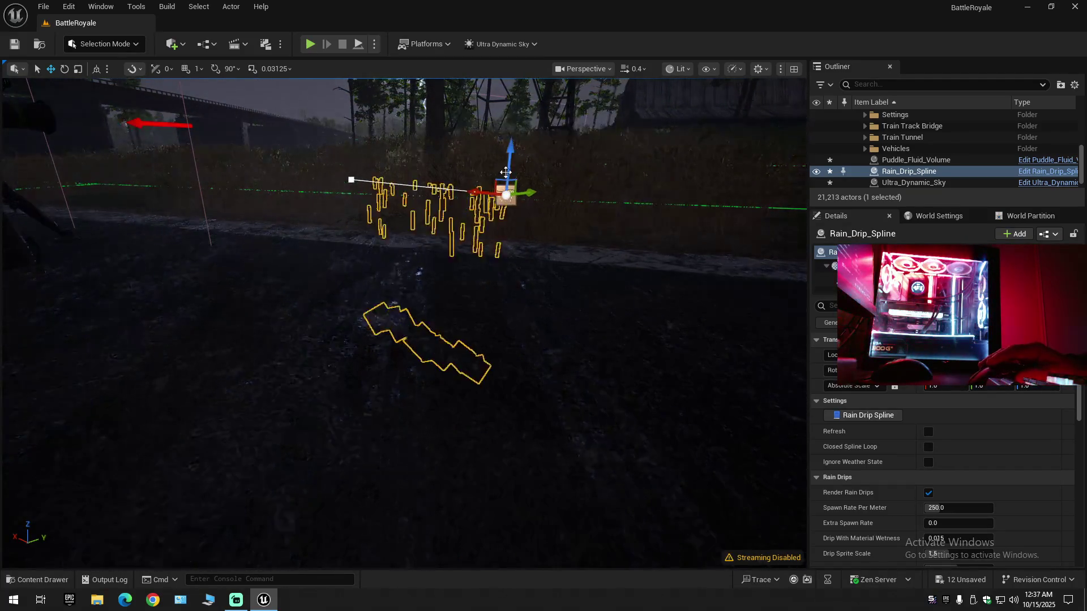
# - Move in close to the rain drip spline and turn off Render Rain Drips
pyautogui.moveTo(512, 306); pyautogui.dragTo(512, 306)
pyautogui.scroll(-1, 512, 307)
pyautogui.moveTo(727, 292); pyautogui.dragTo(726, 293)
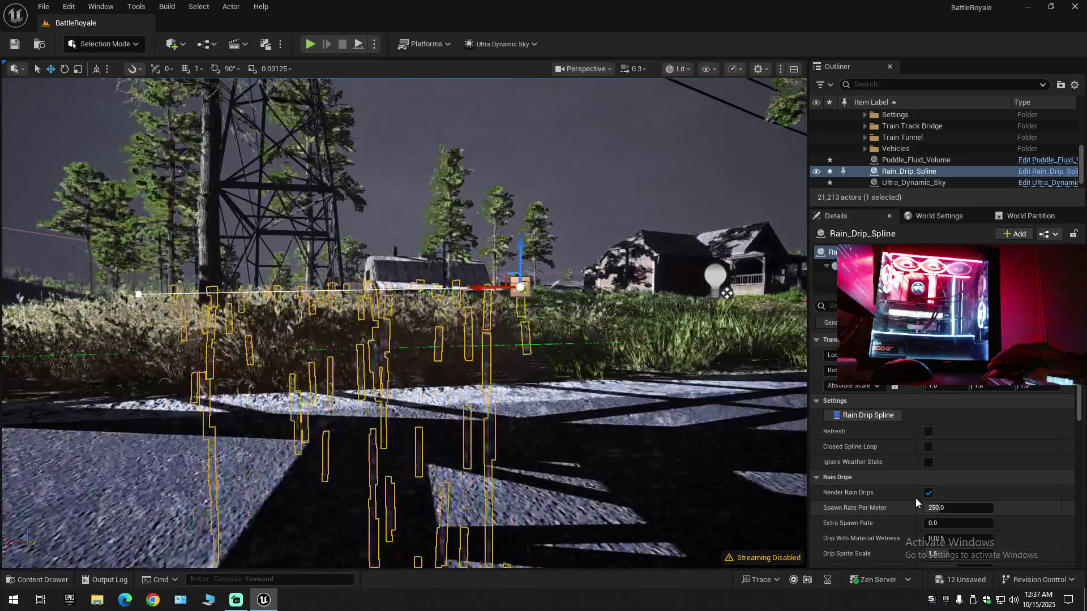
pyautogui.click(928, 493)
# - Re-enable Render Rain Drips and set Spawn Rate Per Meter to 10
pyautogui.click(928, 493)
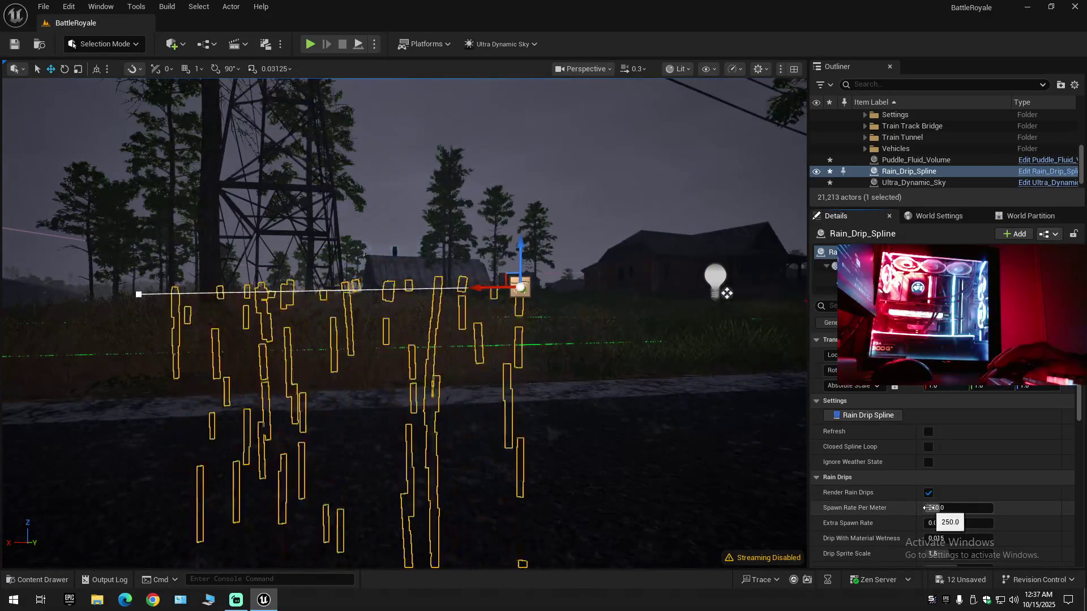
pyautogui.moveTo(927, 507); pyautogui.dragTo(911, 514)
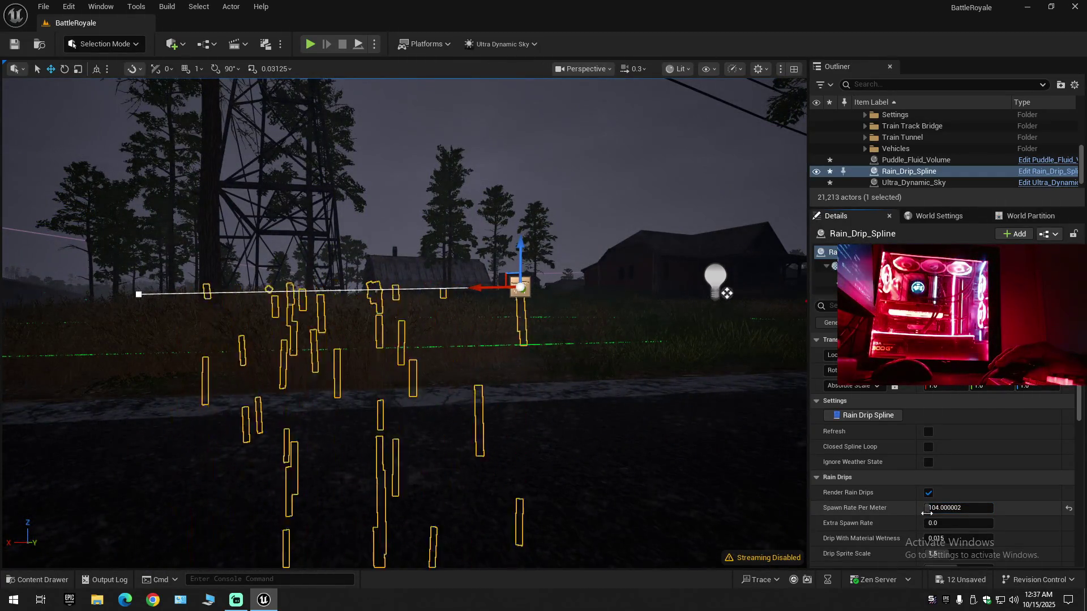
pyautogui.click(928, 508)
pyautogui.write('50')
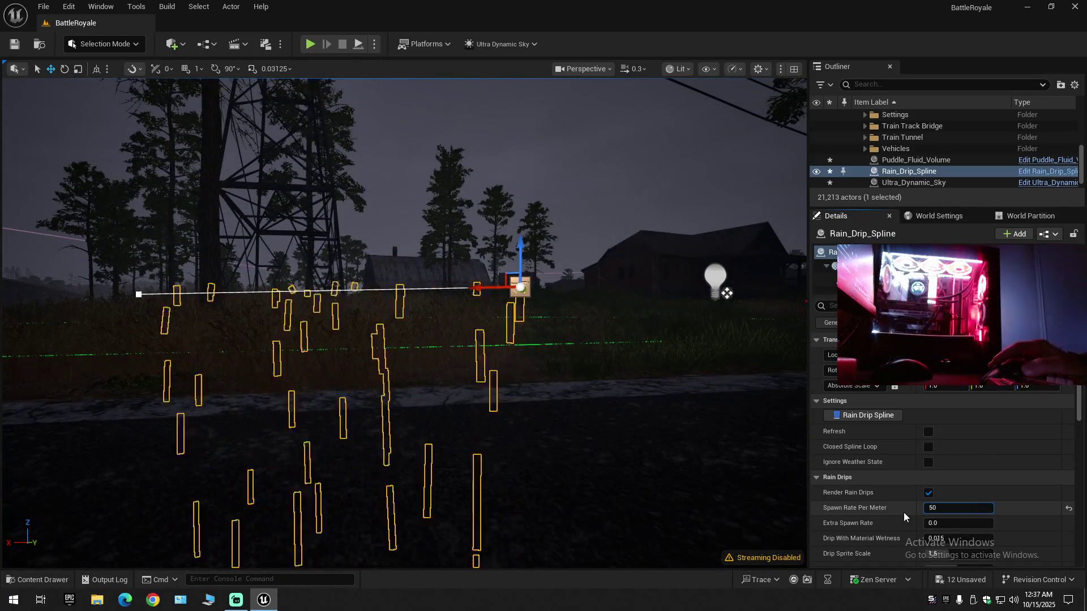
pyautogui.write('10')
pyautogui.press('Return')
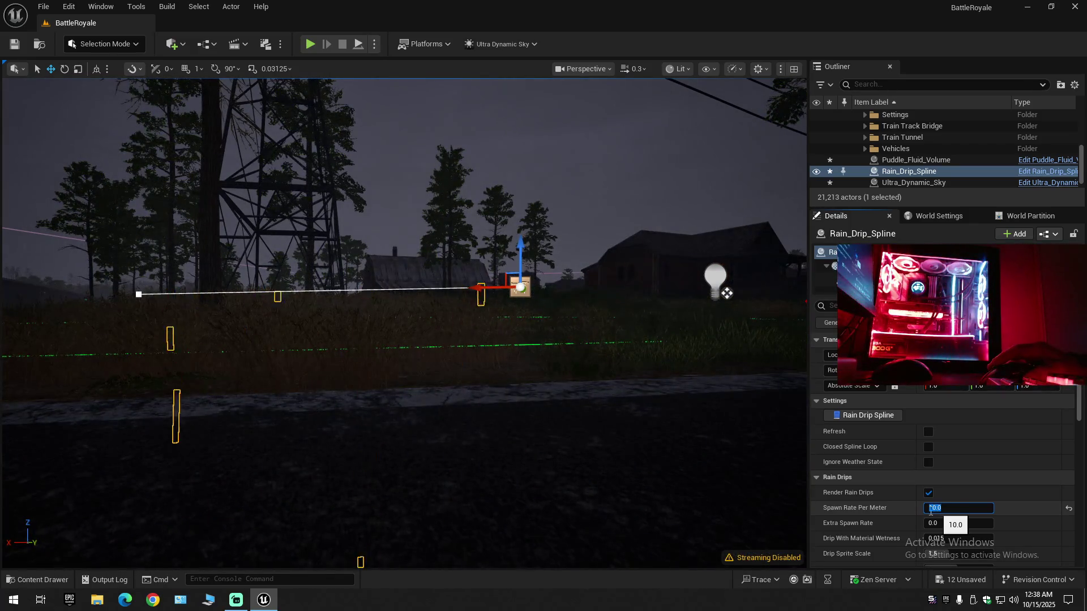
# - Swing the view toward the vehicles and bring up the Weather_Effects assets
pyautogui.moveTo(677, 405)
pyautogui.mouseDown()
pyautogui.moveTo(544, 405)
pyautogui.moveTo(361, 255)
pyautogui.mouseUp()
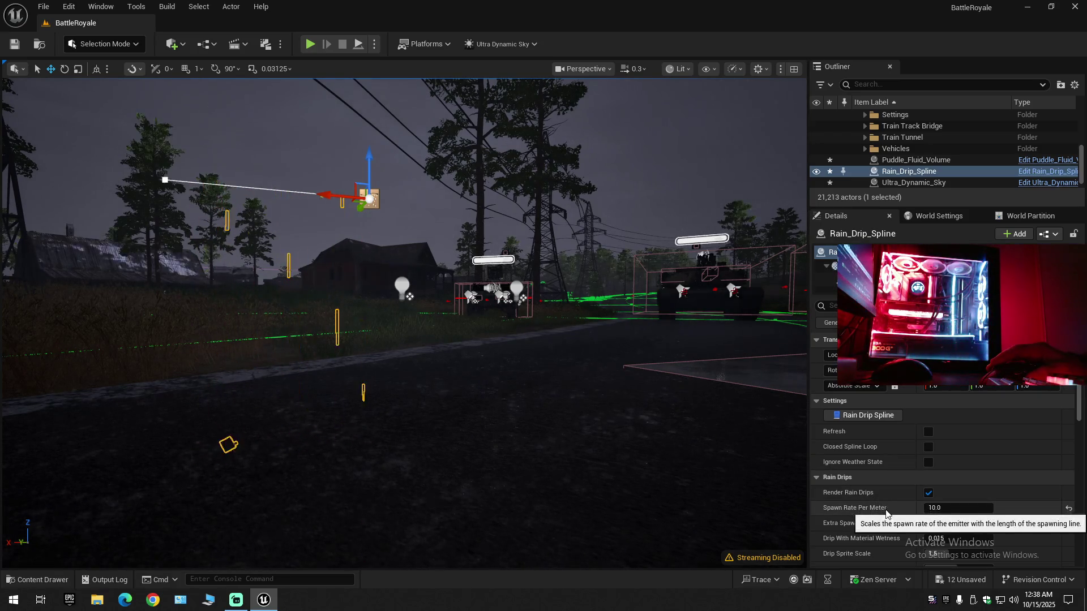
pyautogui.scroll(-4, 886, 514)
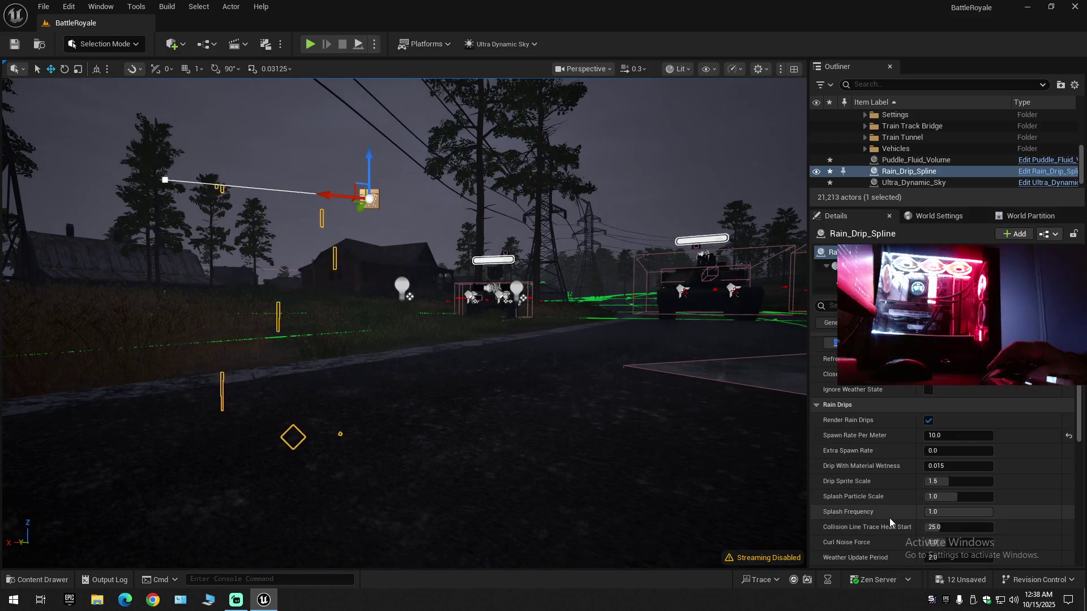
pyautogui.scroll(-1, 888, 519)
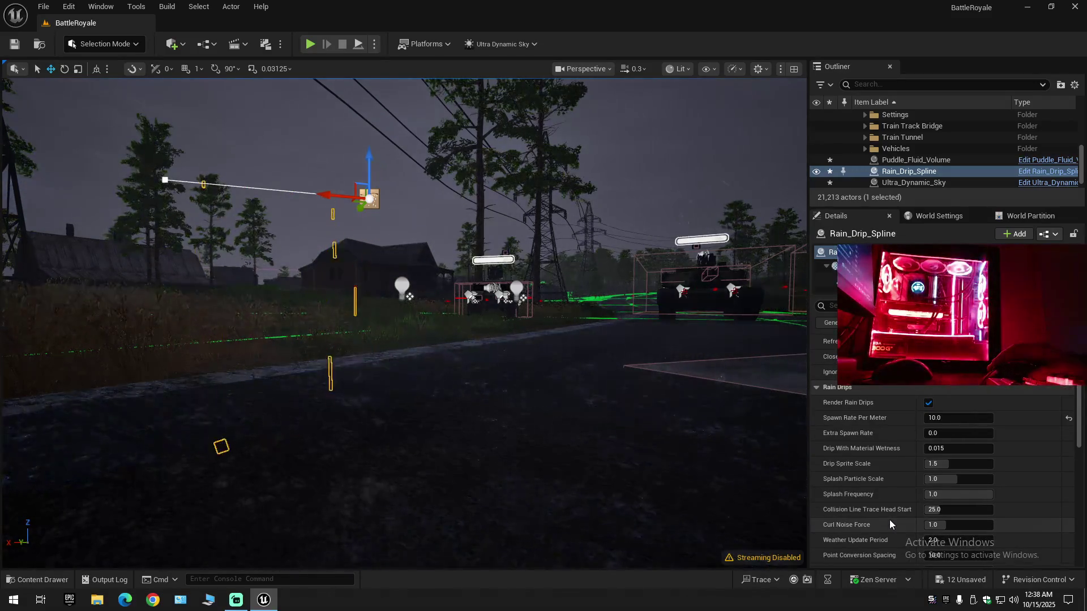
pyautogui.scroll(-1, 889, 520)
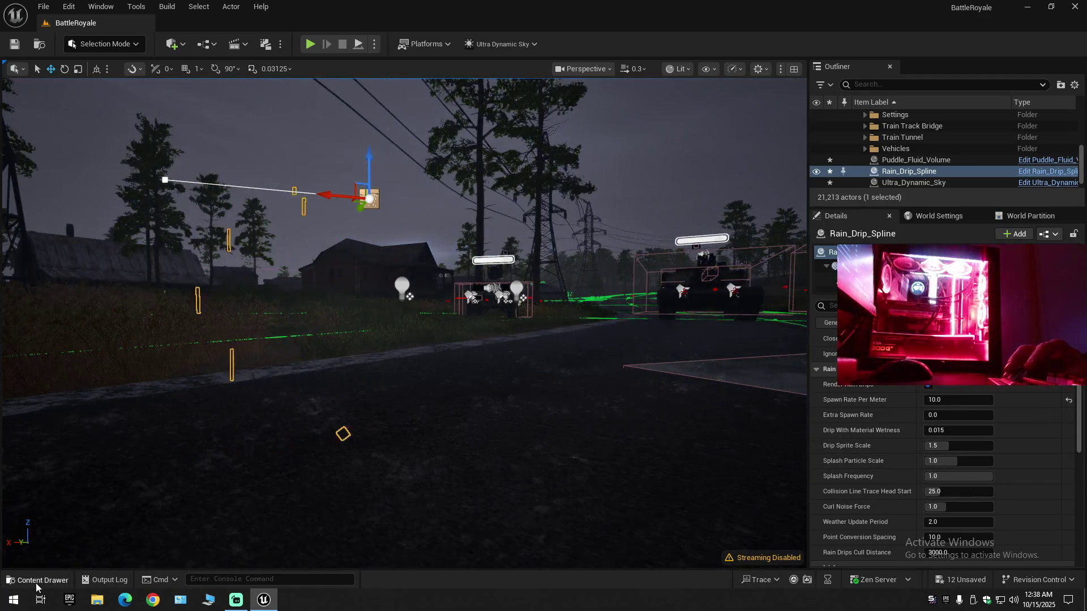
pyautogui.click(37, 582)
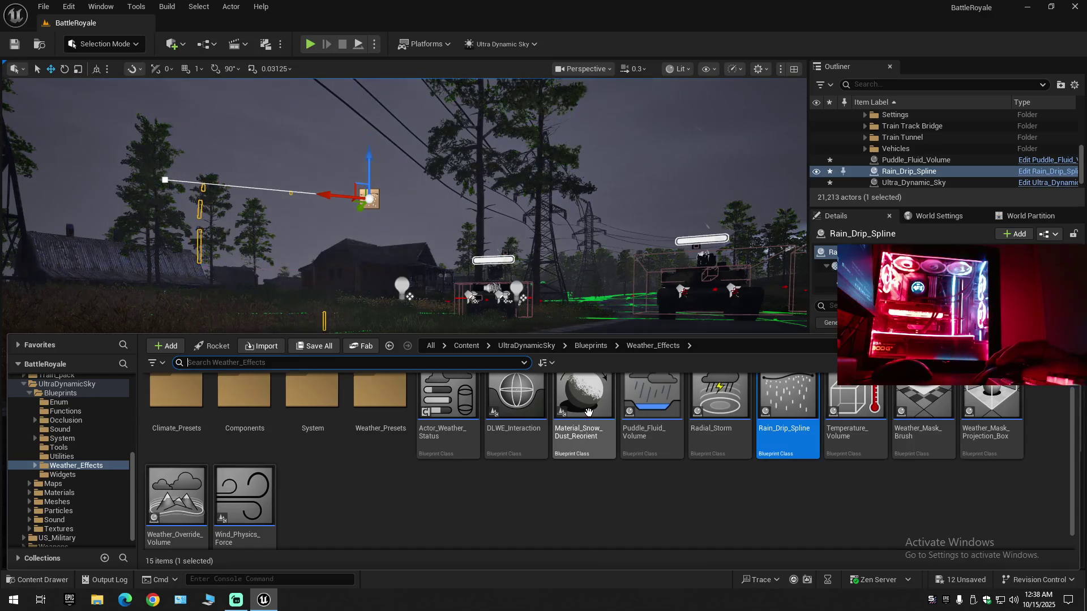
# - Place a Temperature_Volume from Weather_Effects on the road beside the vehicles
pyautogui.moveTo(583, 396)
pyautogui.mouseDown()
pyautogui.moveTo(561, 224)
pyautogui.moveTo(520, 322)
pyautogui.moveTo(518, 362)
pyautogui.mouseUp()
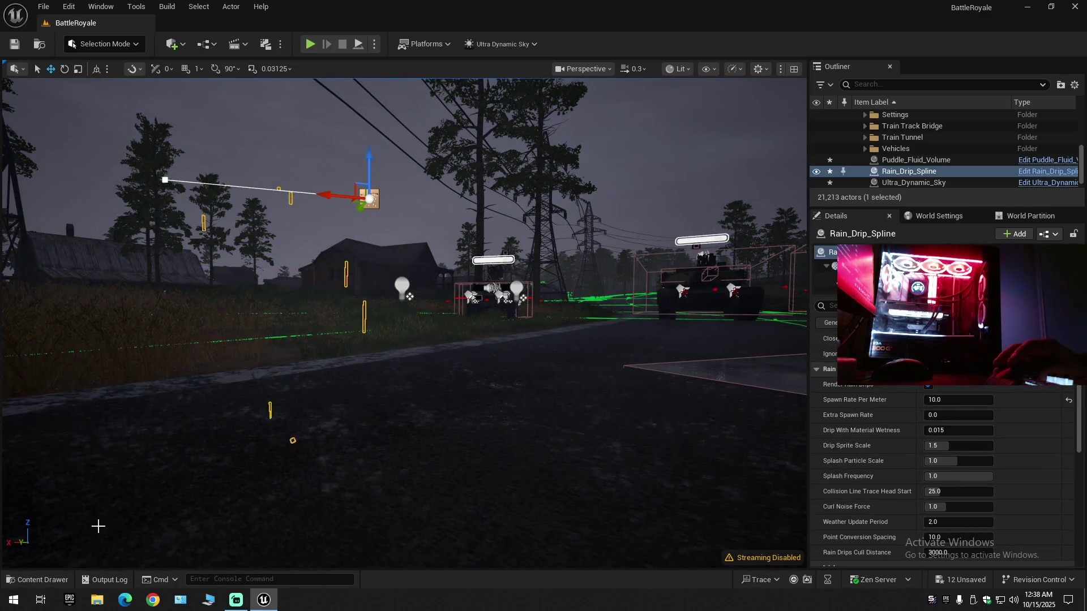
pyautogui.click(33, 582)
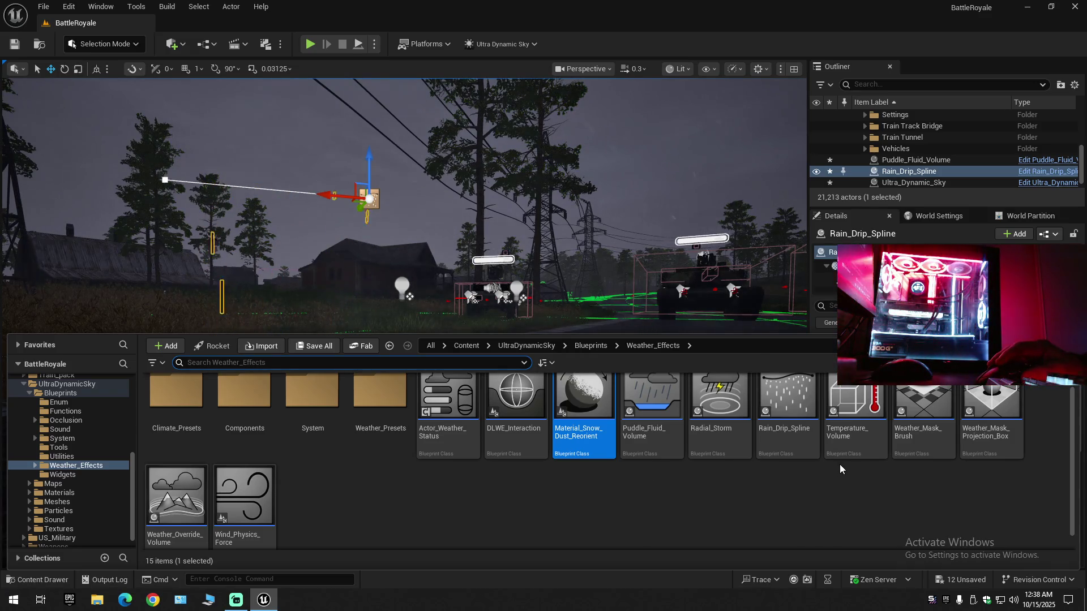
pyautogui.click(849, 401)
pyautogui.click(605, 246)
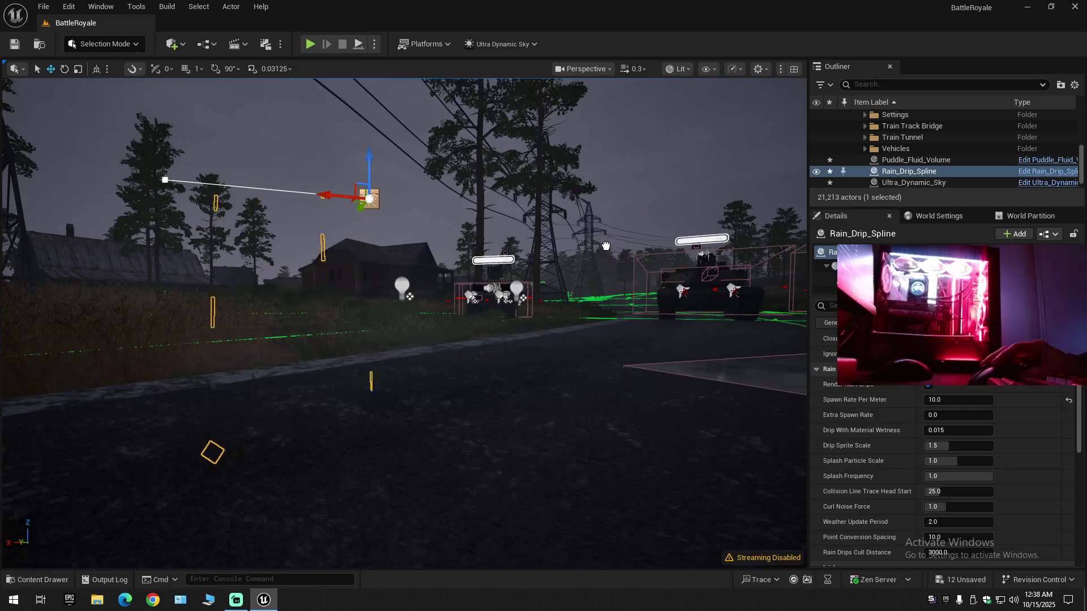
pyautogui.moveTo(513, 394); pyautogui.dragTo(490, 335)
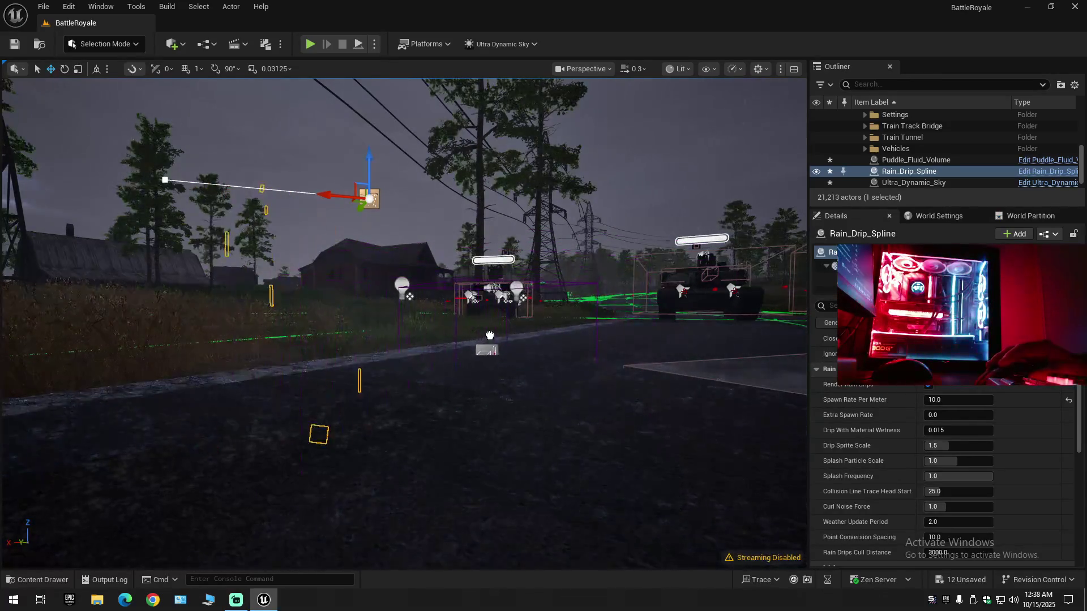
pyautogui.moveTo(523, 376); pyautogui.dragTo(530, 388)
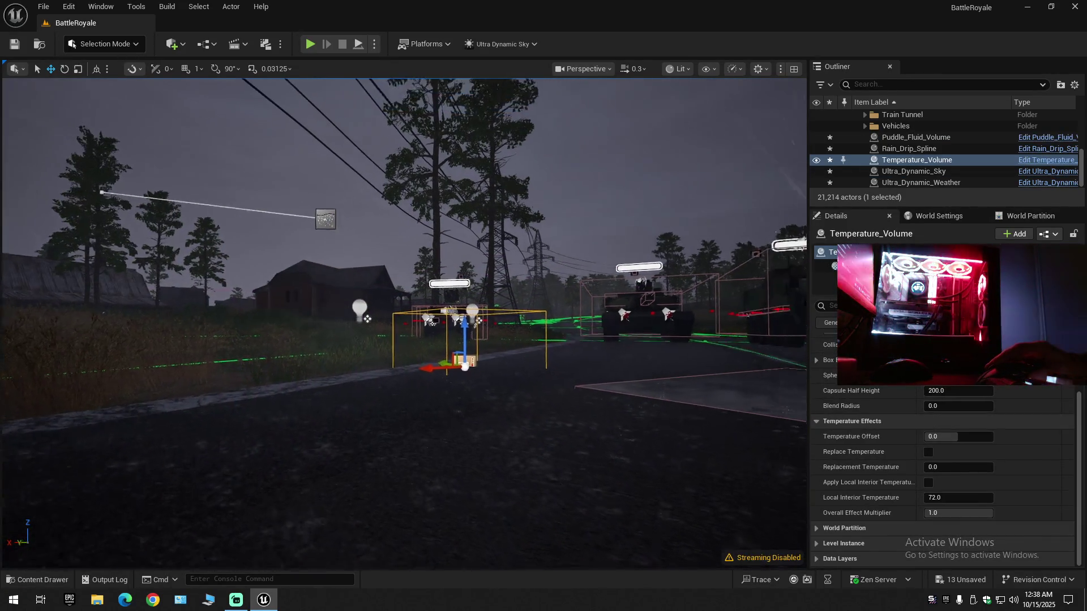
# - Fly around the Temperature_Volume to inspect it, then reopen the Weather_Effects assets
pyautogui.press('w')
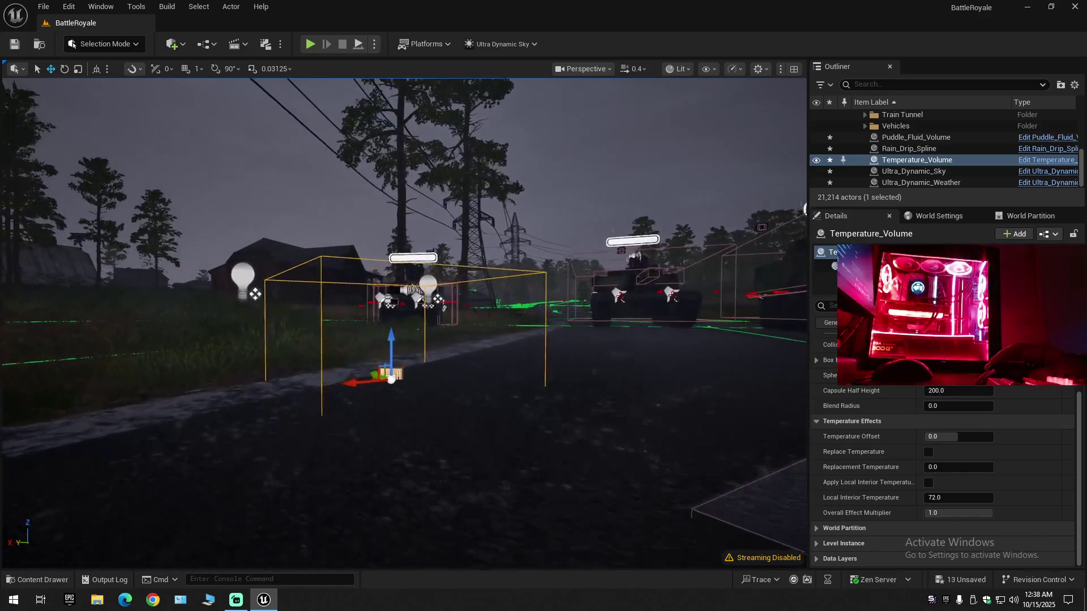
pyautogui.press('s')
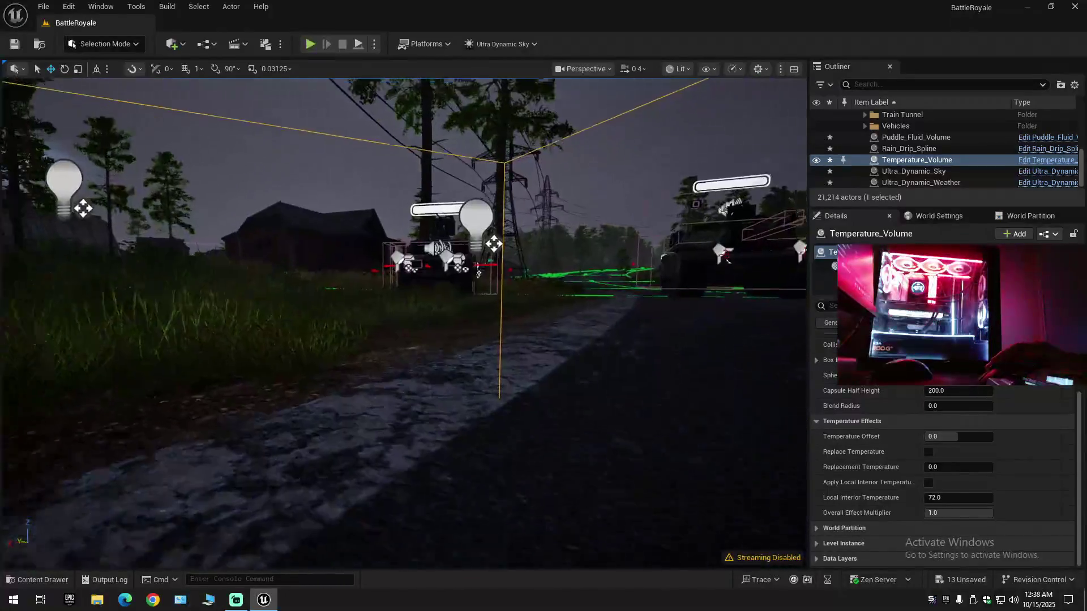
pyautogui.press('s')
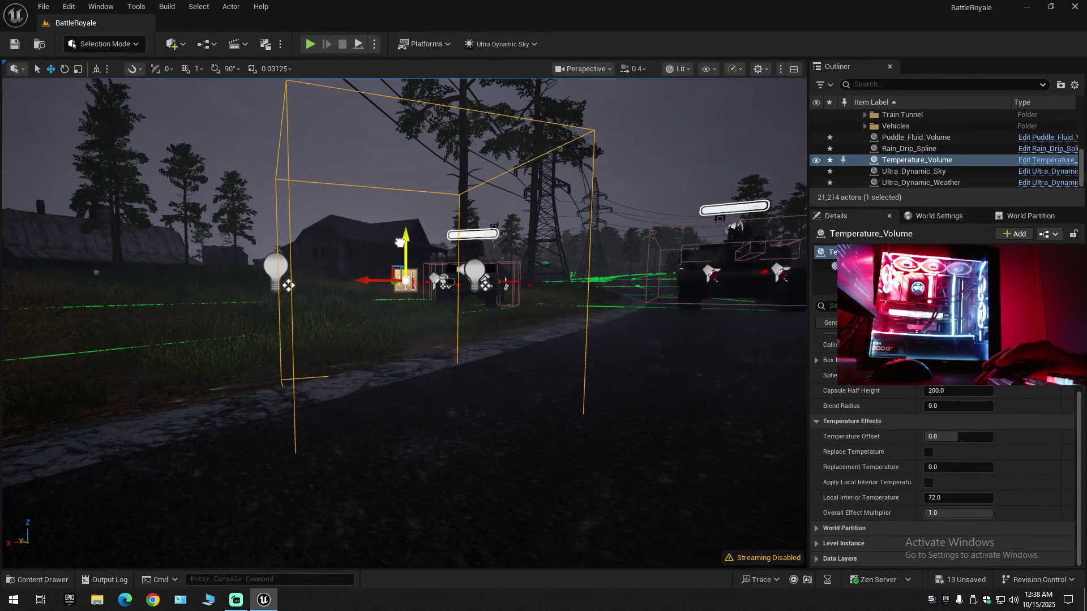
pyautogui.moveTo(446, 297)
pyautogui.mouseDown()
pyautogui.moveTo(509, 292)
pyautogui.moveTo(430, 283)
pyautogui.moveTo(419, 346)
pyautogui.moveTo(425, 266)
pyautogui.mouseUp()
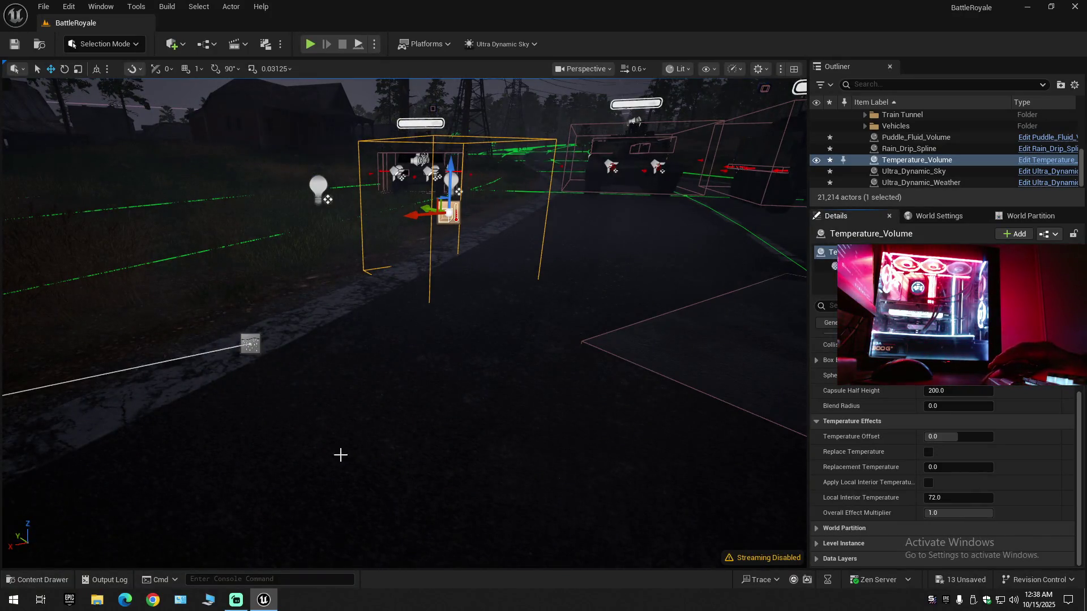
pyautogui.click(43, 580)
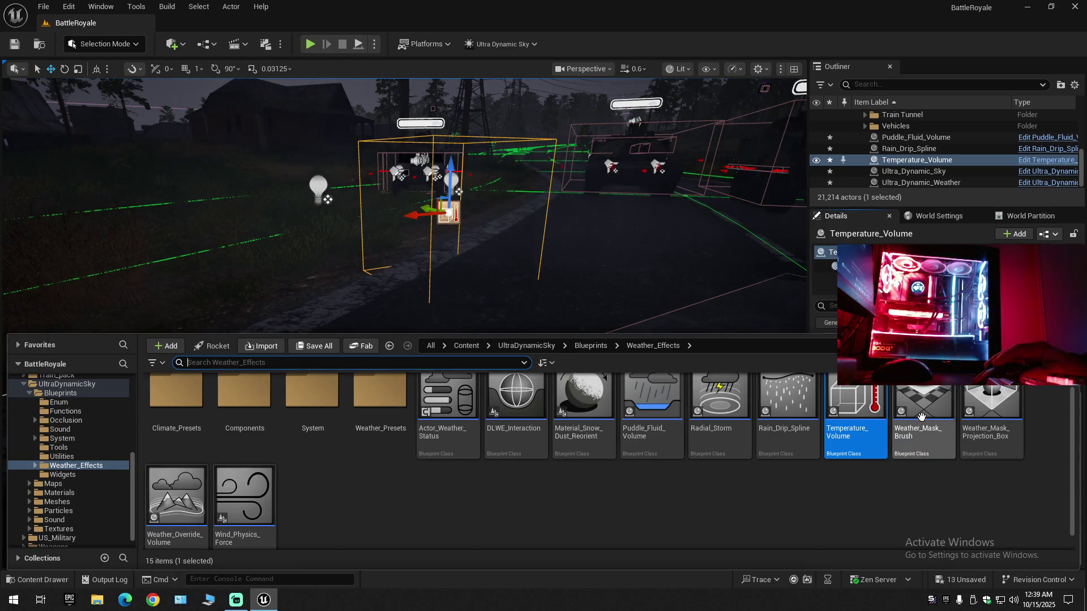
# - Drop a Weather_Mask_Brush into the level and move it down onto the road
pyautogui.moveTo(920, 422)
pyautogui.mouseDown()
pyautogui.moveTo(509, 368)
pyautogui.moveTo(387, 365)
pyautogui.moveTo(371, 416)
pyautogui.moveTo(638, 250)
pyautogui.moveTo(685, 204)
pyautogui.mouseUp()
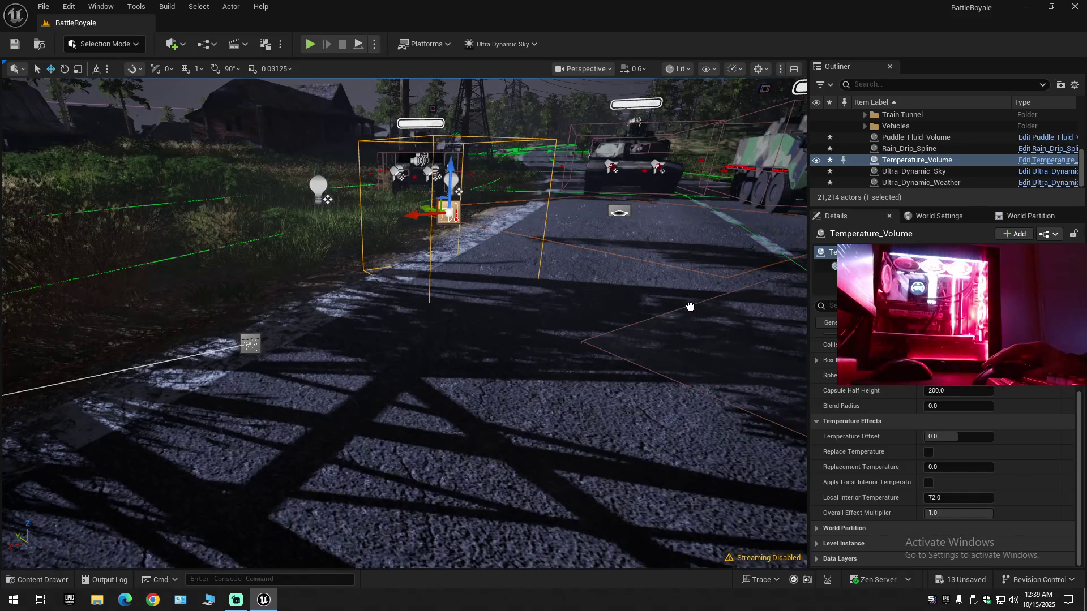
pyautogui.hotkey('ctrl', 'v')
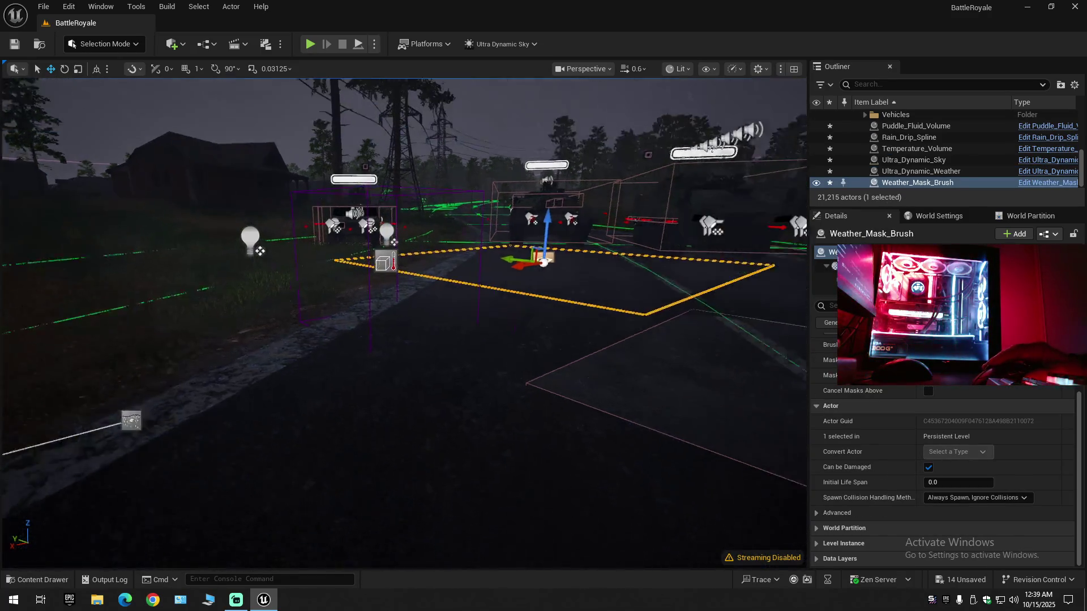
pyautogui.press('w')
pyautogui.scroll(-1, 403, 322)
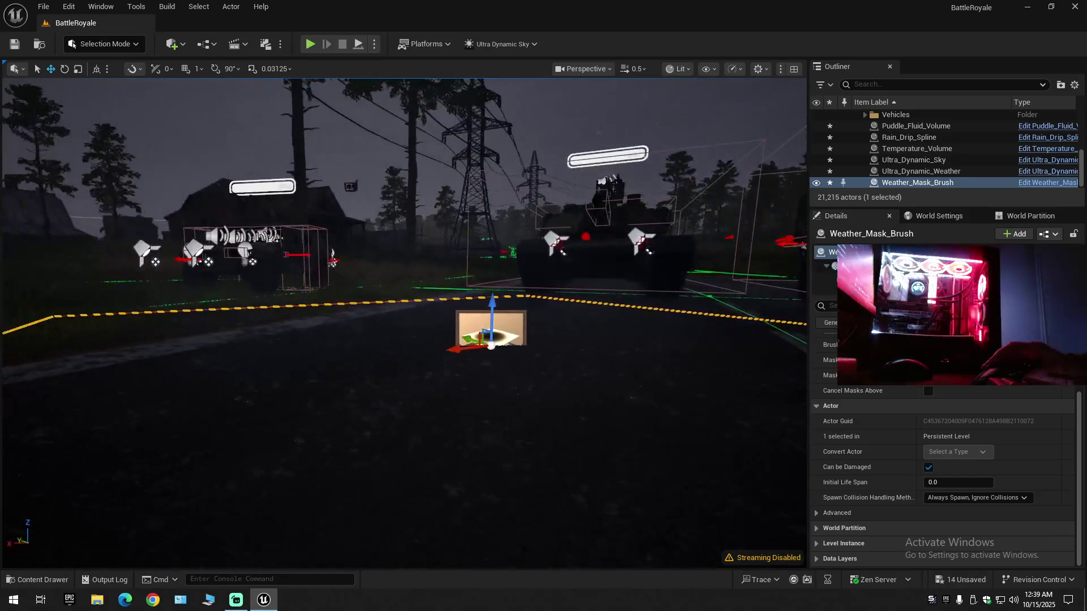
pyautogui.press('w')
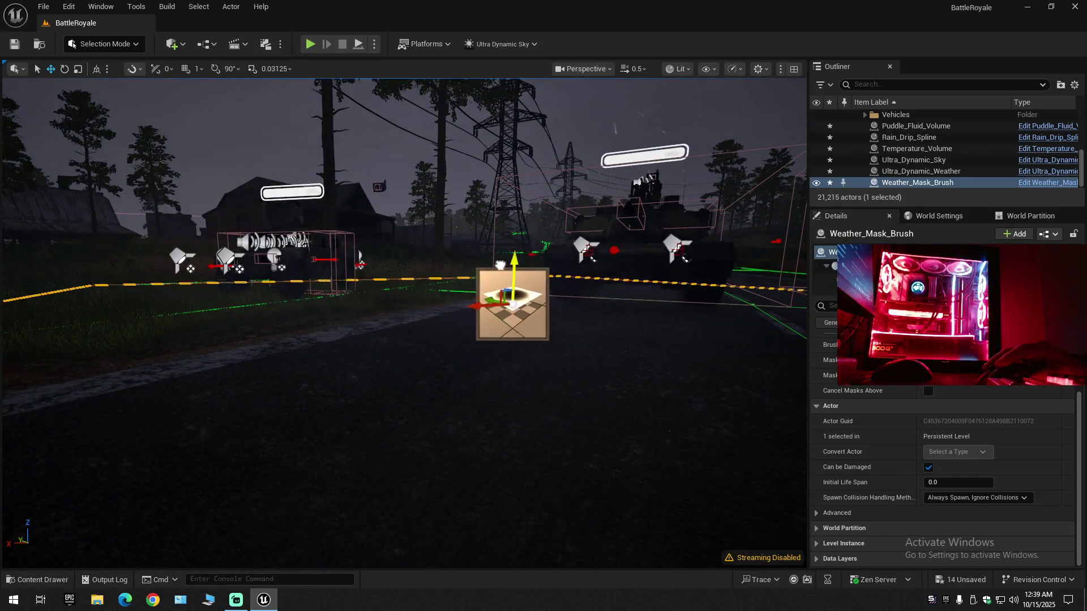
pyautogui.moveTo(498, 232)
pyautogui.mouseDown()
pyautogui.moveTo(490, 352)
pyautogui.moveTo(495, 339)
pyautogui.mouseUp()
# - Try the Pyramid Gradient brush shape, then set it back to Radial Gradient
pyautogui.scroll(2, 831, 444)
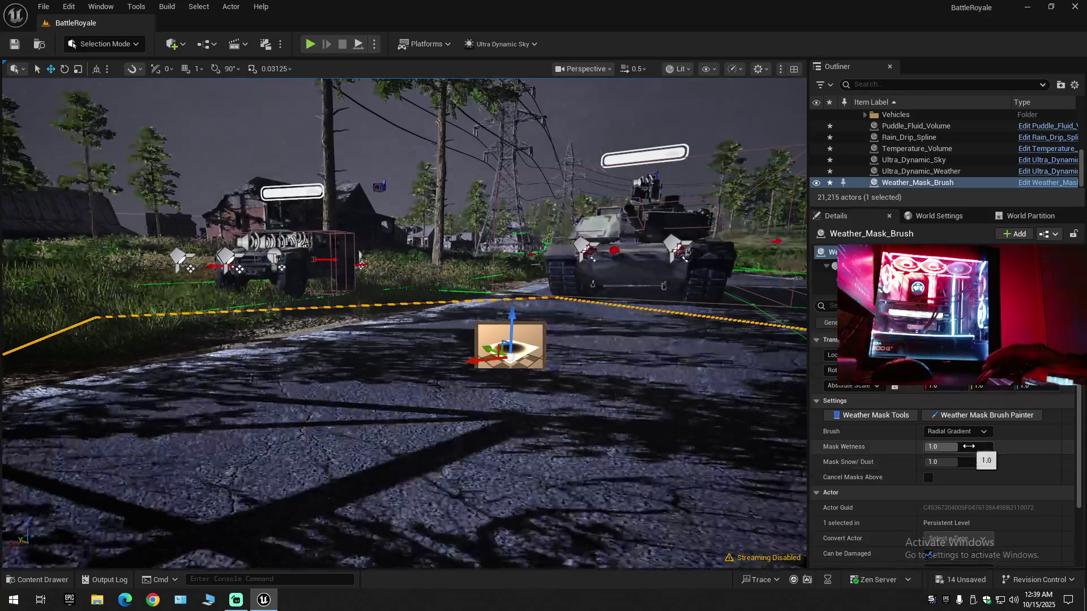
pyautogui.scroll(1, 901, 465)
pyautogui.click(949, 436)
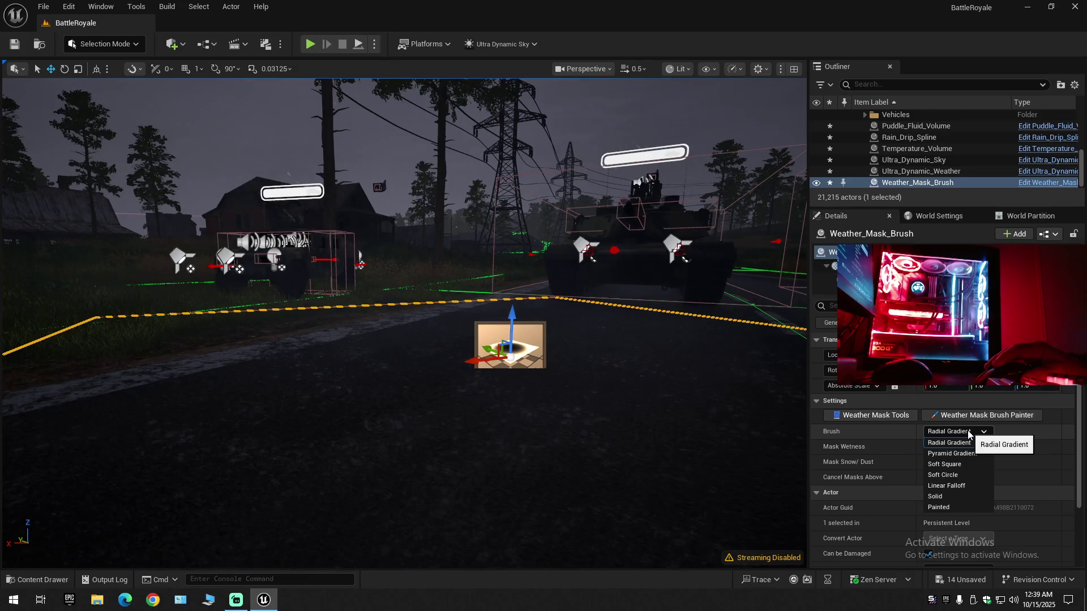
pyautogui.click(968, 453)
pyautogui.click(965, 433)
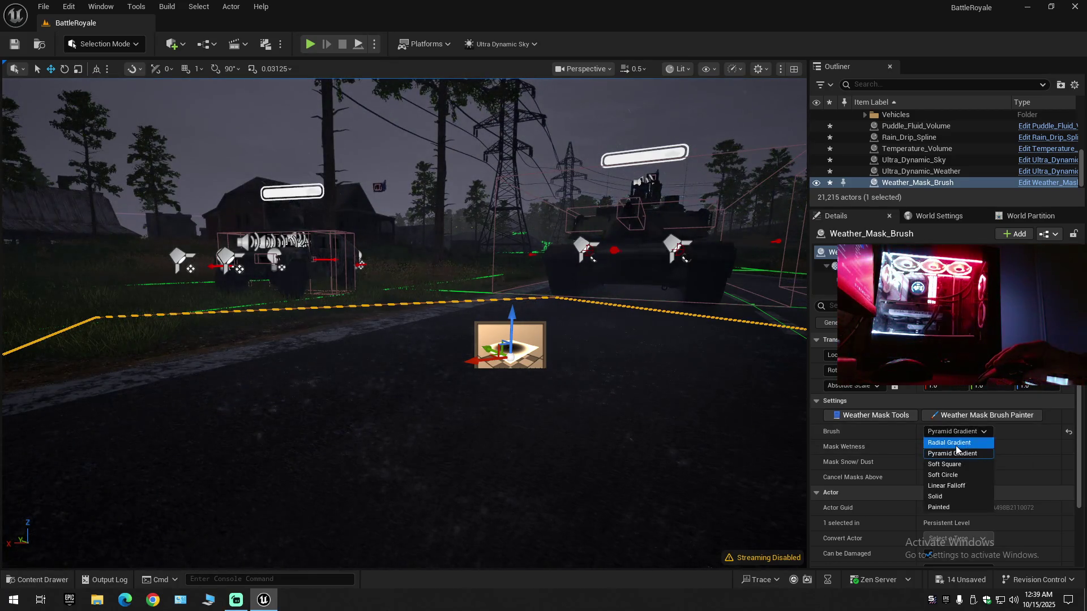
pyautogui.click(955, 444)
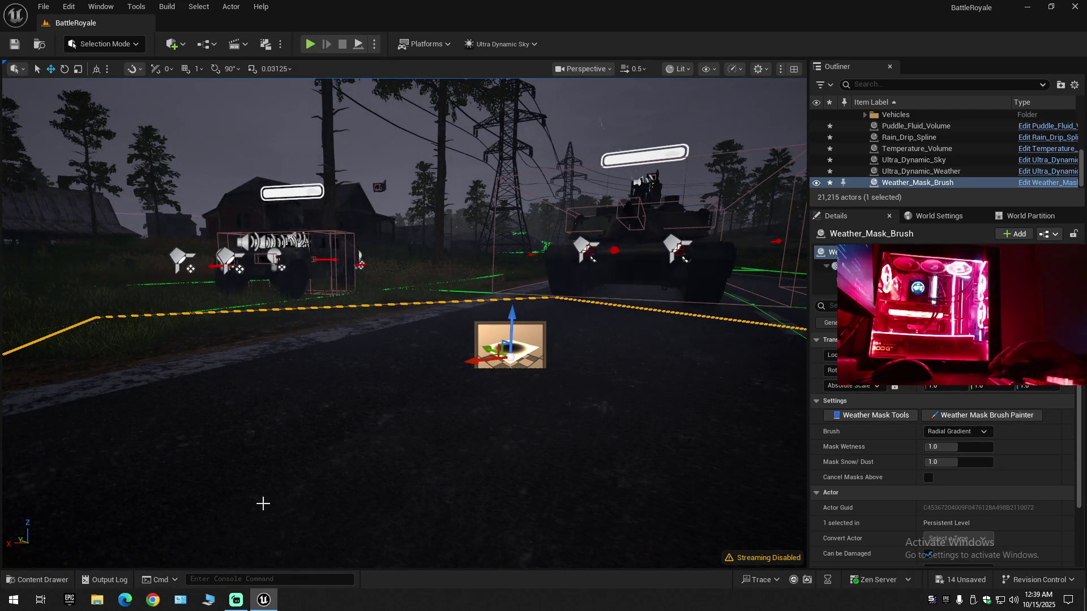
pyautogui.click(37, 579)
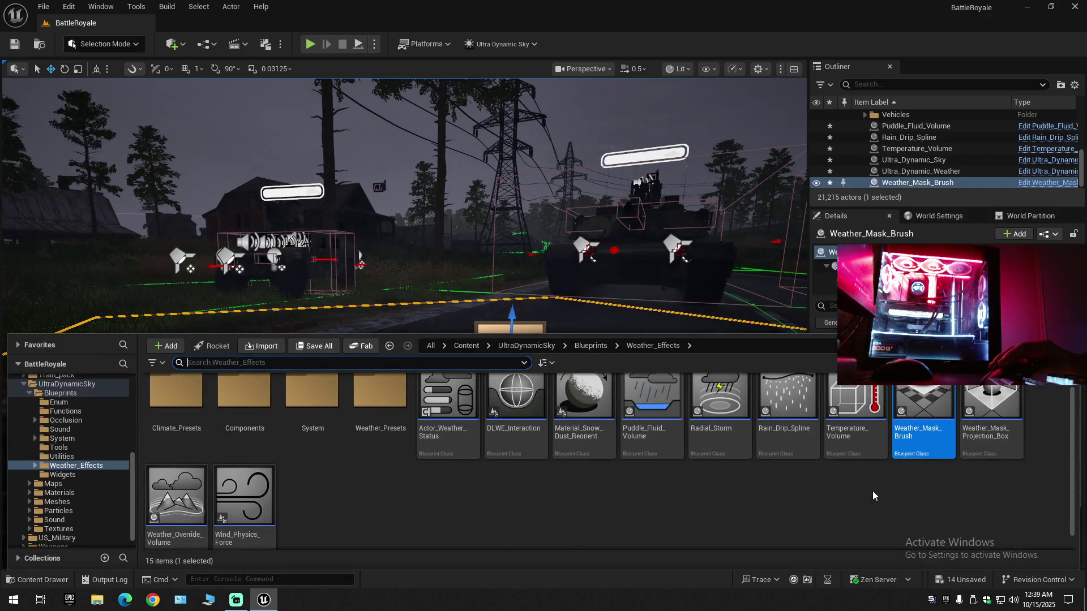
# - Fly to the forest roadside and place a Weather_Mask_Projection_Box there
pyautogui.press('f')
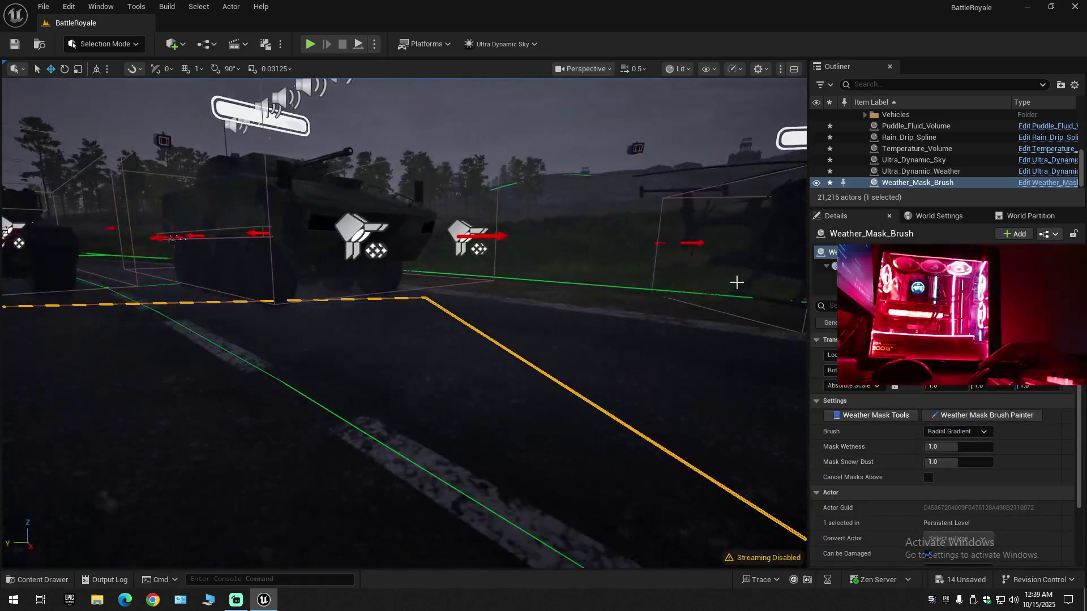
pyautogui.moveTo(737, 281); pyautogui.dragTo(737, 282)
pyautogui.moveTo(680, 419); pyautogui.dragTo(680, 418)
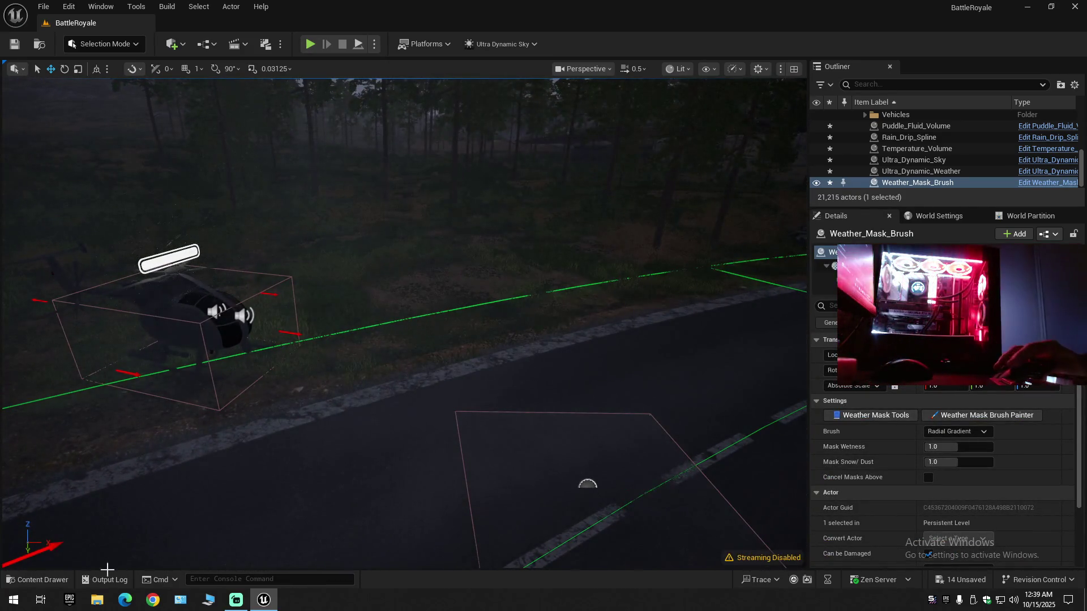
pyautogui.click(49, 581)
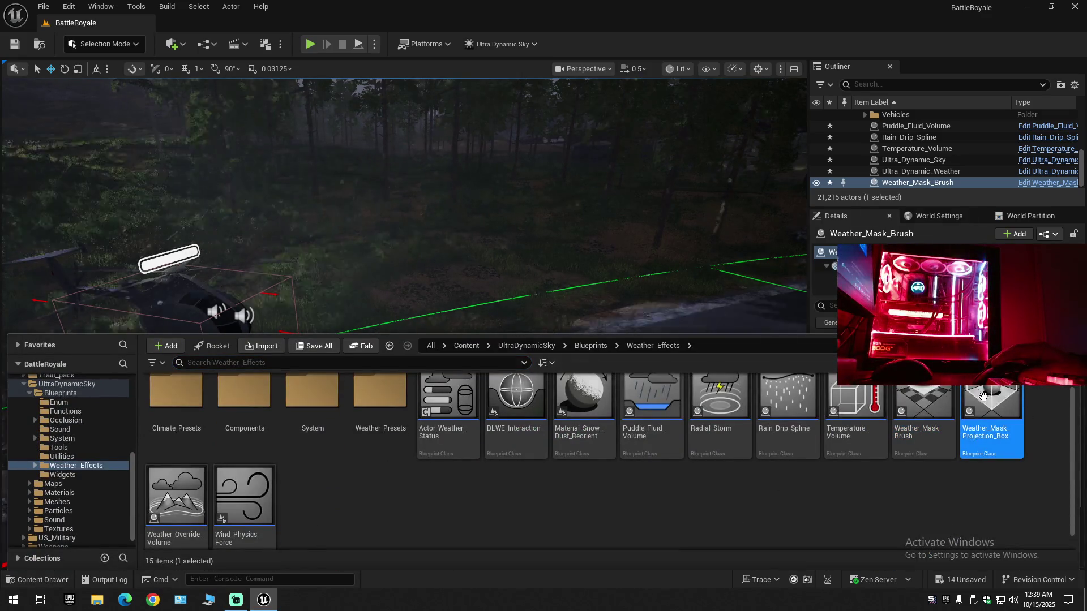
pyautogui.moveTo(983, 432)
pyautogui.mouseDown()
pyautogui.moveTo(618, 202)
pyautogui.moveTo(521, 298)
pyautogui.moveTo(512, 359)
pyautogui.moveTo(532, 306)
pyautogui.mouseUp()
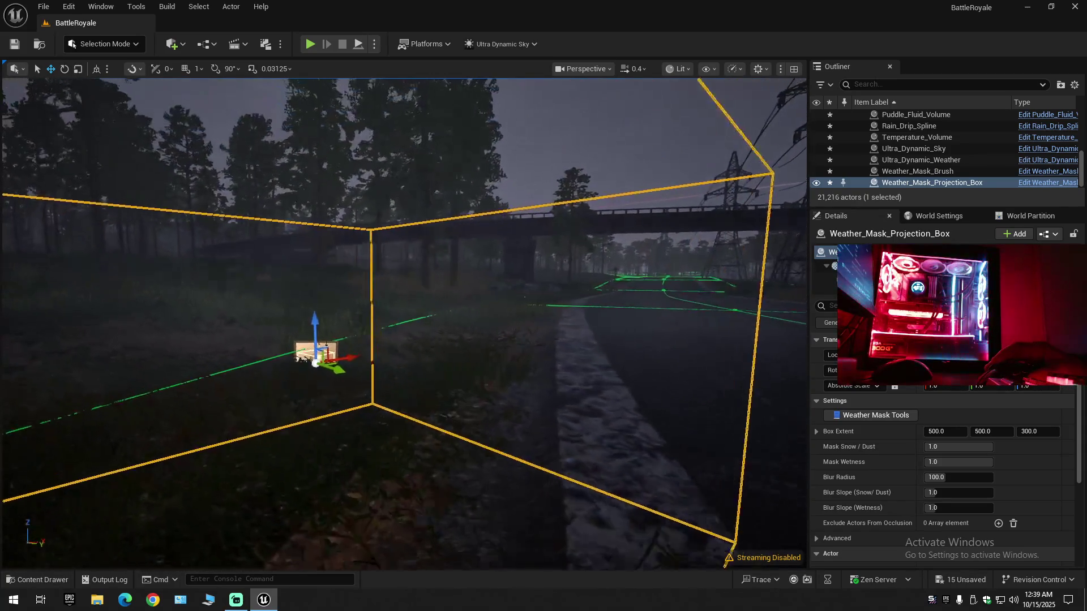
# - Move the view around the projection box toward the bridge to inspect it from outside
pyautogui.press('a')
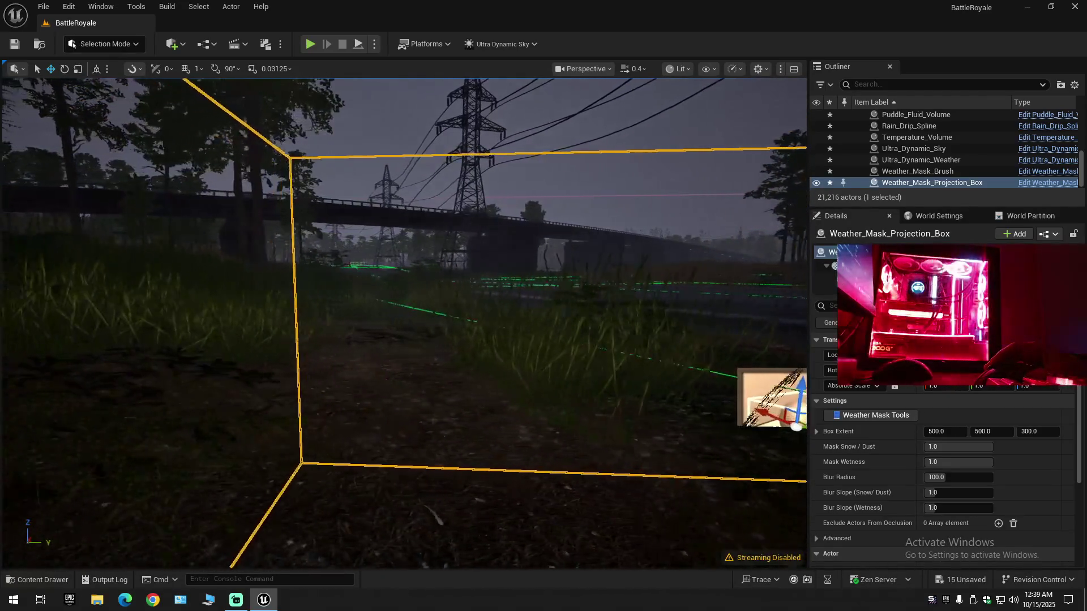
pyautogui.press('s')
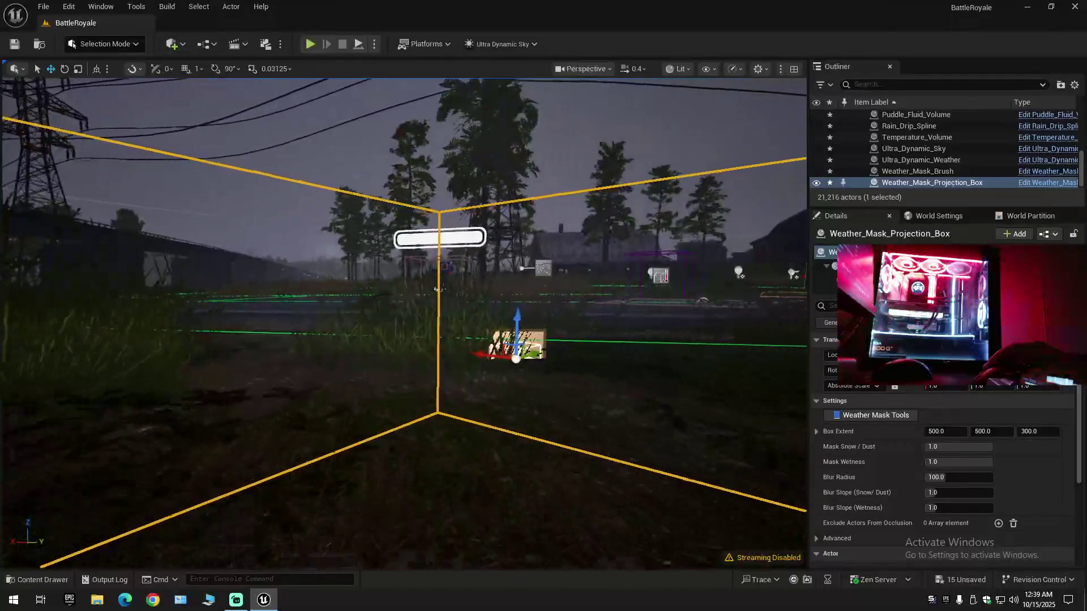
pyautogui.press('d')
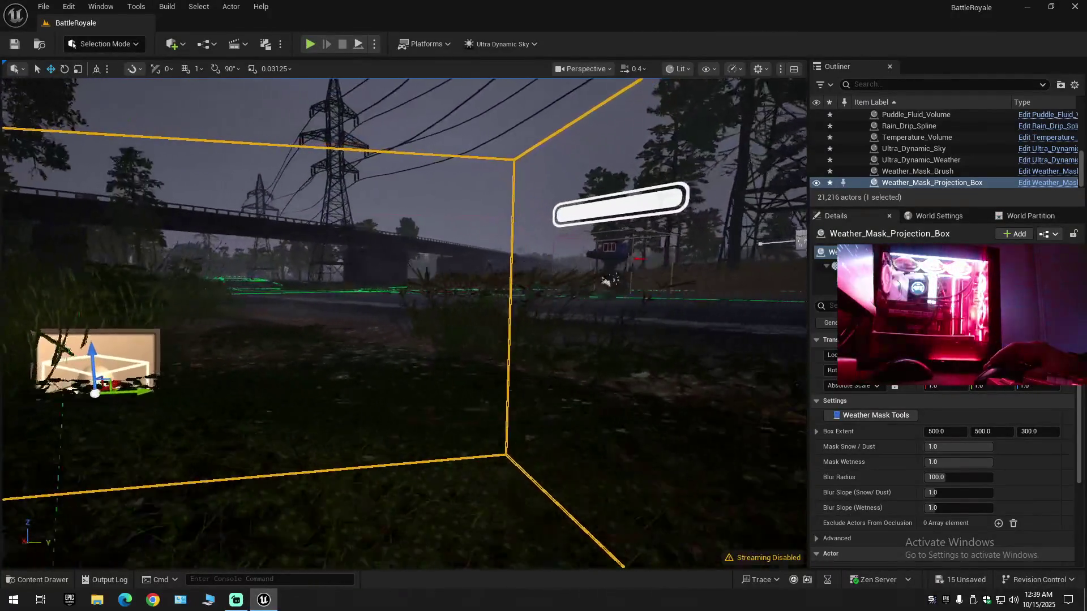
pyautogui.press('s')
pyautogui.scroll(1, 404, 322)
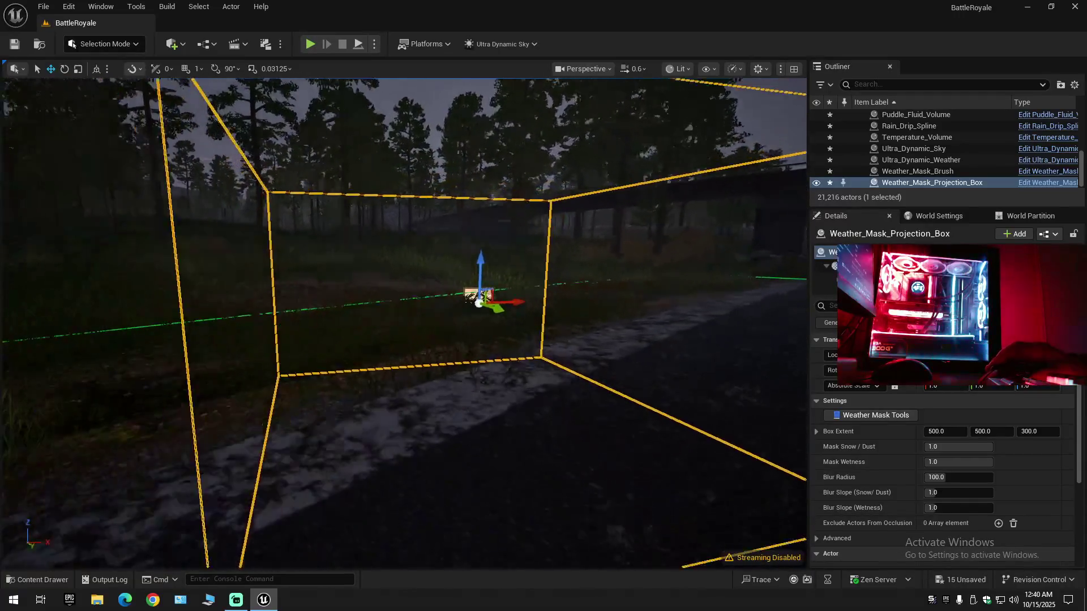
# - Rise above the projection box and view it from several sides
pyautogui.press('e')
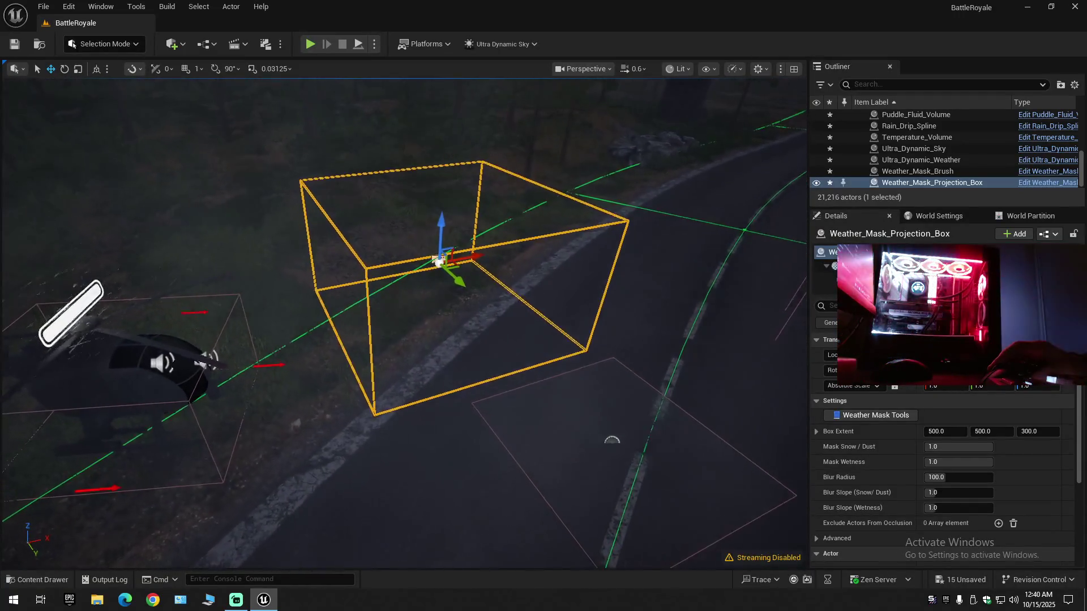
pyautogui.press('w')
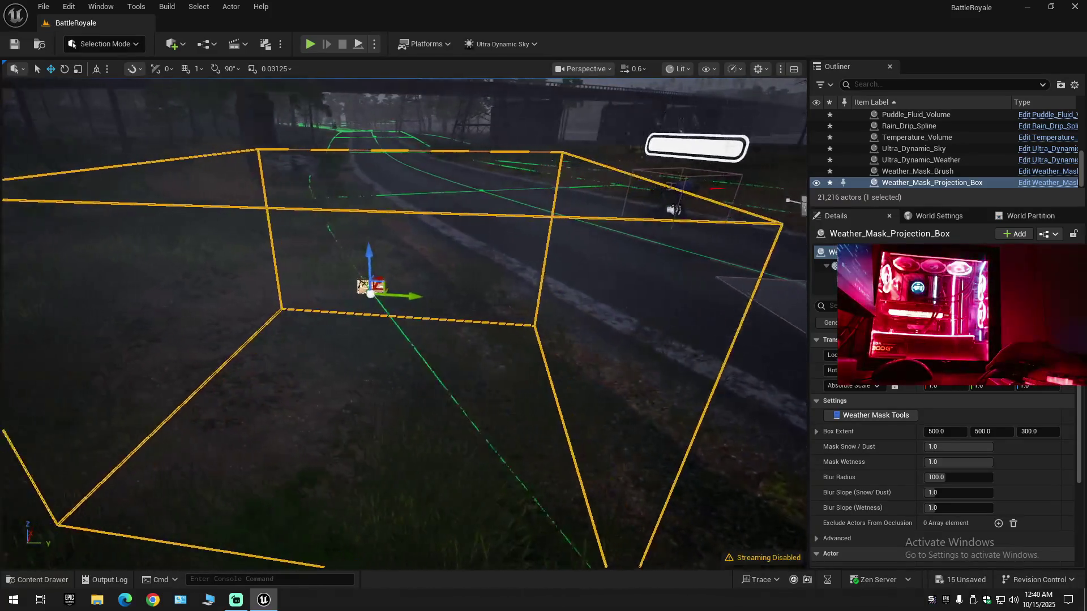
pyautogui.press('a')
pyautogui.press('a')
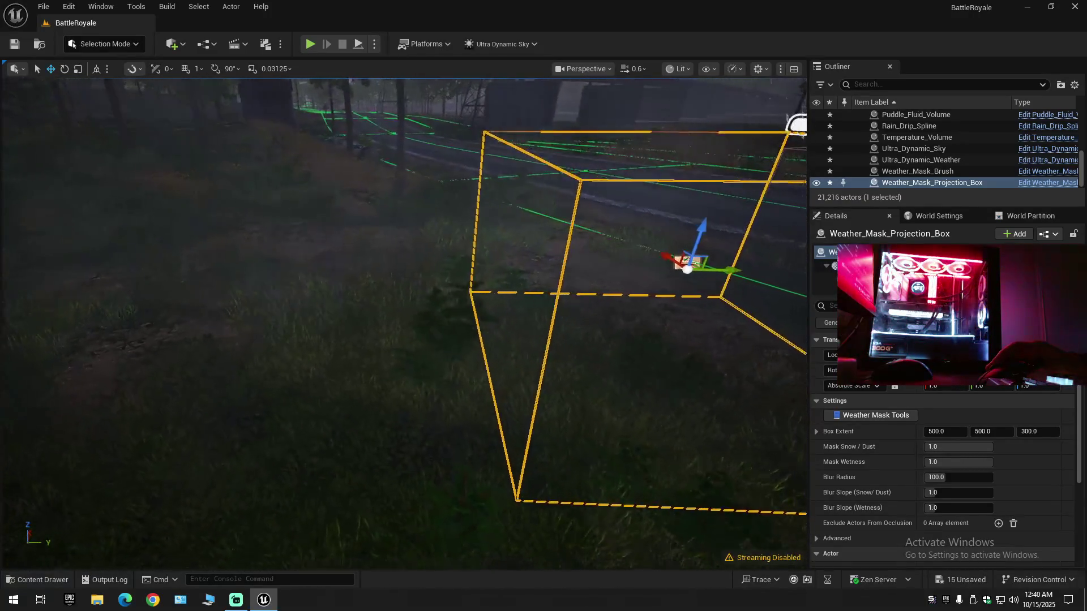
pyautogui.press('s')
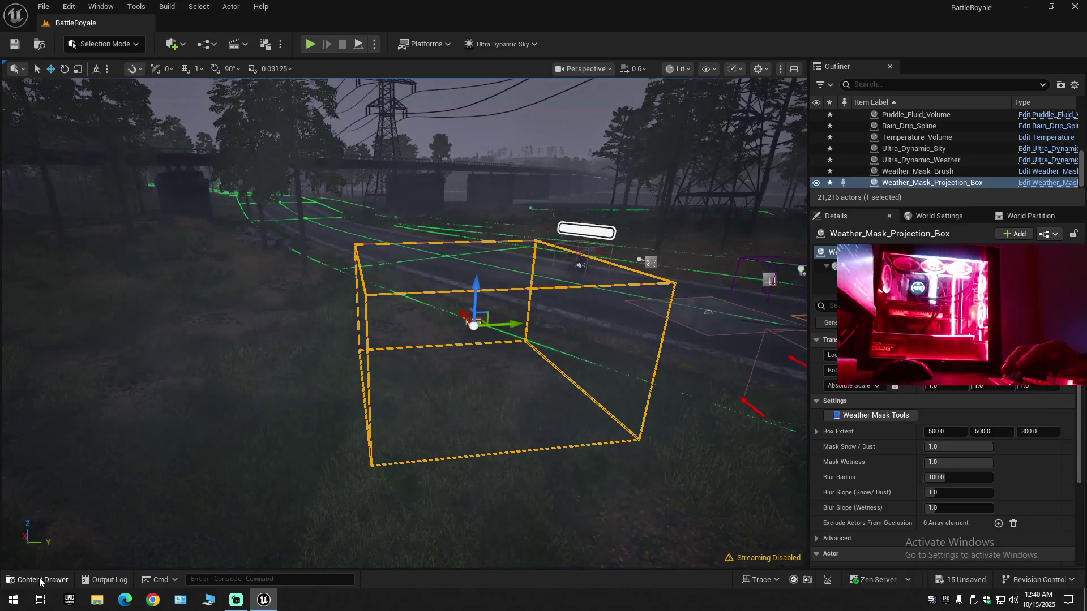
# - Place a Weather_Override_Volume, set to Rain, in the level
pyautogui.click(39, 577)
pyautogui.scroll(-1, 337, 539)
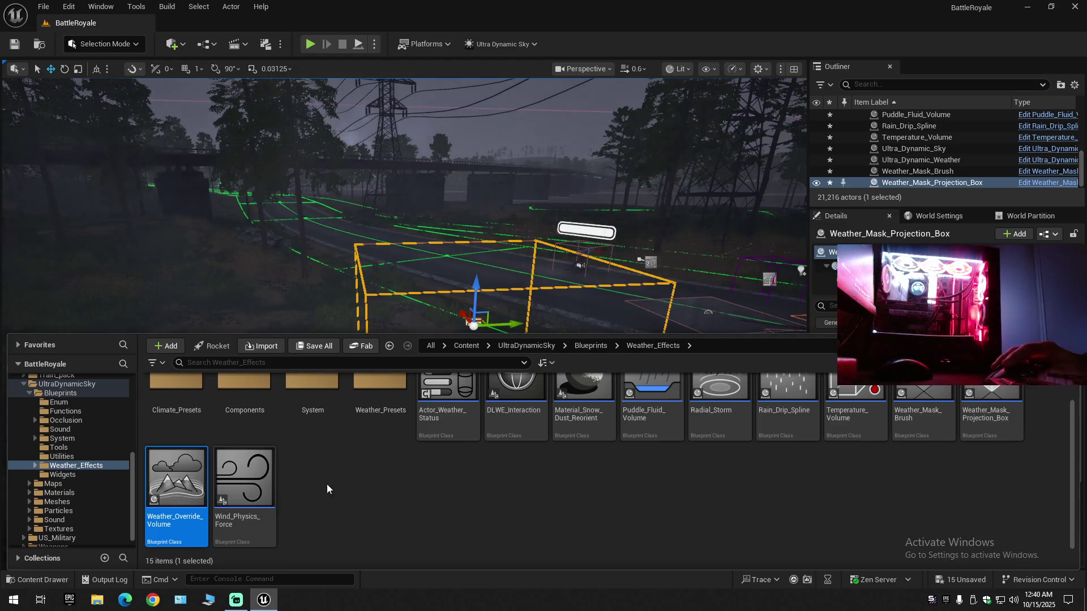
pyautogui.rightClick(313, 359)
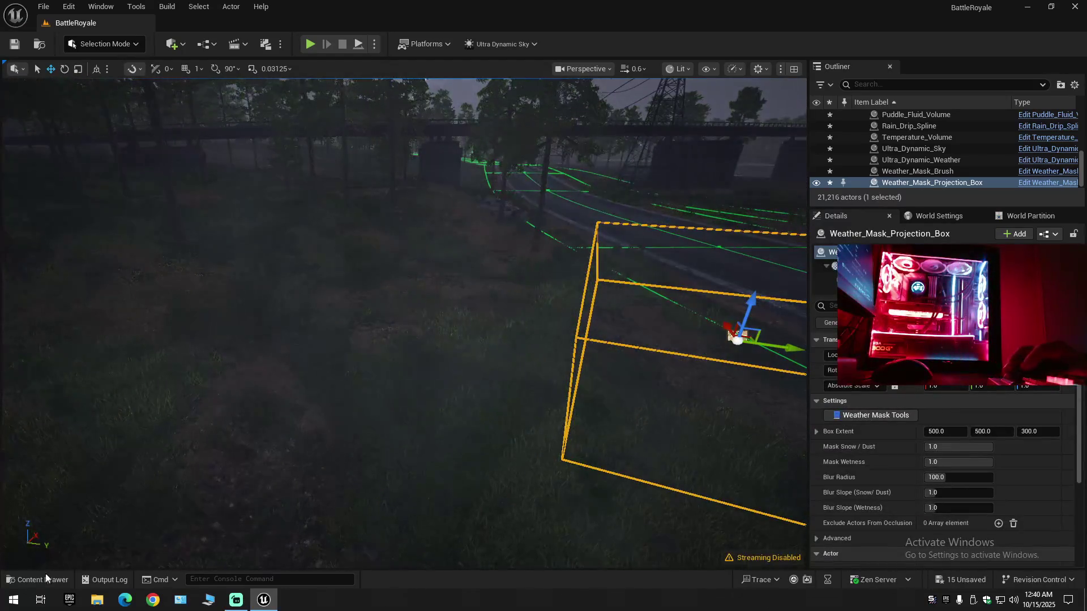
pyautogui.click(47, 579)
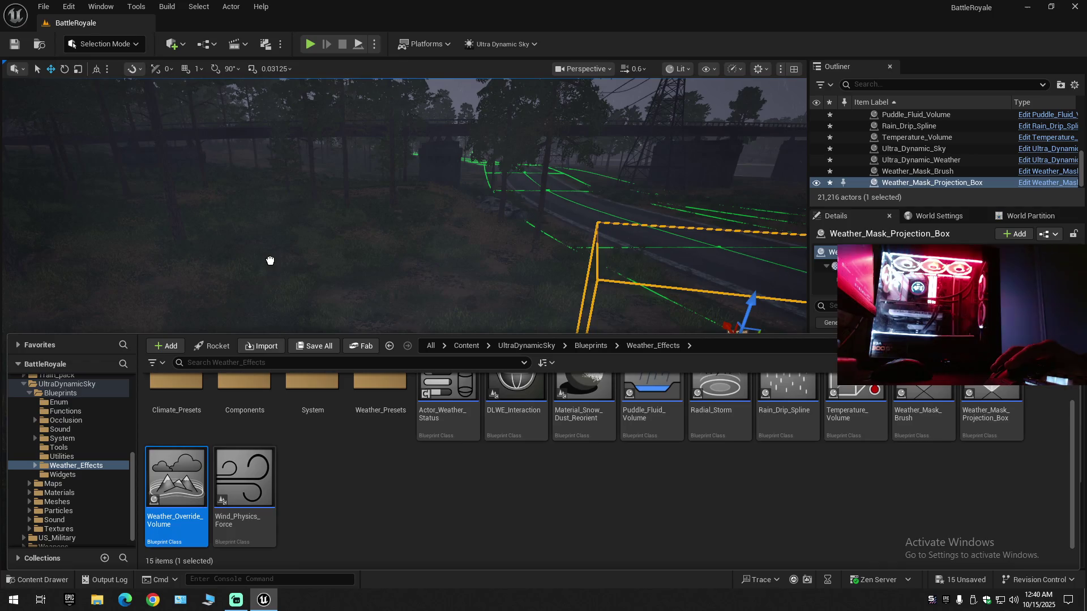
pyautogui.rightClick(290, 280)
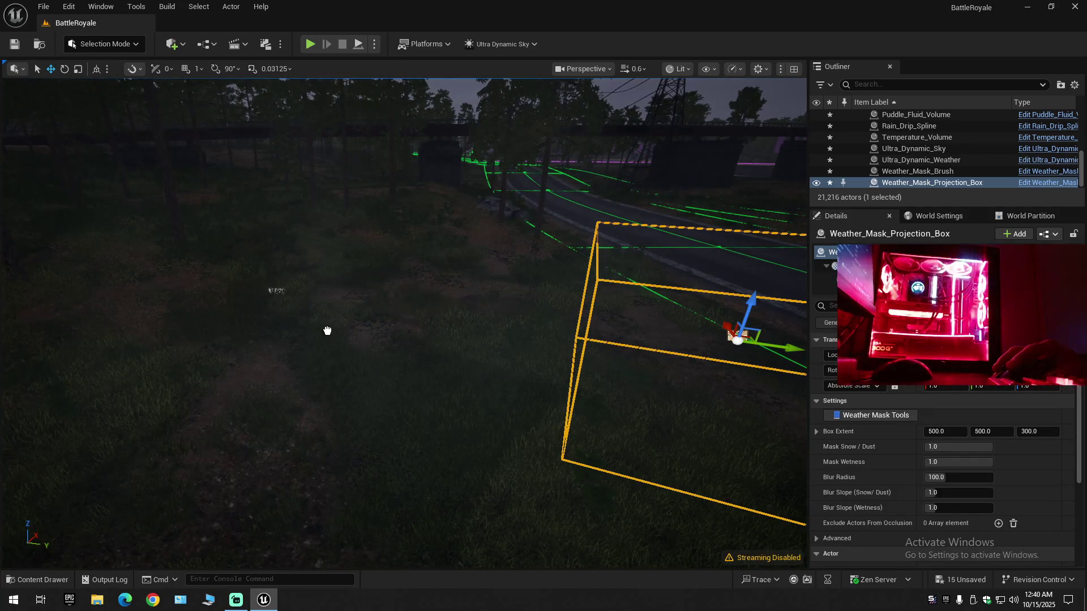
pyautogui.moveTo(423, 348)
pyautogui.mouseDown()
pyautogui.moveTo(391, 335)
pyautogui.moveTo(402, 338)
pyautogui.moveTo(378, 358)
pyautogui.moveTo(373, 343)
pyautogui.moveTo(357, 353)
pyautogui.mouseUp()
# - Zoom out over the Rain volume and open its Weather preset dropdown in Details
pyautogui.scroll(1, 423, 348)
pyautogui.scroll(1, 396, 336)
pyautogui.scroll(2, 399, 338)
pyautogui.scroll(1, 387, 342)
pyautogui.scroll(1, 370, 345)
pyautogui.scroll(2, 362, 349)
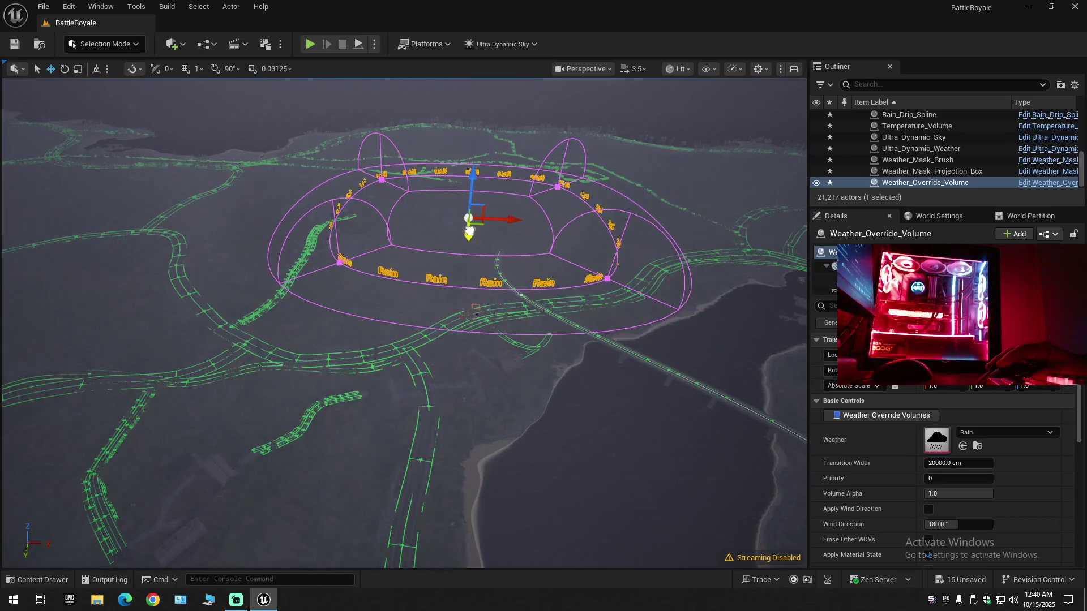
pyautogui.moveTo(358, 353); pyautogui.dragTo(344, 366)
pyautogui.scroll(-1, 352, 359)
pyautogui.scroll(-1, 348, 364)
pyautogui.moveTo(228, 200)
pyautogui.mouseDown()
pyautogui.moveTo(184, 175)
pyautogui.moveTo(187, 154)
pyautogui.moveTo(190, 191)
pyautogui.mouseUp()
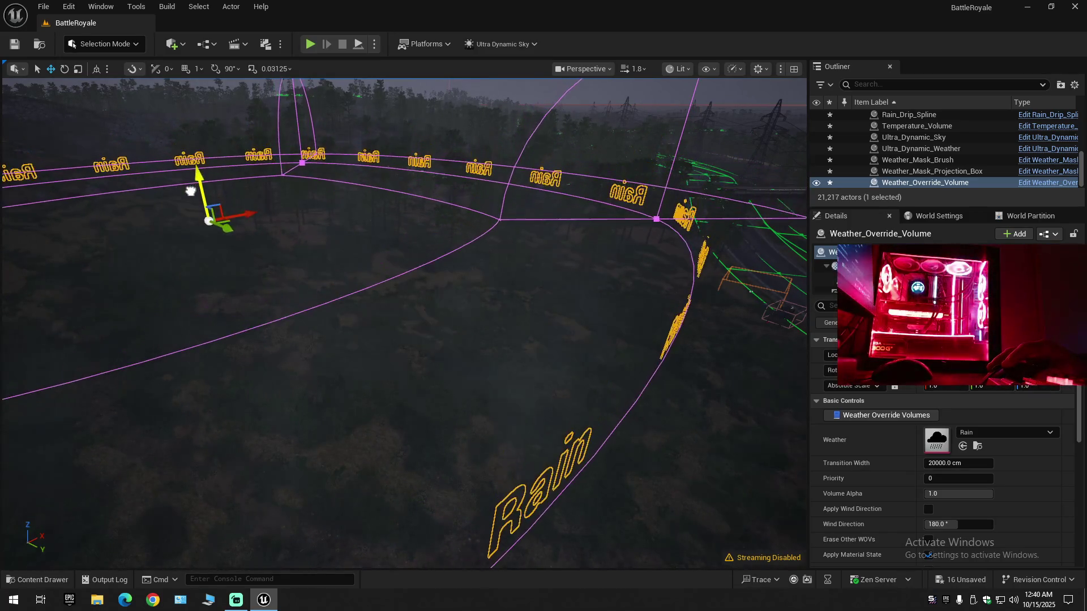
pyautogui.moveTo(308, 196); pyautogui.dragTo(308, 196)
pyautogui.moveTo(548, 213); pyautogui.dragTo(547, 213)
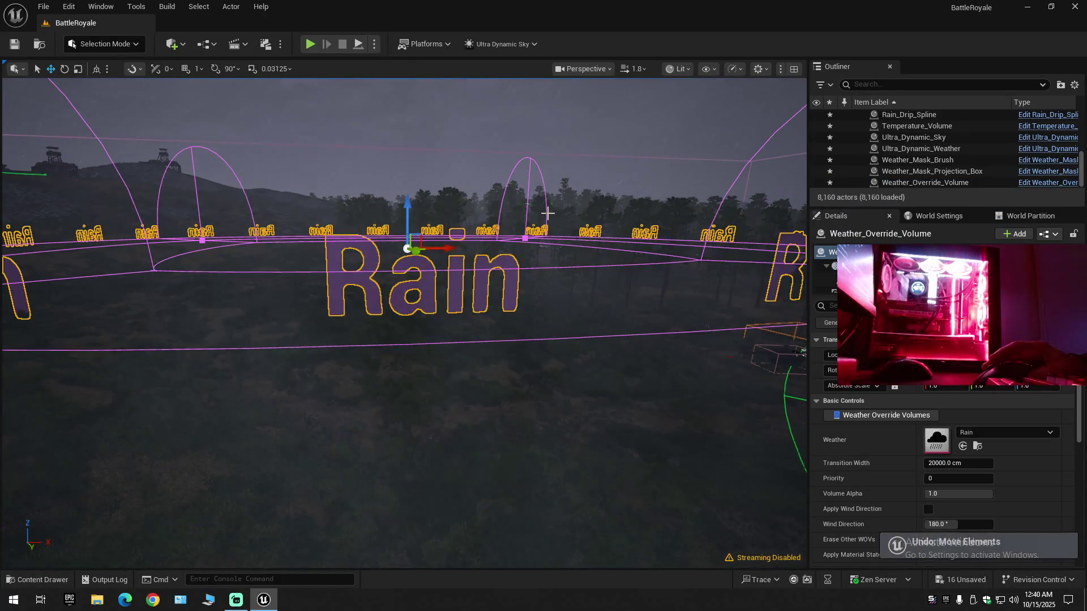
pyautogui.click(1004, 436)
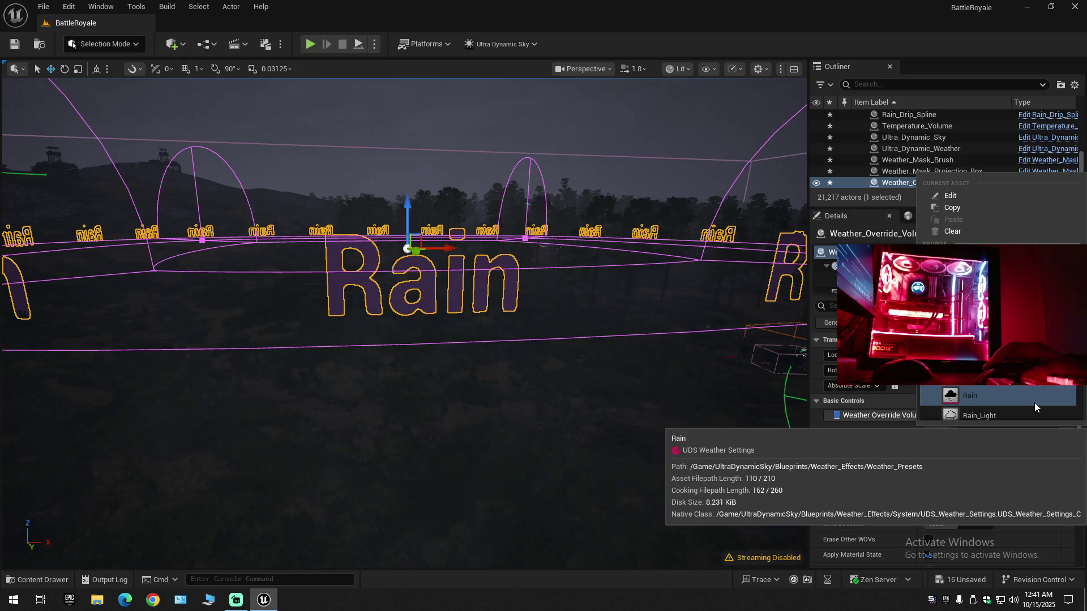
# - Switch the override volume's Weather preset from Rain to Snow_Blizzard
pyautogui.scroll(-3, 1016, 397)
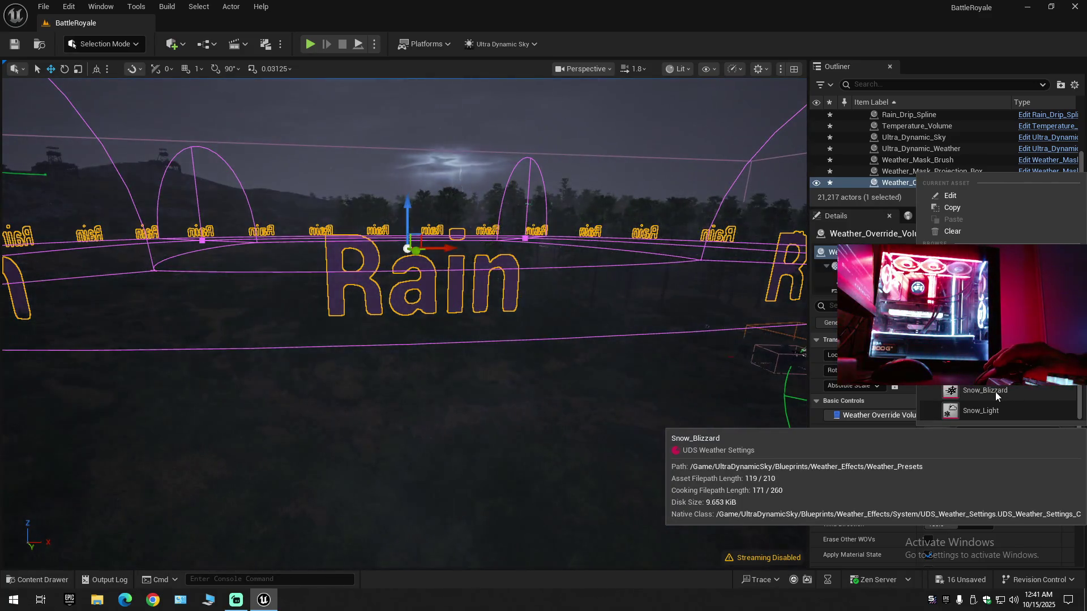
pyautogui.click(995, 392)
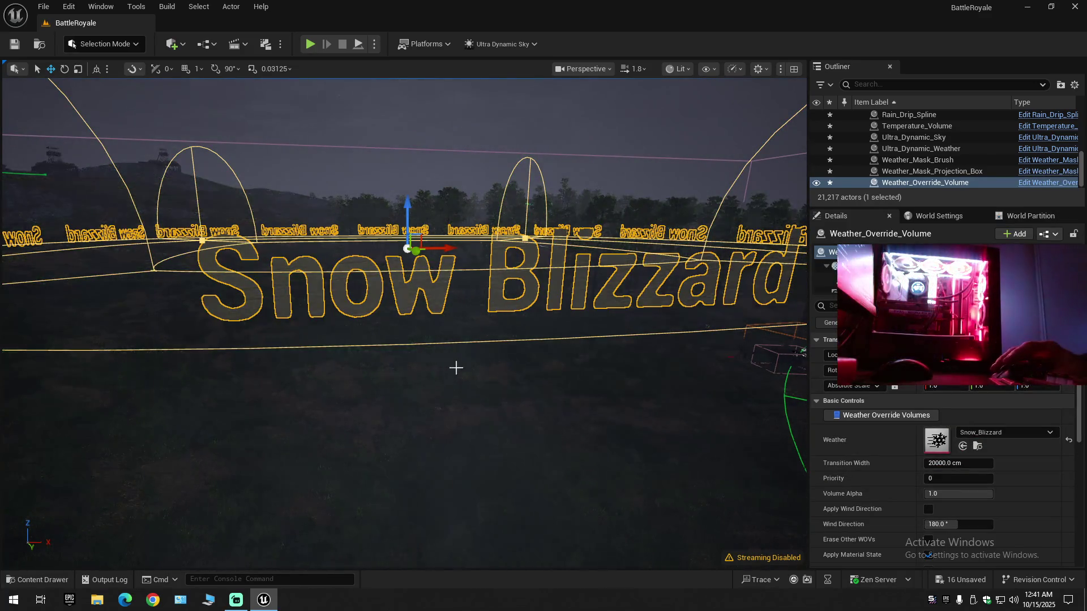
pyautogui.scroll(5, 517, 385)
pyautogui.scroll(-1, 404, 322)
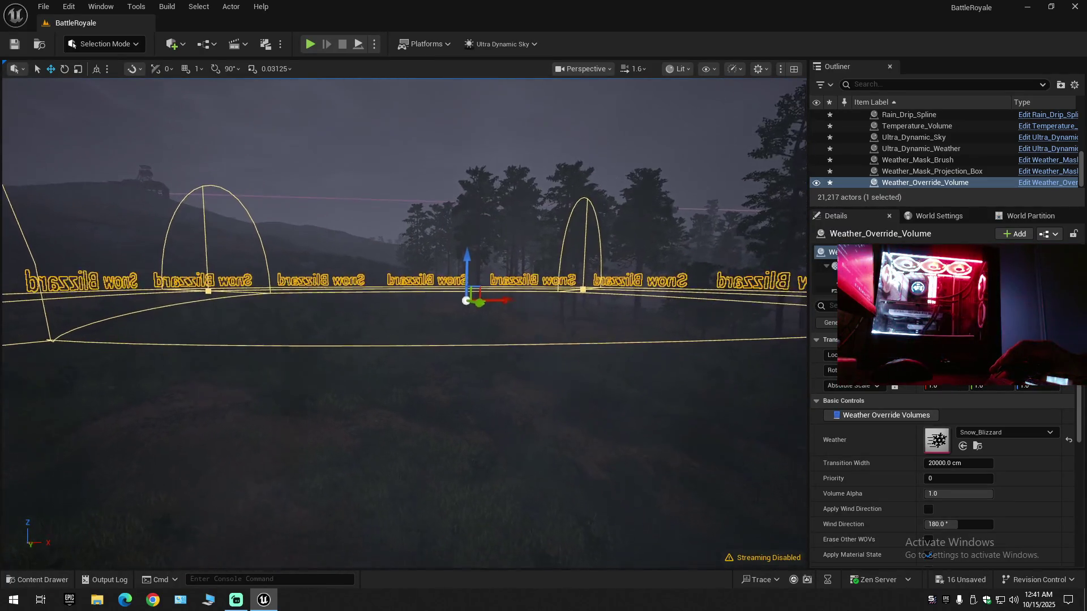
pyautogui.scroll(2, 404, 323)
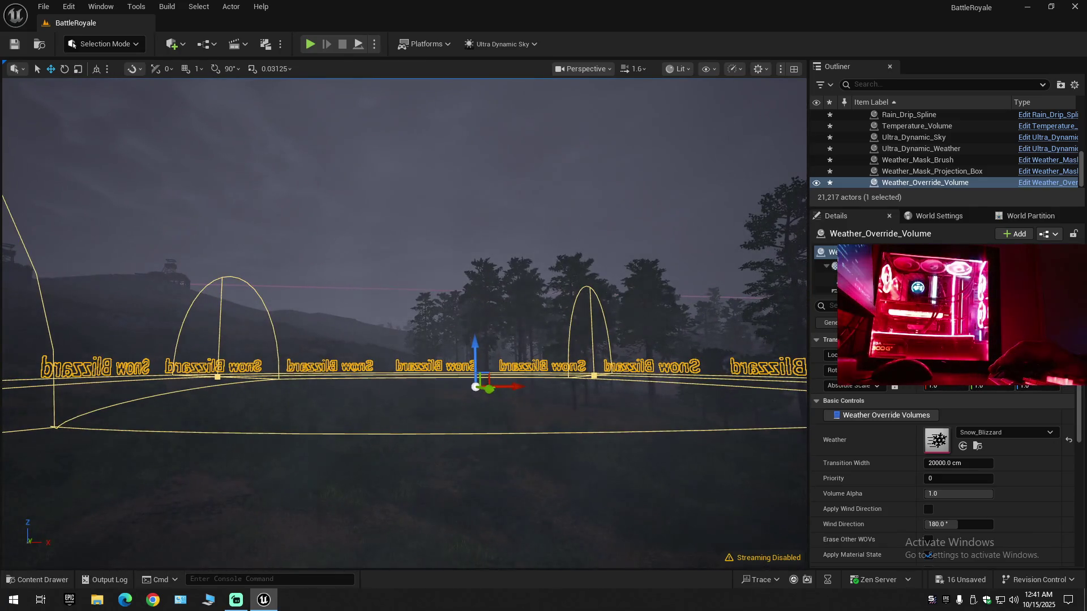
# - Look up at the stormy sky and back at the volume's domes, then reopen the preset list
pyautogui.moveTo(455, 367)
pyautogui.mouseDown()
pyautogui.moveTo(456, 328)
pyautogui.moveTo(455, 368)
pyautogui.mouseUp()
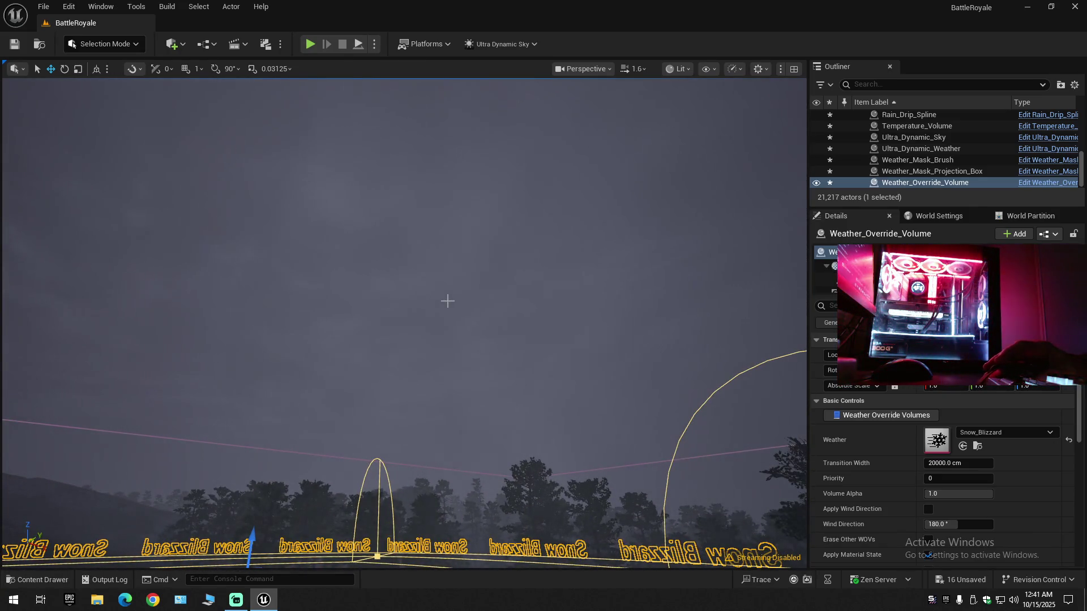
pyautogui.moveTo(447, 300); pyautogui.dragTo(396, 334)
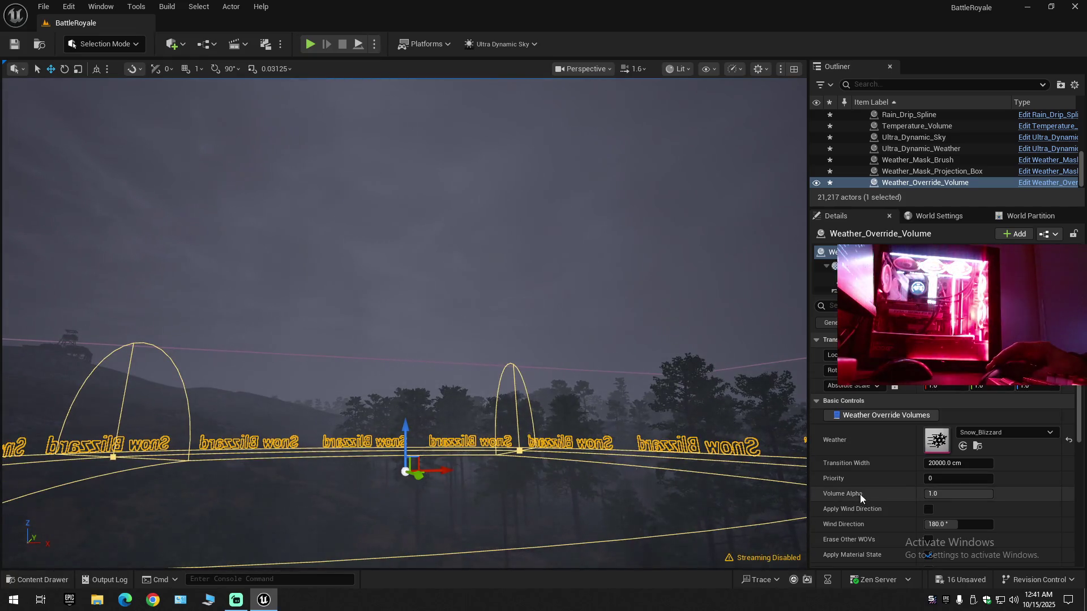
pyautogui.click(989, 433)
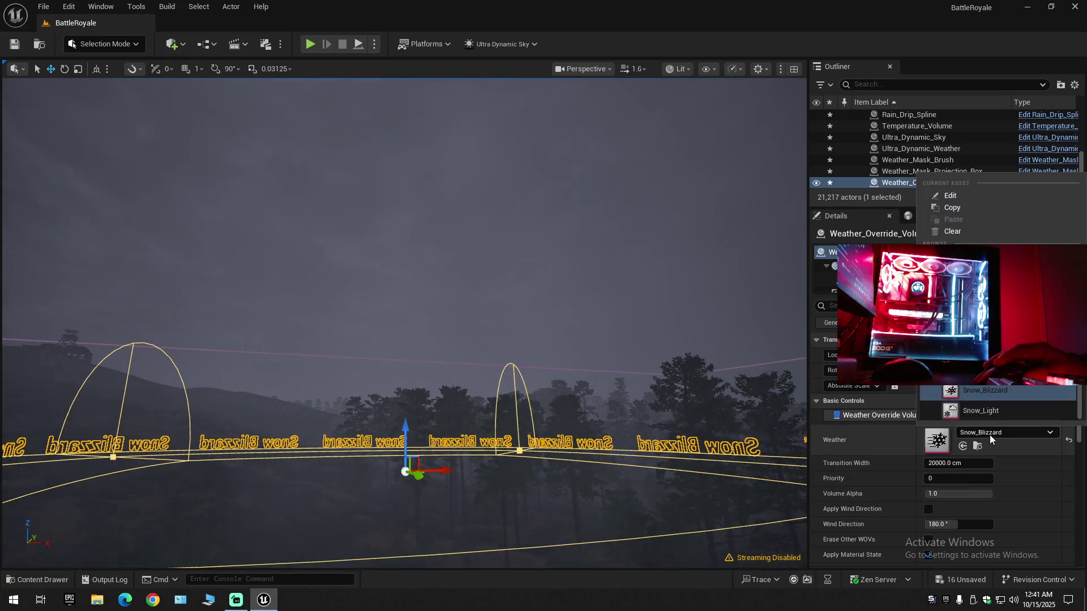
pyautogui.scroll(5, 989, 405)
# - Set the volume to Clear_Skies and fly forward over the forest toward the pylons
pyautogui.click(972, 406)
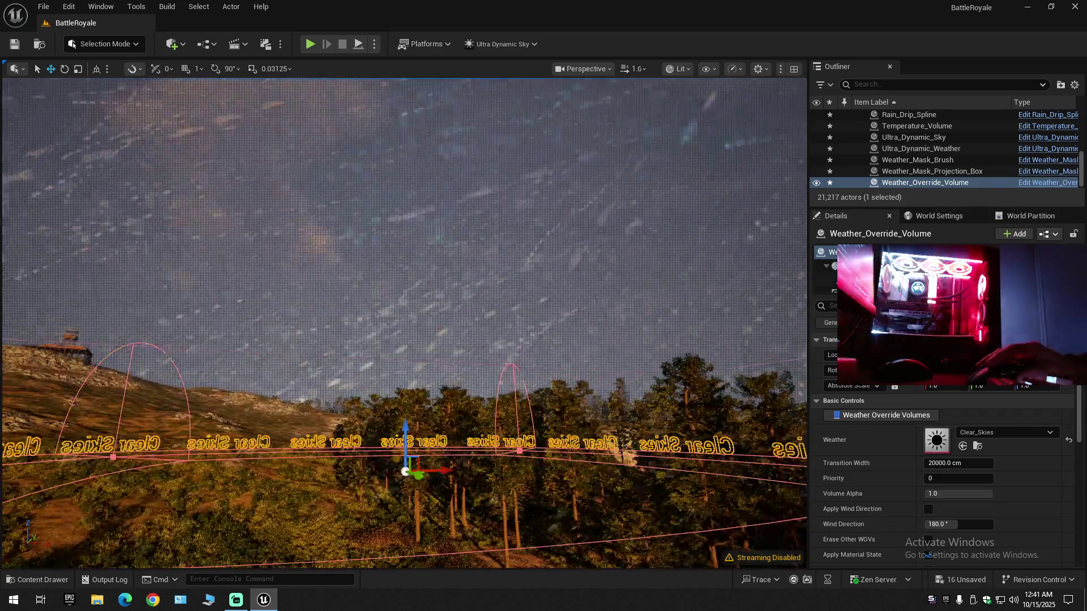
pyautogui.moveTo(451, 427); pyautogui.dragTo(435, 453)
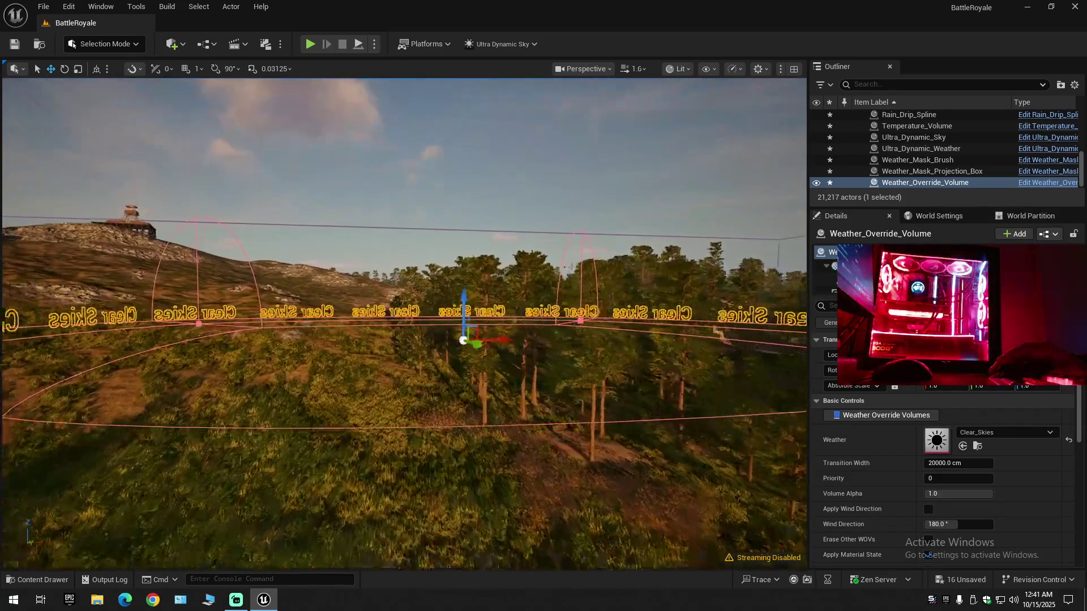
pyautogui.press('Up')
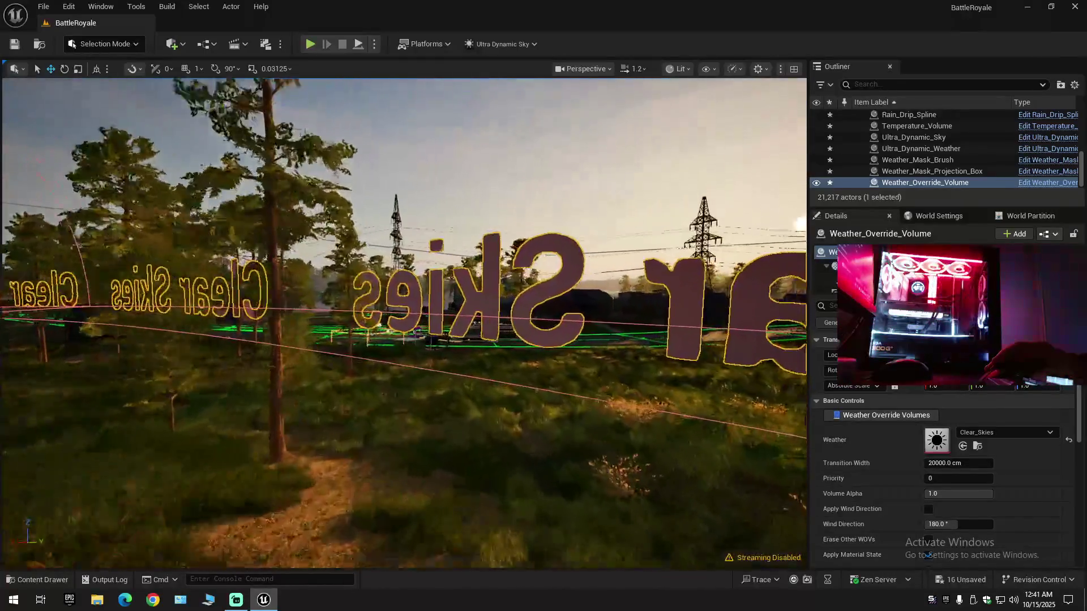
pyautogui.press('Up')
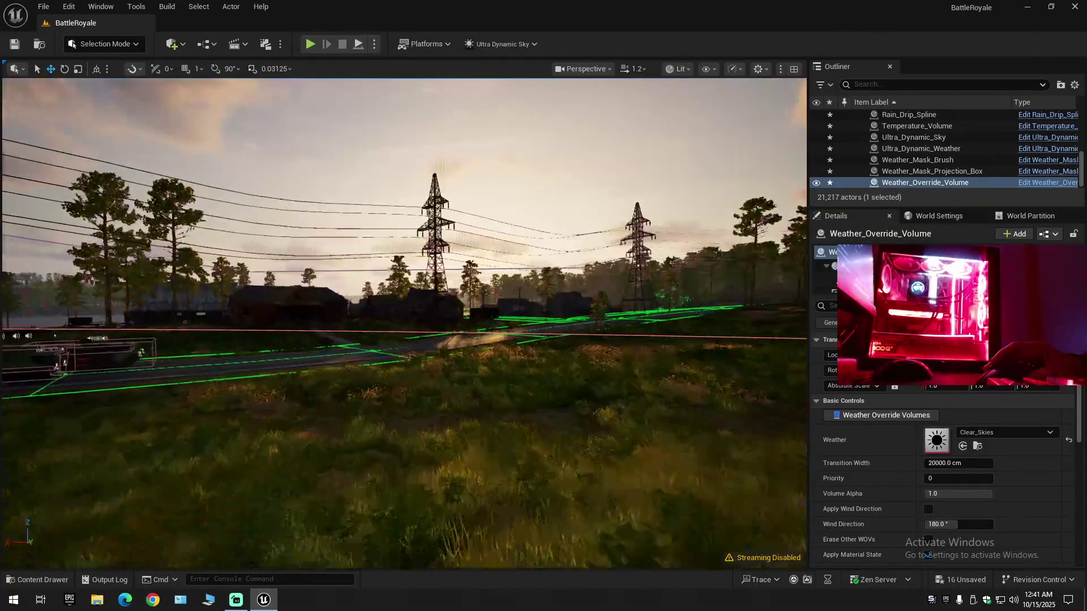
pyautogui.press('Up')
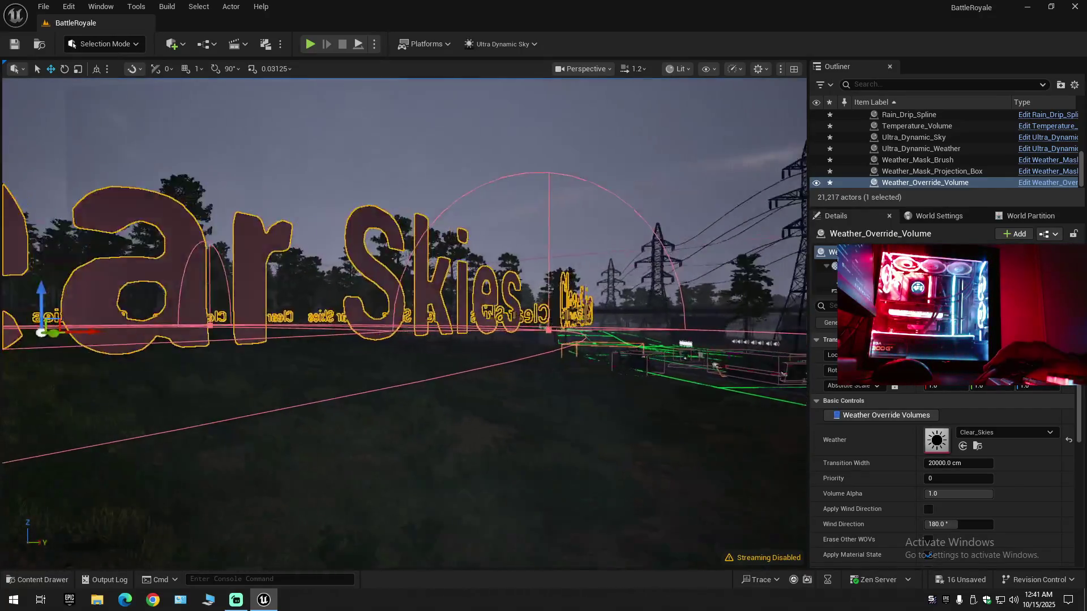
pyautogui.scroll(1, 403, 323)
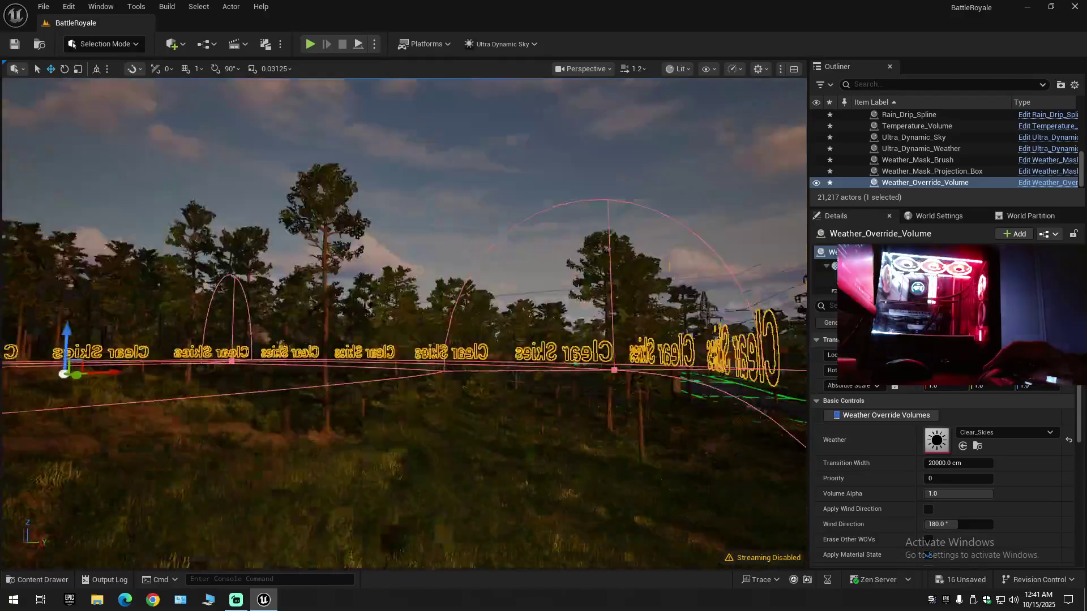
pyautogui.scroll(2, 358, 402)
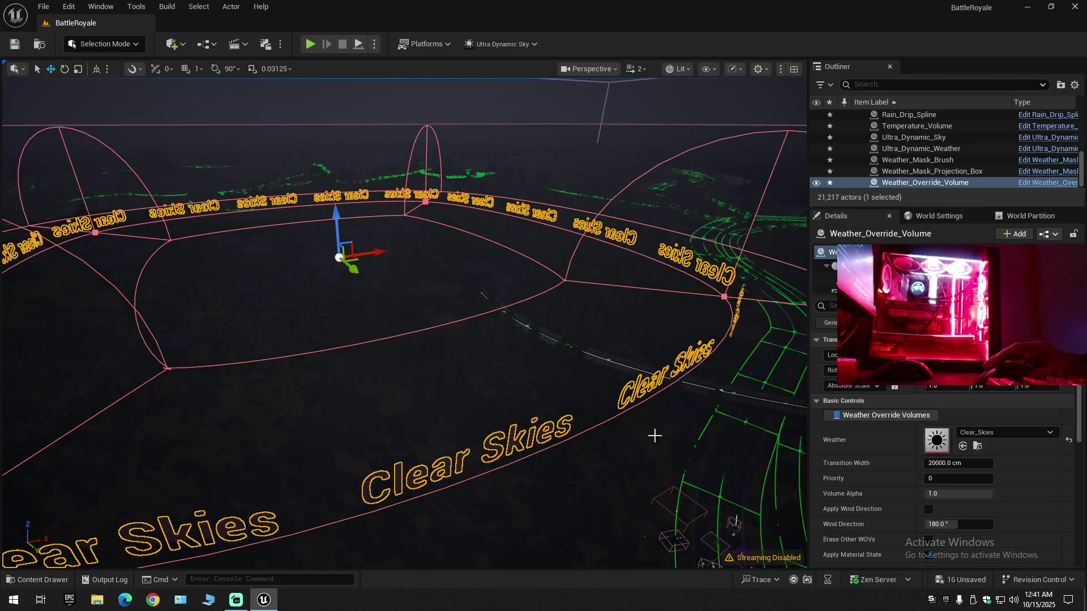
pyautogui.click(981, 432)
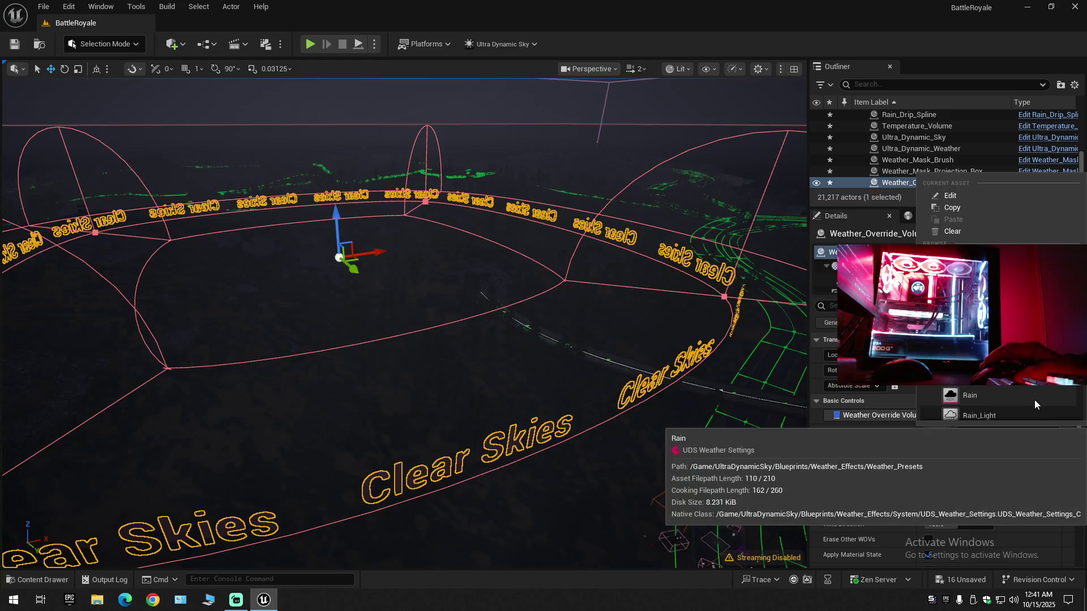
# - Set the volume's weather to Snow_Blizzard and tilt up to frame it
pyautogui.scroll(-3, 1032, 397)
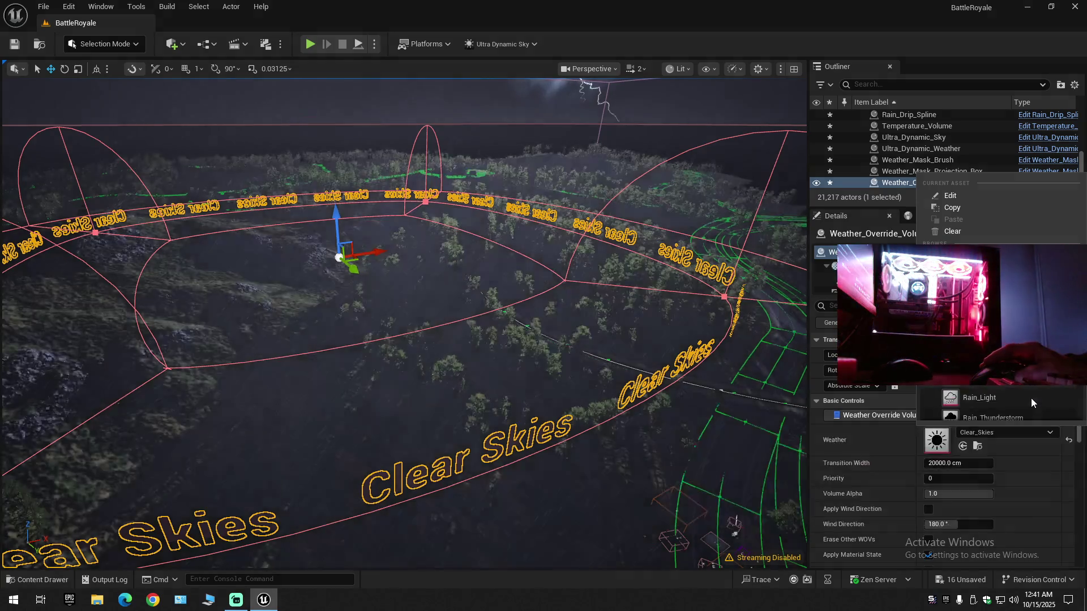
pyautogui.scroll(-3, 1023, 399)
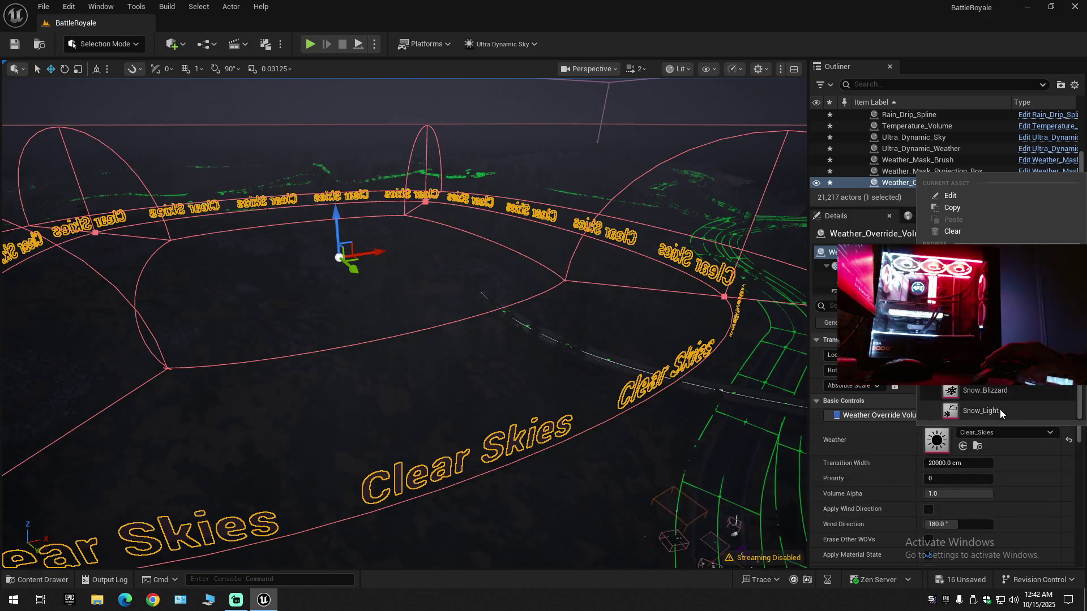
pyautogui.click(961, 391)
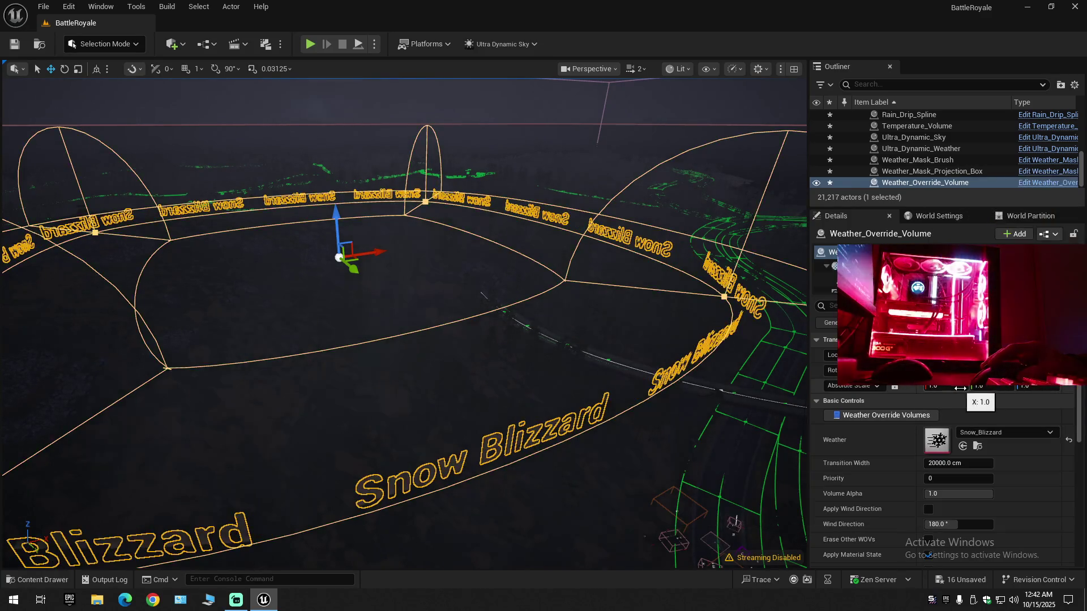
pyautogui.scroll(-5, 403, 323)
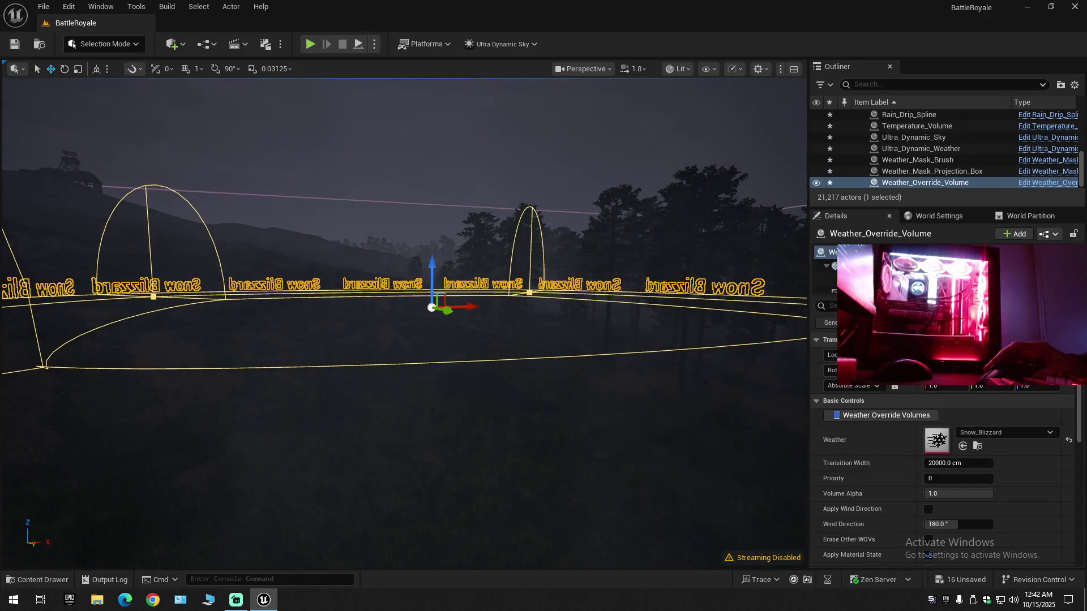
pyautogui.scroll(-1, 403, 322)
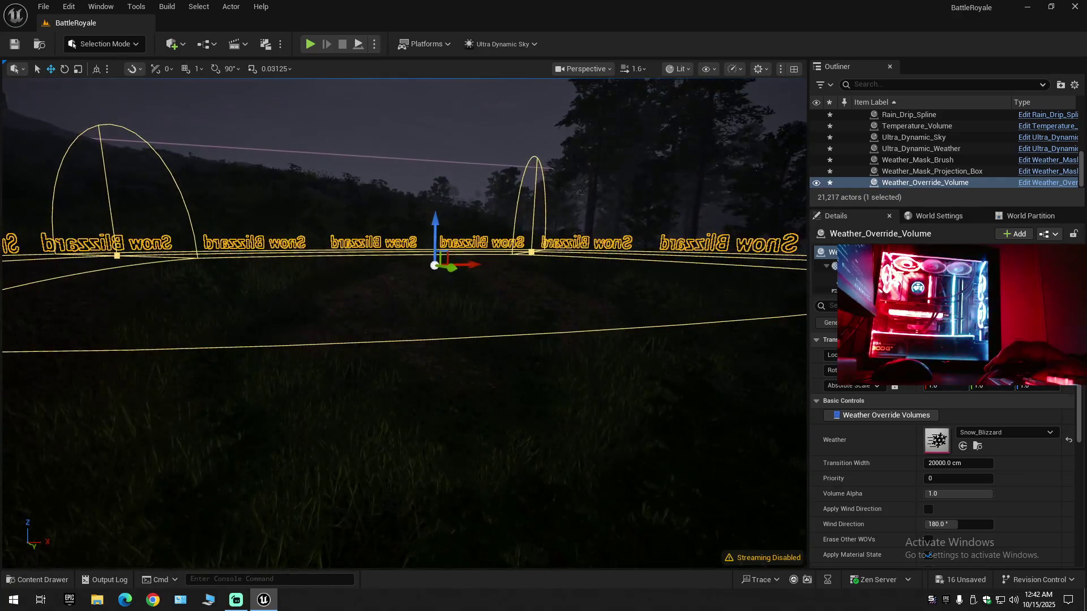
pyautogui.moveTo(403, 323); pyautogui.dragTo(403, 295)
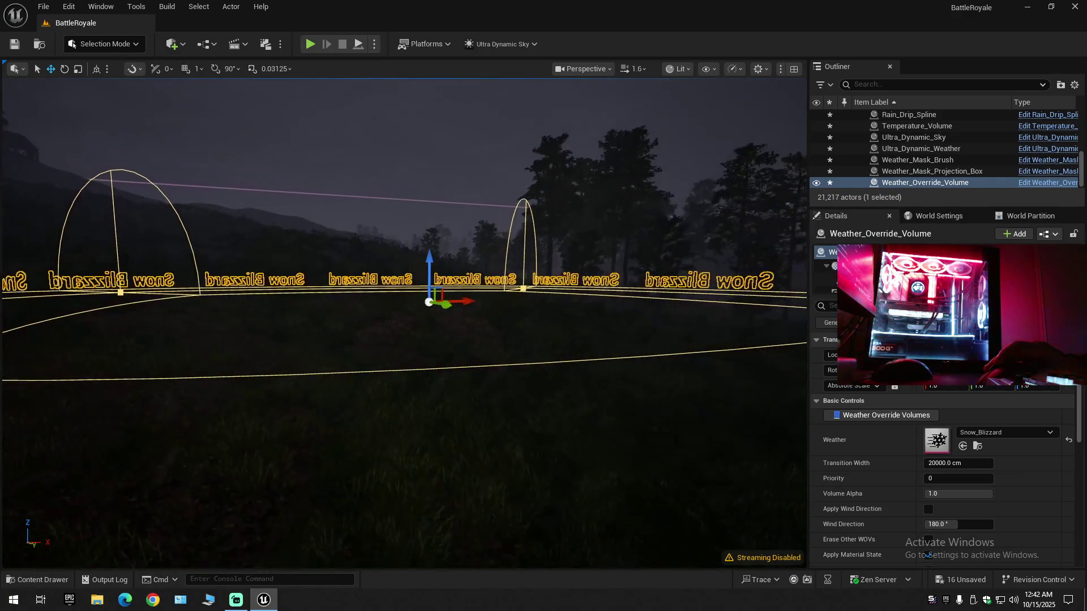
# - Change the preset to Snow, then to Sand_Dust_Storm
pyautogui.click(1006, 433)
pyautogui.click(981, 370)
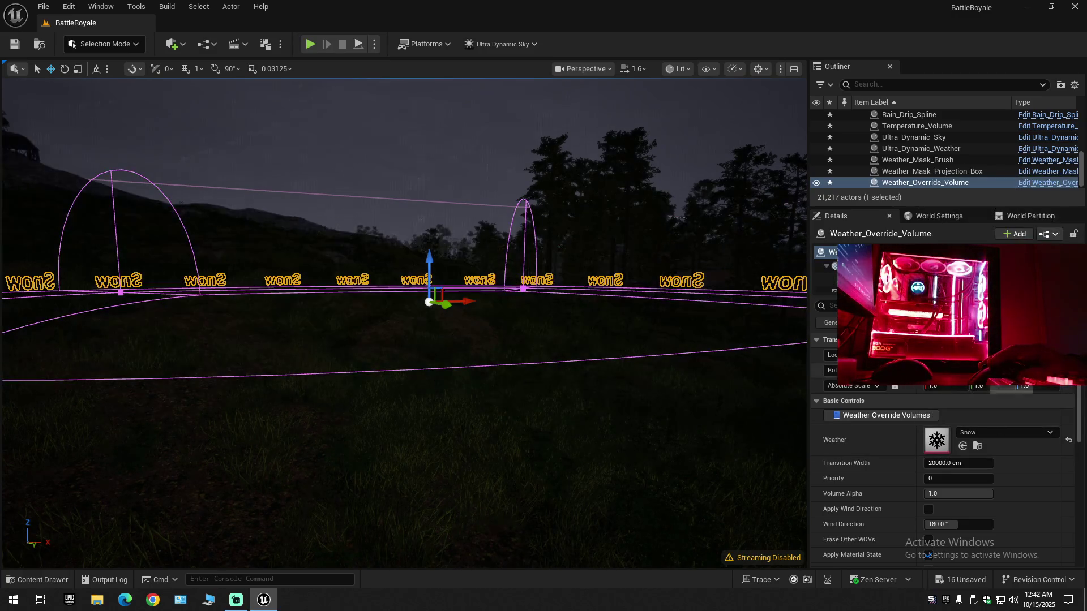
pyautogui.moveTo(557, 382)
pyautogui.mouseDown()
pyautogui.moveTo(552, 354)
pyautogui.moveTo(600, 352)
pyautogui.moveTo(566, 351)
pyautogui.moveTo(558, 311)
pyautogui.moveTo(625, 317)
pyautogui.mouseUp()
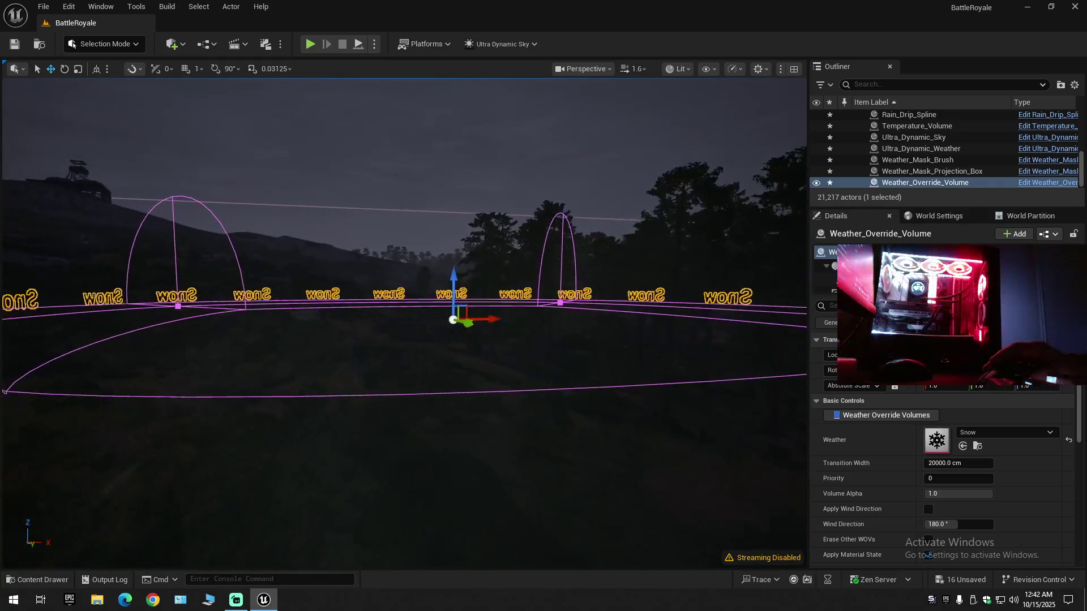
pyautogui.click(991, 433)
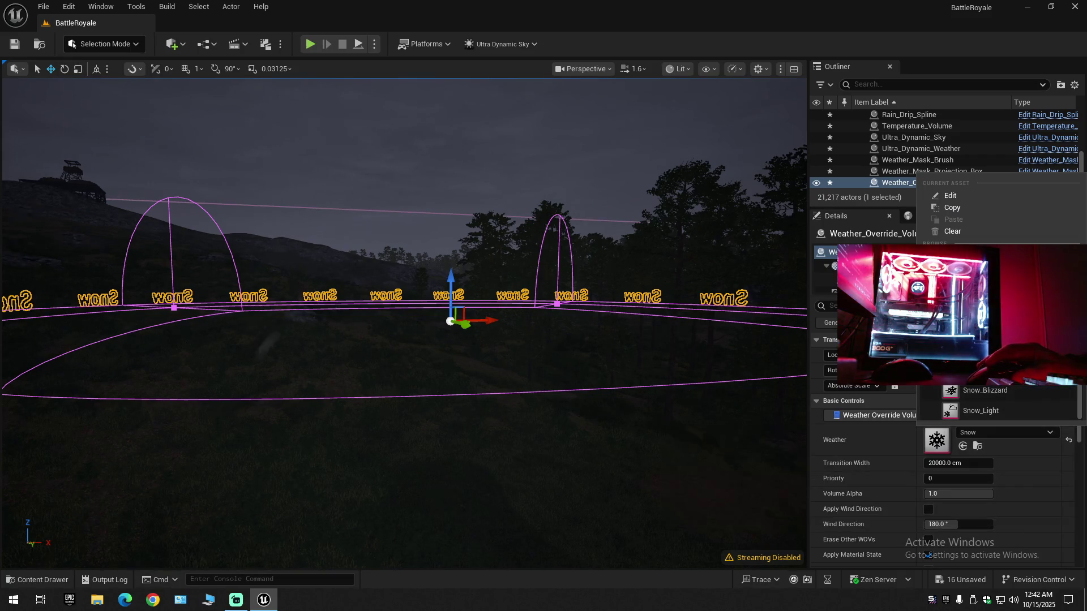
pyautogui.click(985, 370)
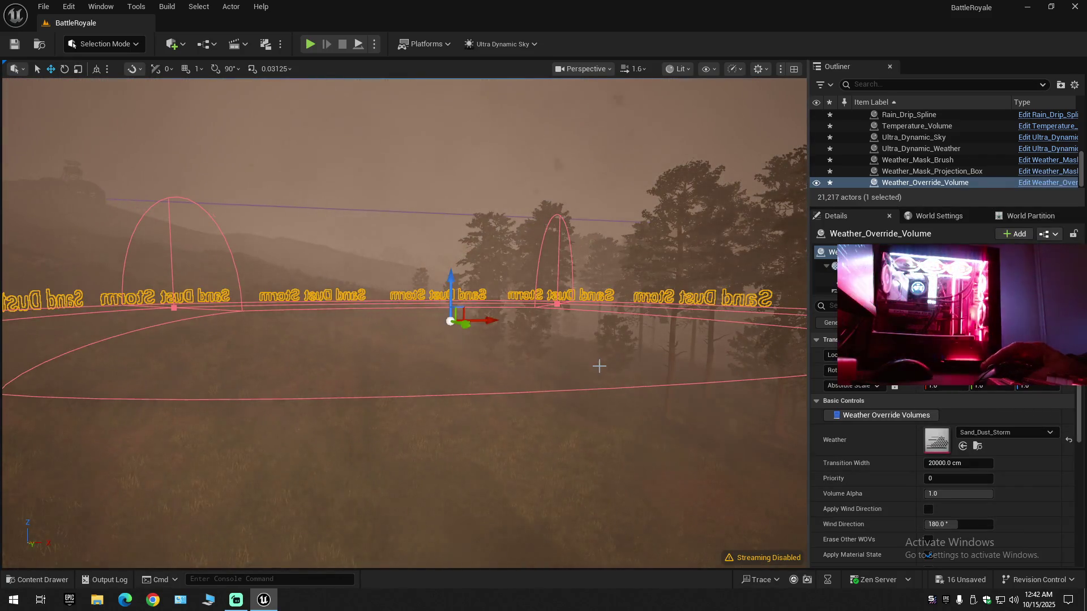
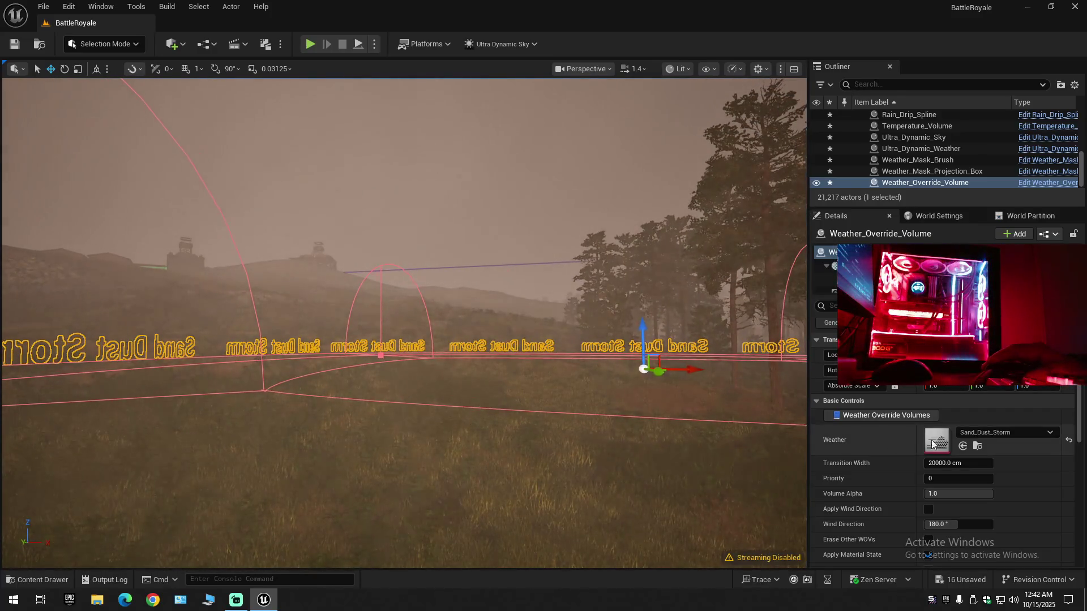
# - Preview the Sand_Dust_Calm and Partly_Cloudy weather presets on the override volume
pyautogui.click(994, 434)
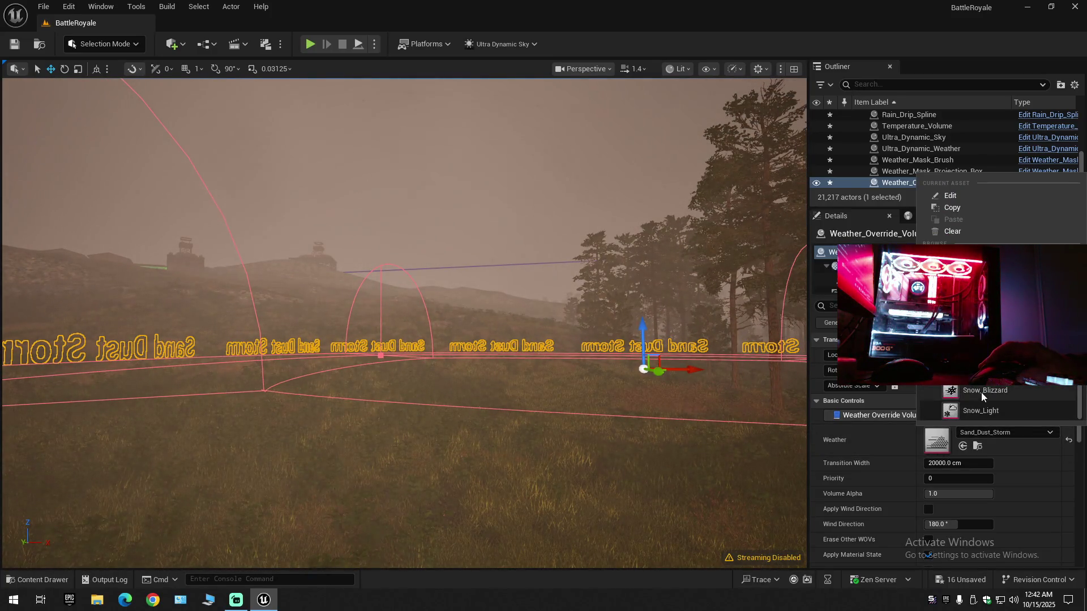
pyautogui.click(985, 350)
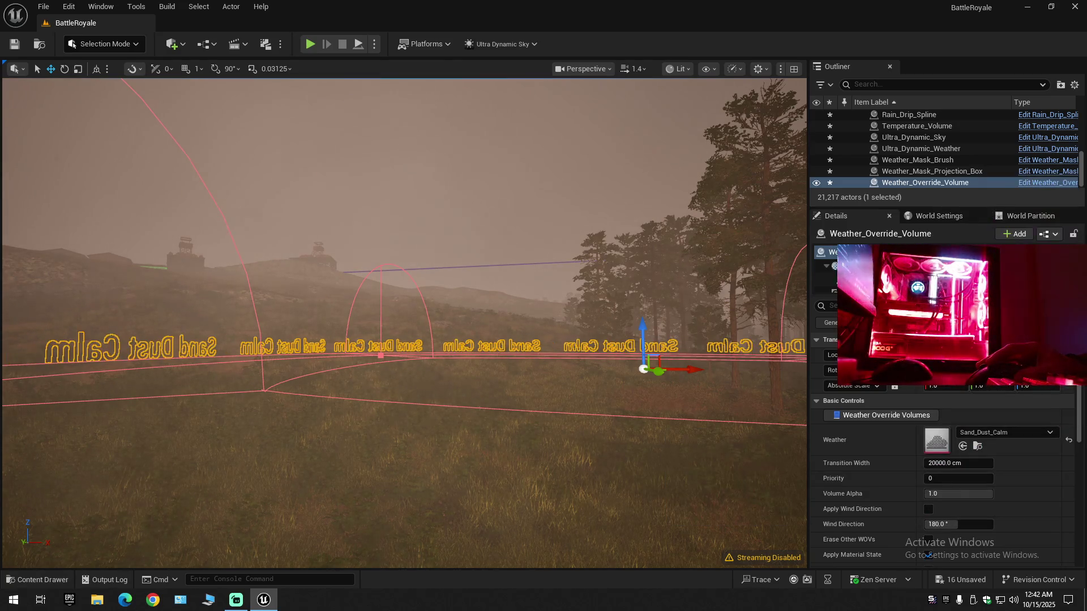
pyautogui.click(996, 433)
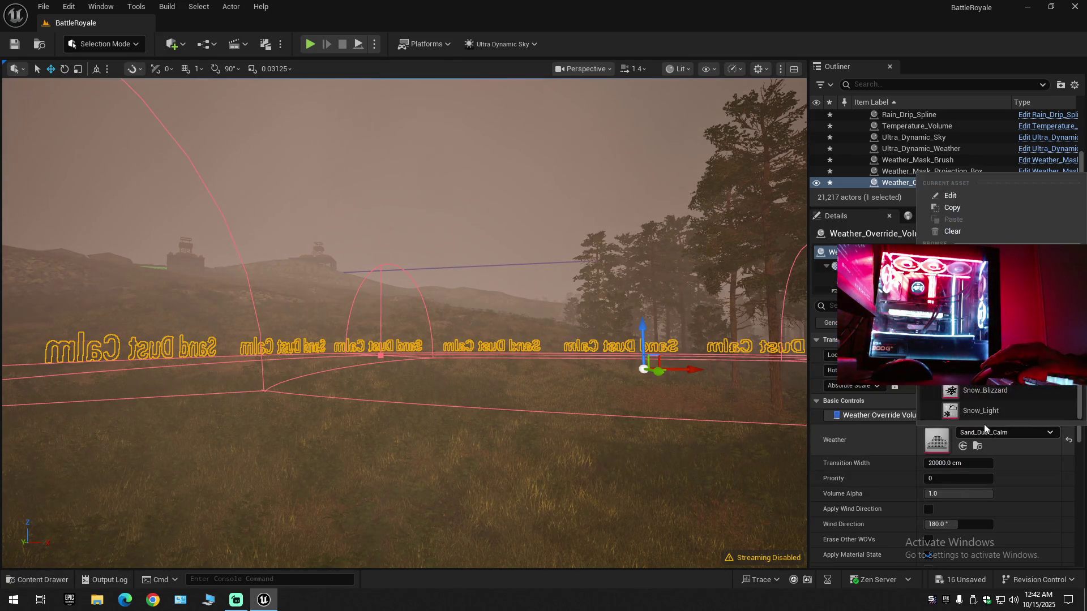
pyautogui.scroll(2, 976, 397)
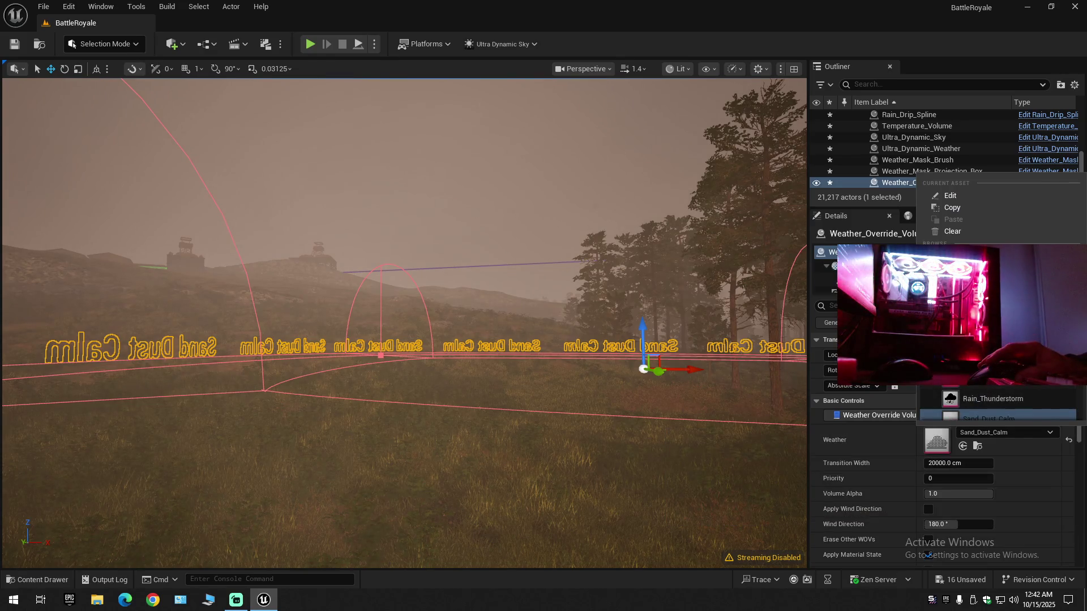
pyautogui.click(985, 362)
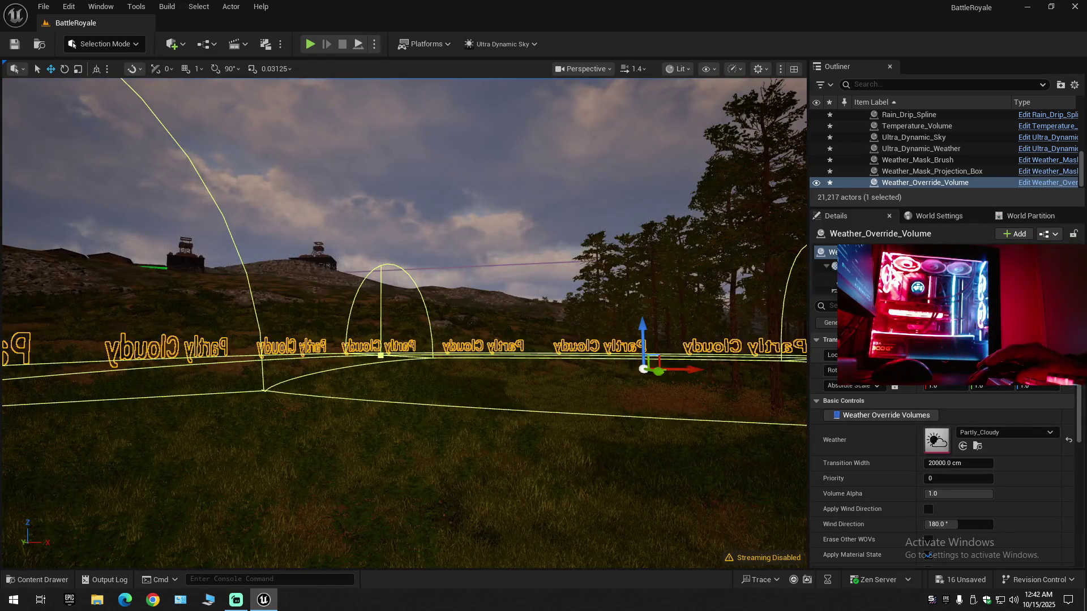
# - Try the Overcast and Cloudy presets, then settle on Snow_Blizzard
pyautogui.click(993, 432)
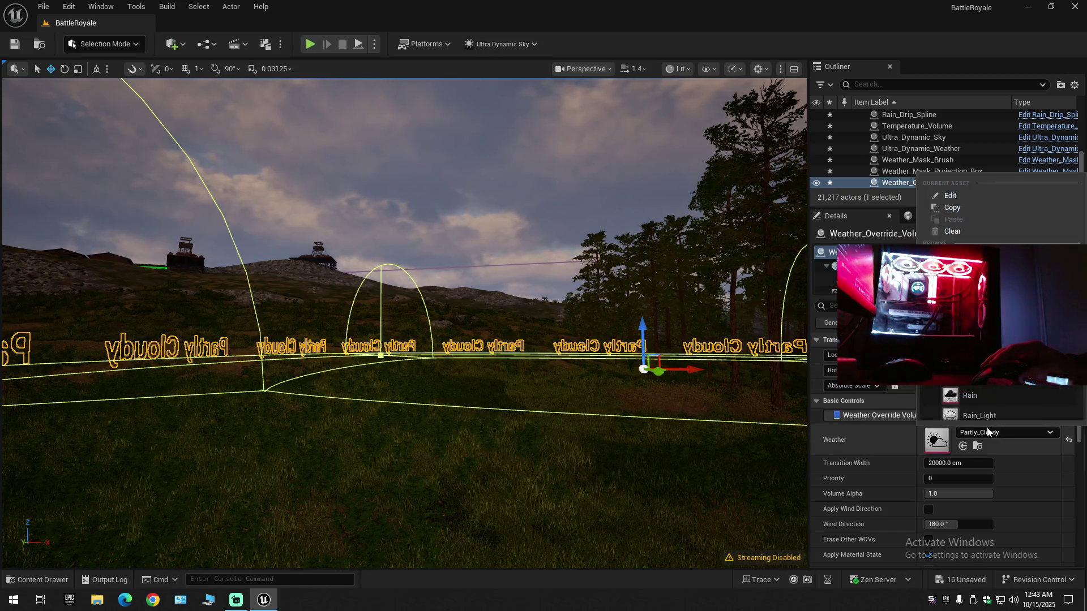
pyautogui.click(991, 419)
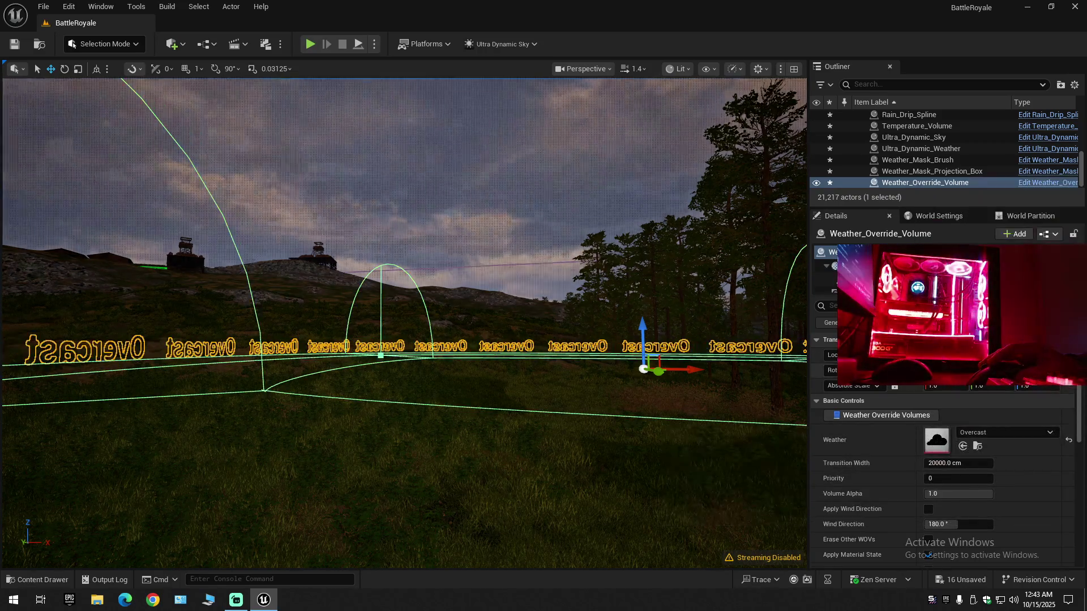
pyautogui.click(991, 432)
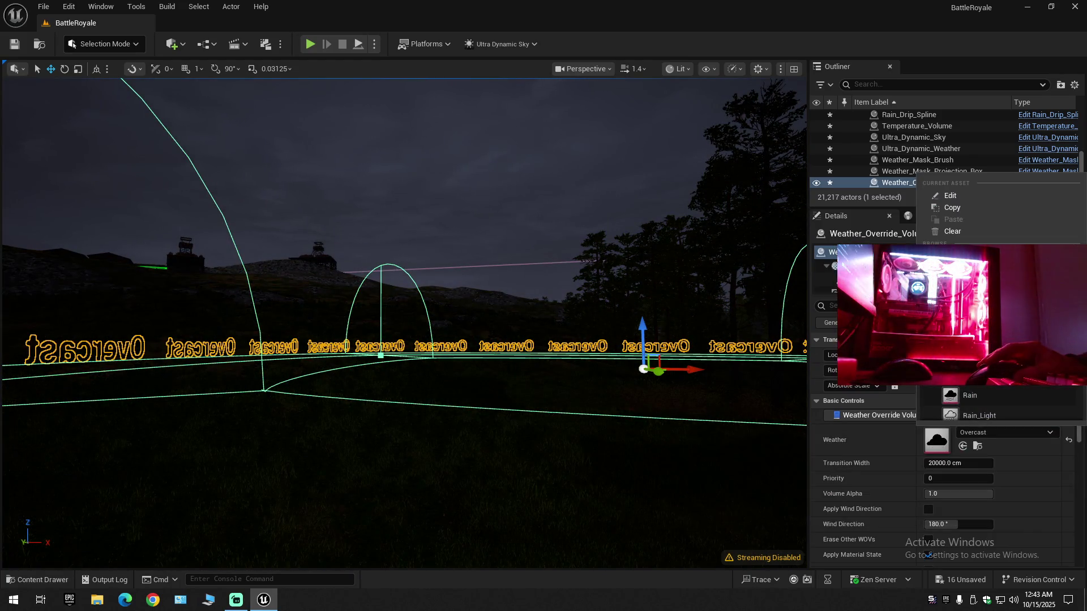
pyautogui.click(973, 317)
pyautogui.click(983, 432)
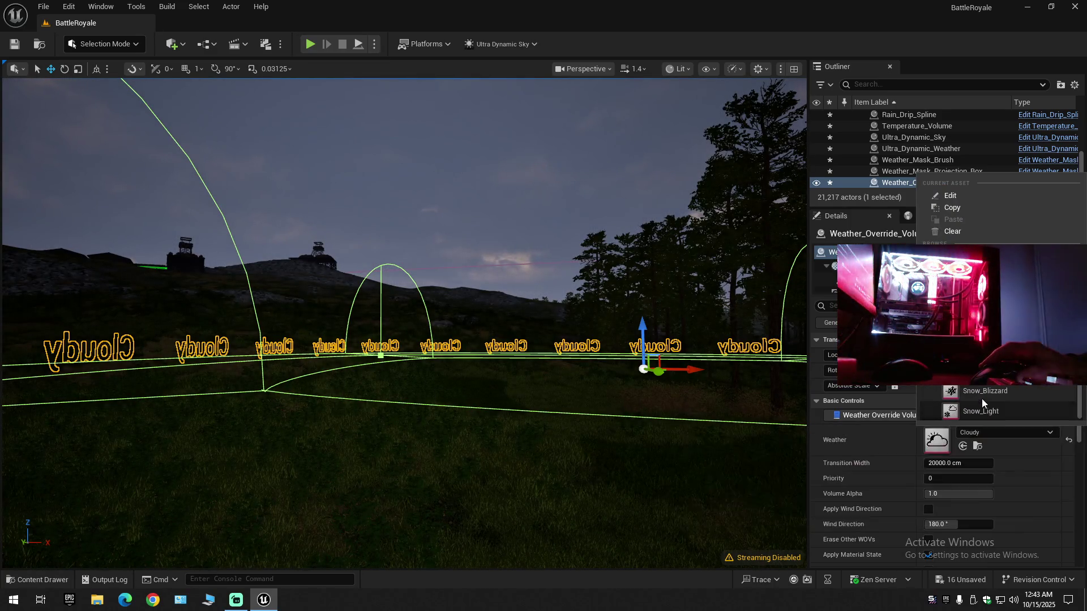
pyautogui.click(983, 396)
pyautogui.moveTo(697, 382)
pyautogui.mouseDown()
pyautogui.moveTo(688, 430)
pyautogui.moveTo(657, 433)
pyautogui.moveTo(656, 453)
pyautogui.moveTo(639, 414)
pyautogui.moveTo(640, 459)
pyautogui.moveTo(643, 413)
pyautogui.moveTo(671, 378)
pyautogui.moveTo(679, 383)
pyautogui.mouseUp()
# - Set the Weather_Override_Volume's Weather asset to Snow, keeping its 20000 cm transition width
pyautogui.scroll(-2, 657, 433)
pyautogui.scroll(-1, 655, 433)
pyautogui.scroll(-1, 640, 430)
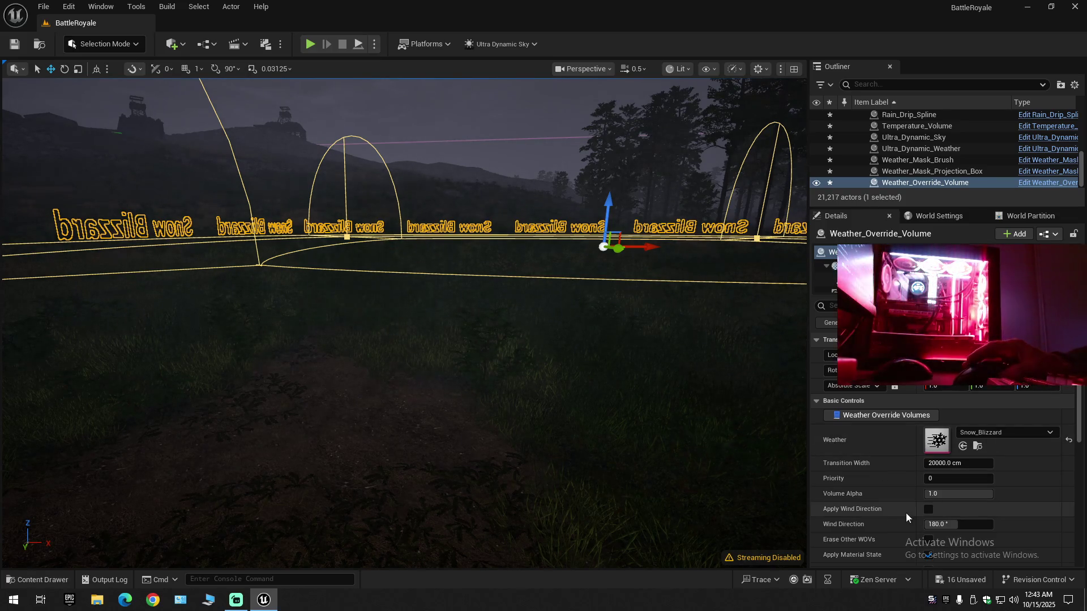
pyautogui.click(1006, 431)
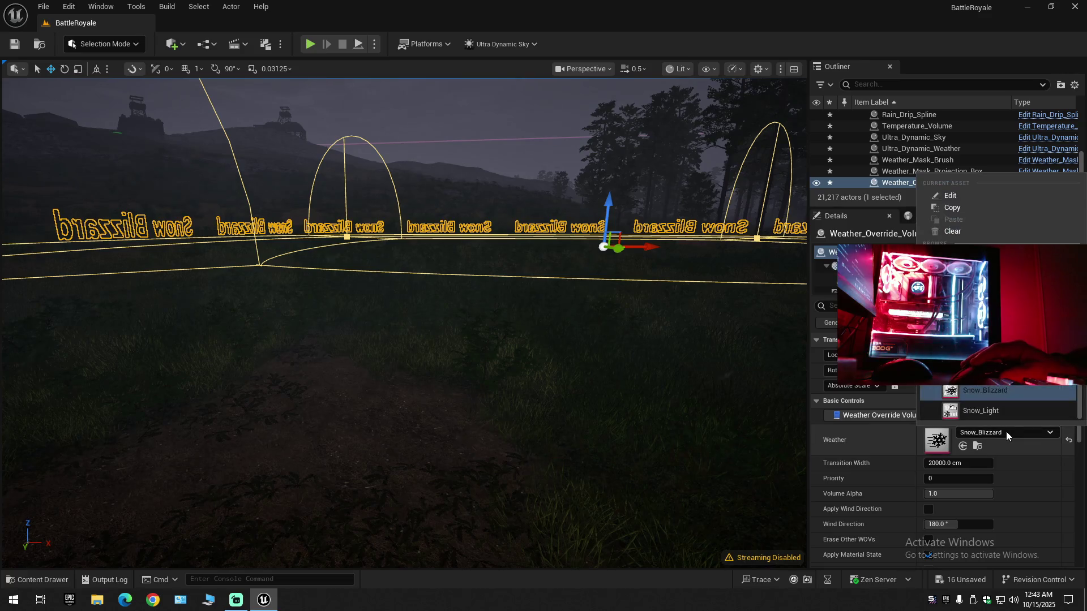
pyautogui.click(994, 412)
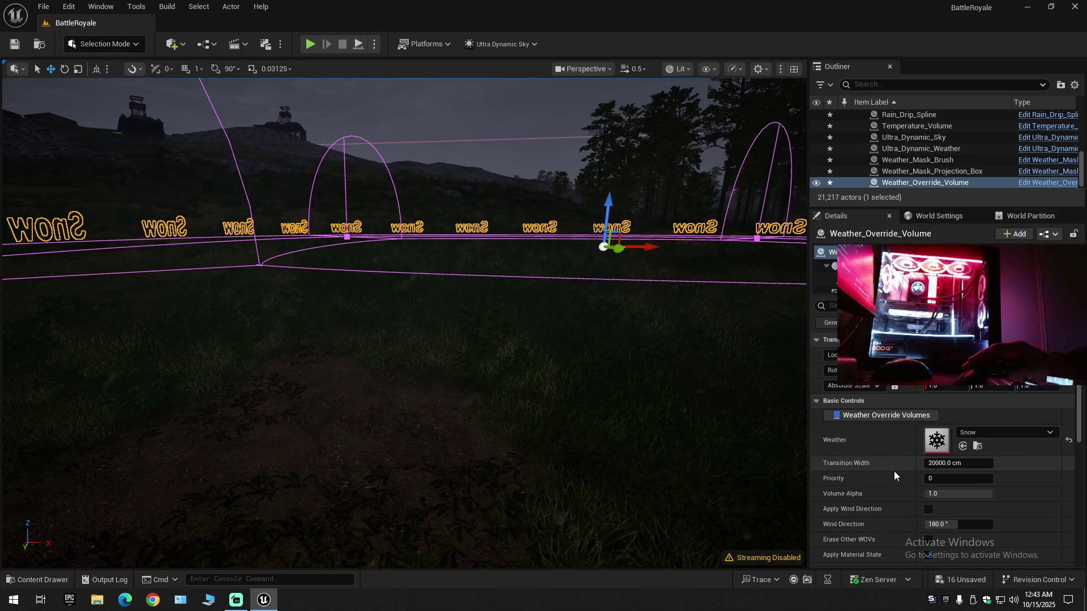
pyautogui.moveTo(510, 340); pyautogui.dragTo(679, 339)
pyautogui.press('f')
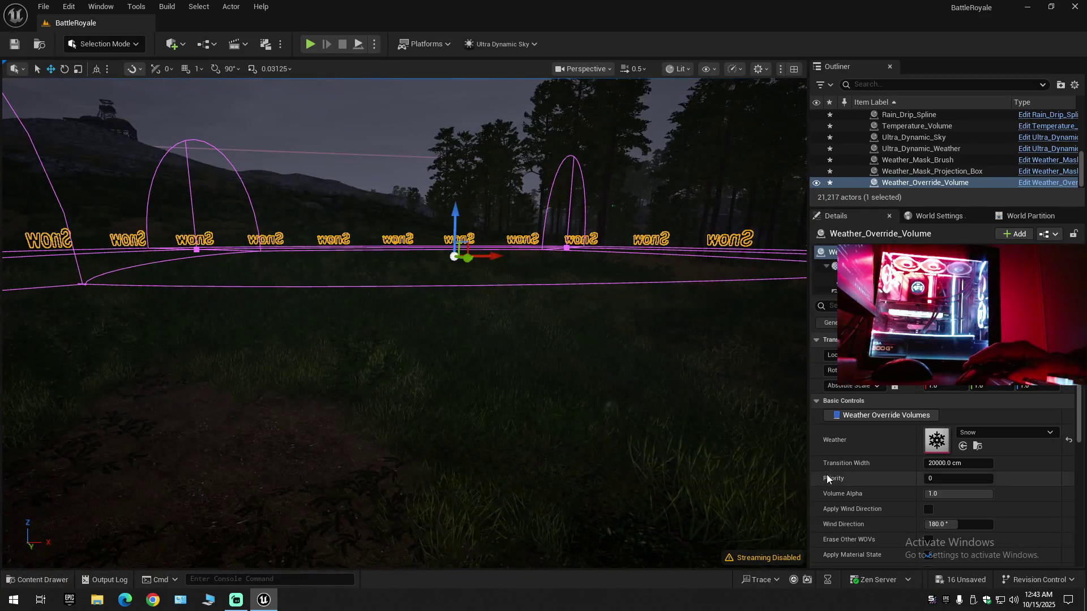
pyautogui.click(957, 478)
pyautogui.press('Return')
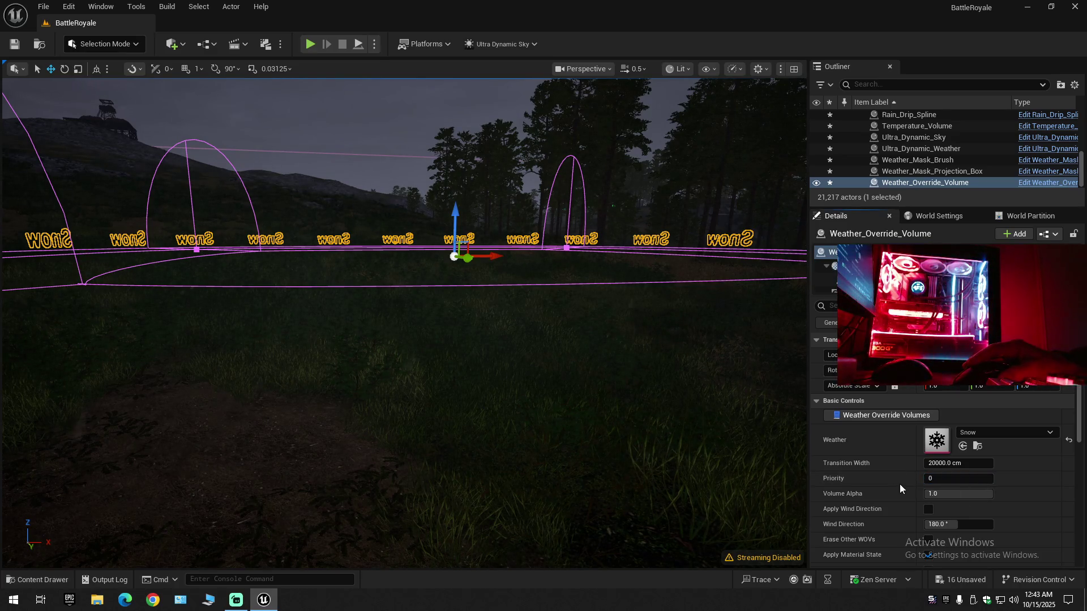
pyautogui.scroll(-2, 894, 484)
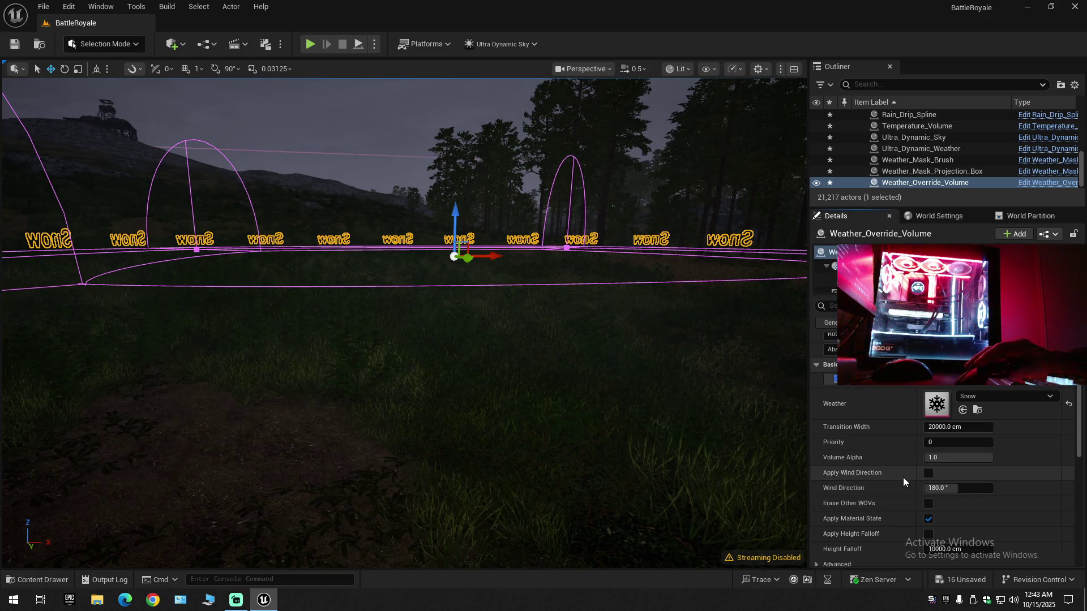
pyautogui.scroll(-2, 871, 487)
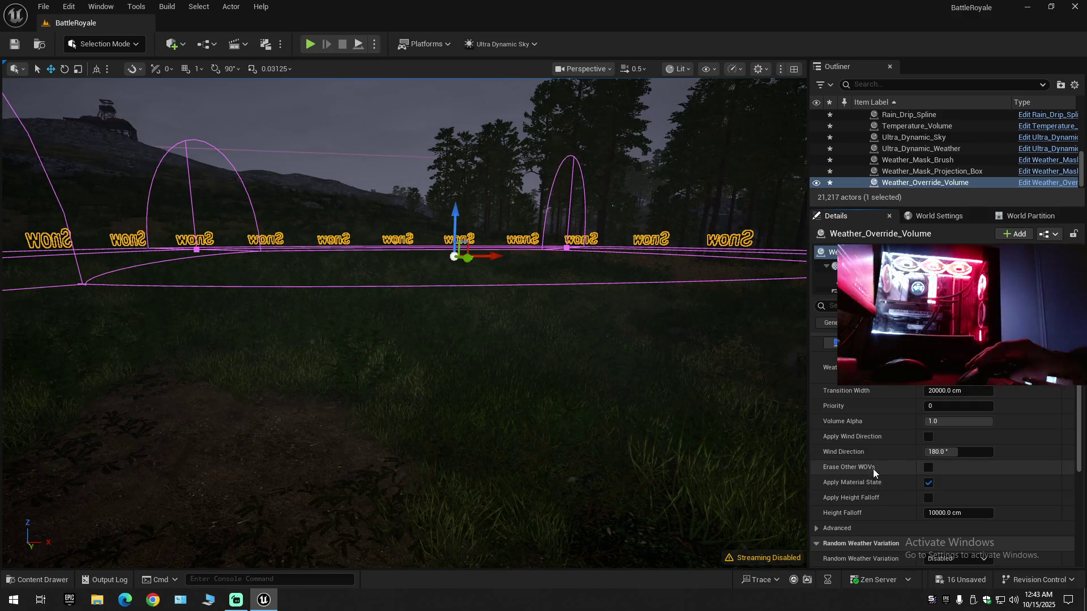
pyautogui.click(928, 467)
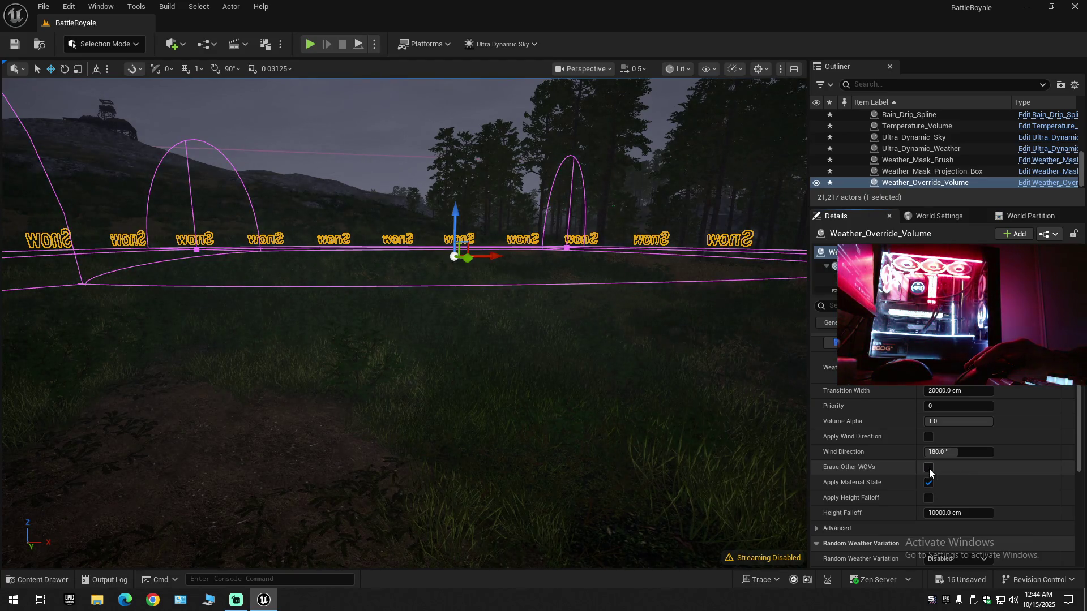
pyautogui.click(928, 467)
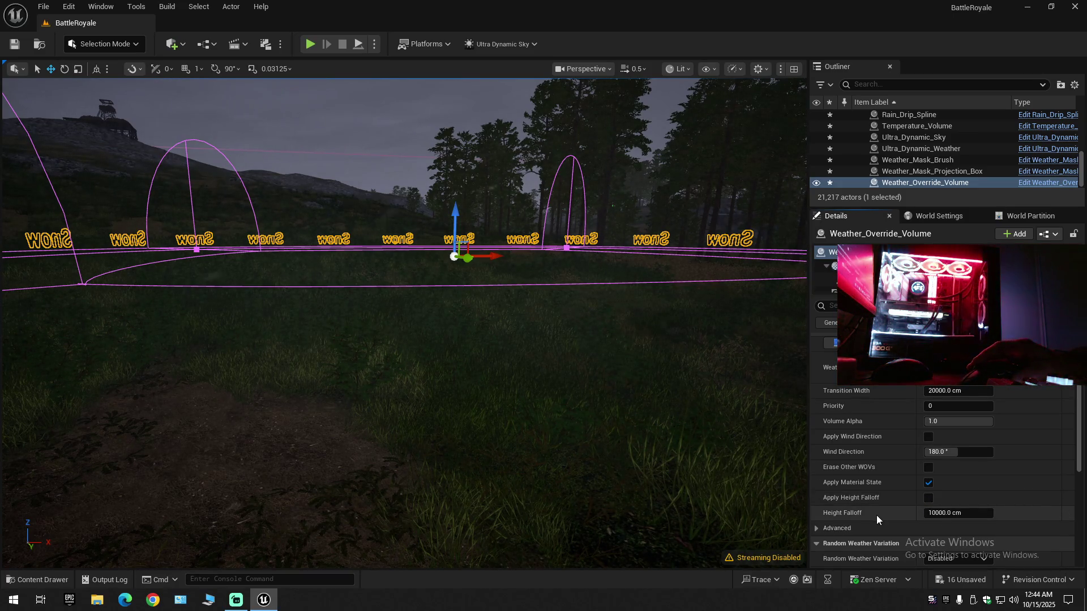
pyautogui.scroll(-2, 871, 514)
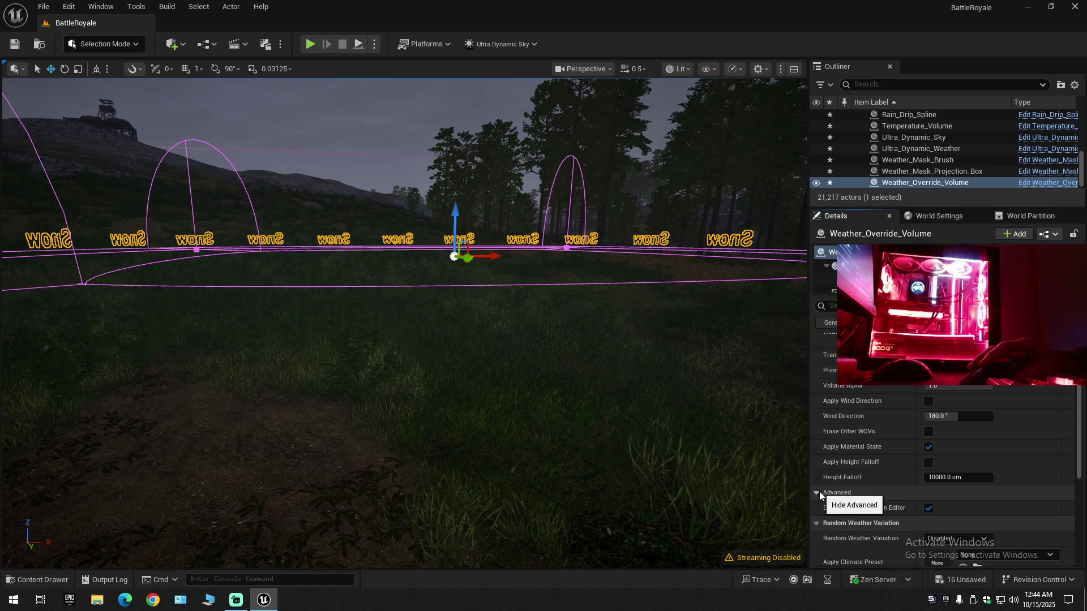
# - Cycle Random Weather Variation through Daily and Hourly, ending on Random Interval
pyautogui.scroll(-3, 861, 515)
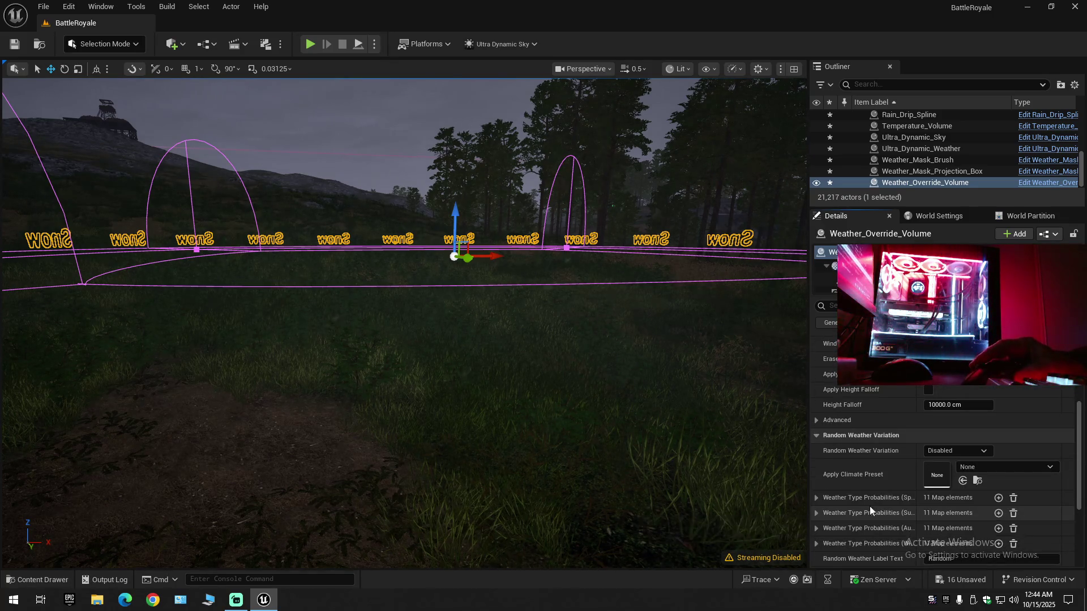
pyautogui.click(957, 450)
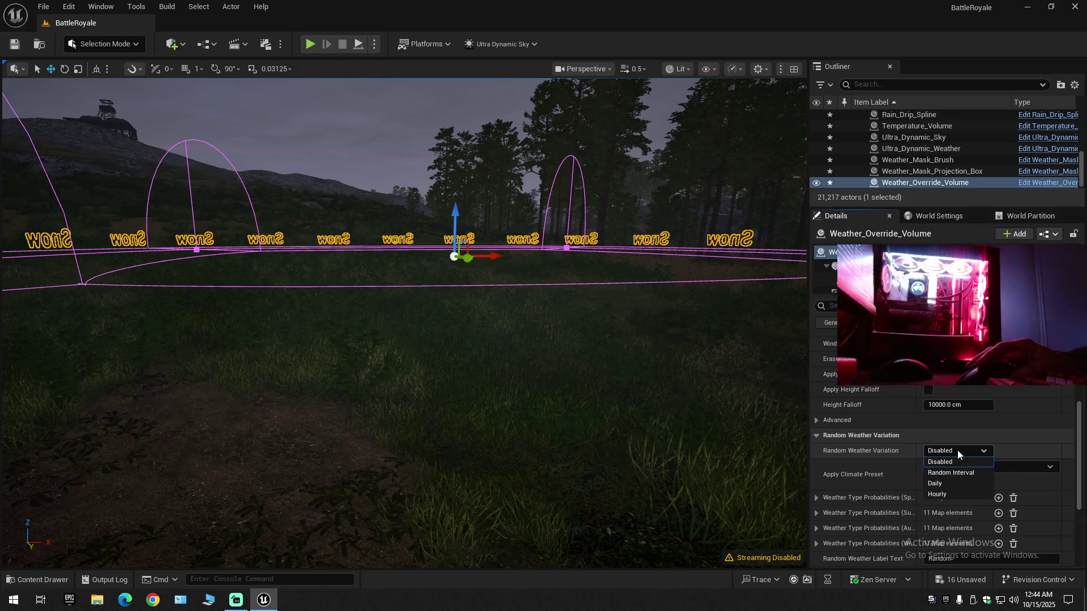
pyautogui.click(951, 483)
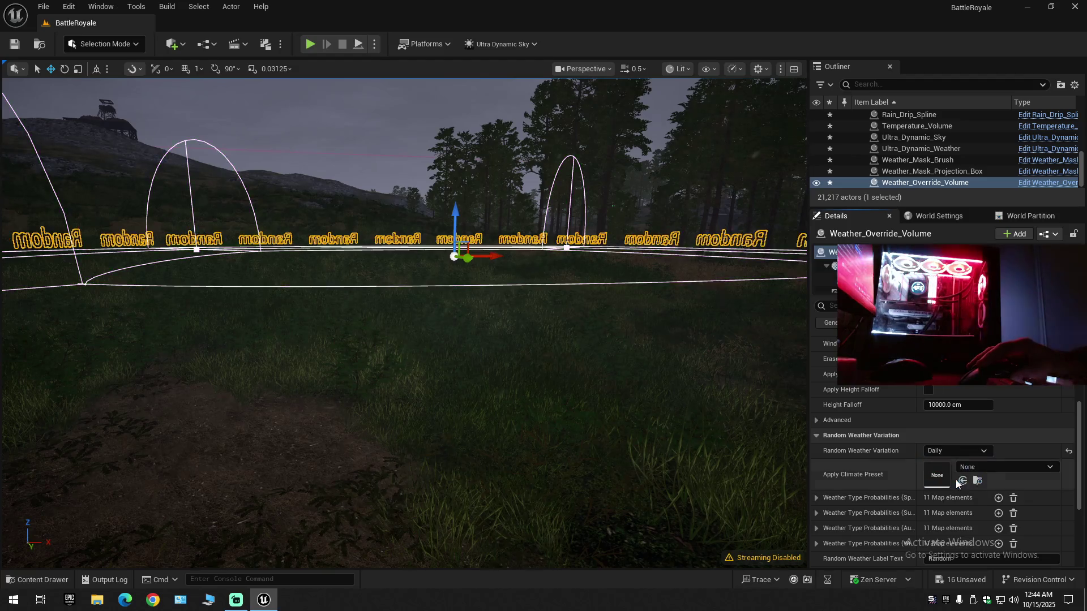
pyautogui.click(952, 451)
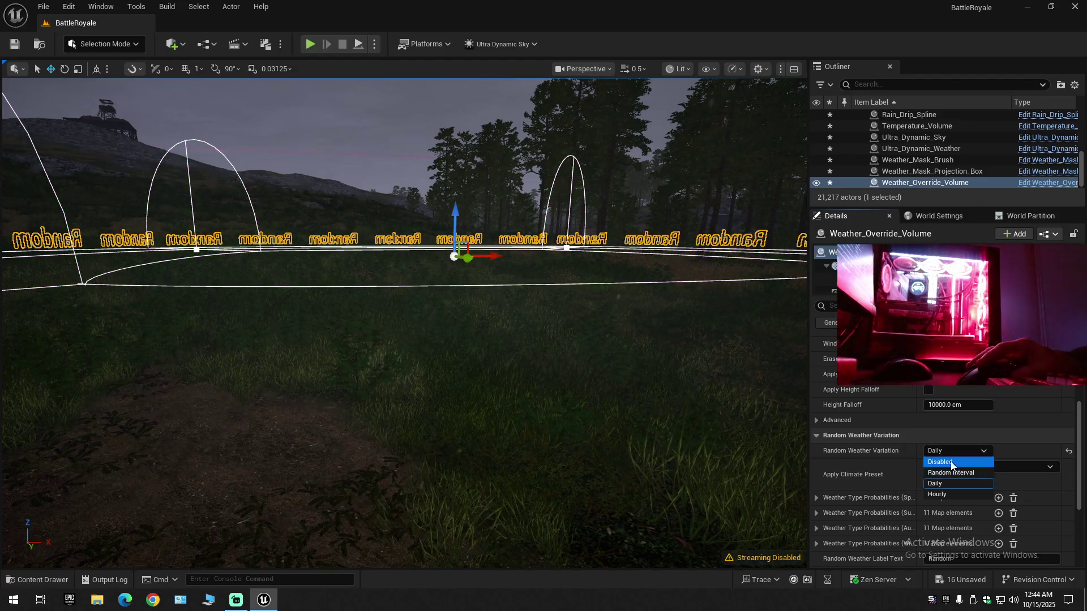
pyautogui.click(945, 495)
pyautogui.click(949, 453)
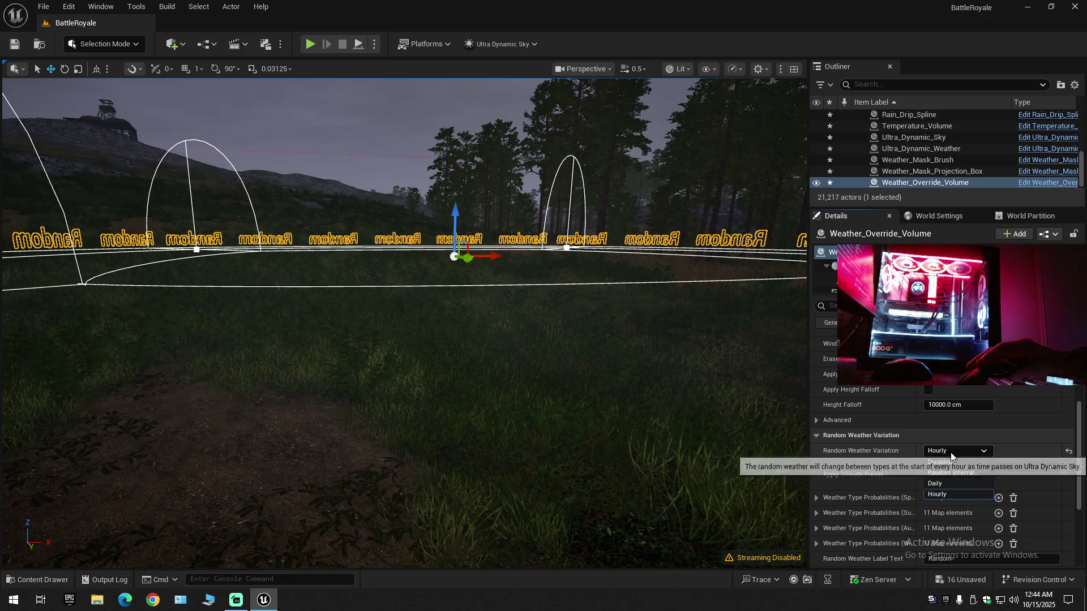
pyautogui.click(954, 473)
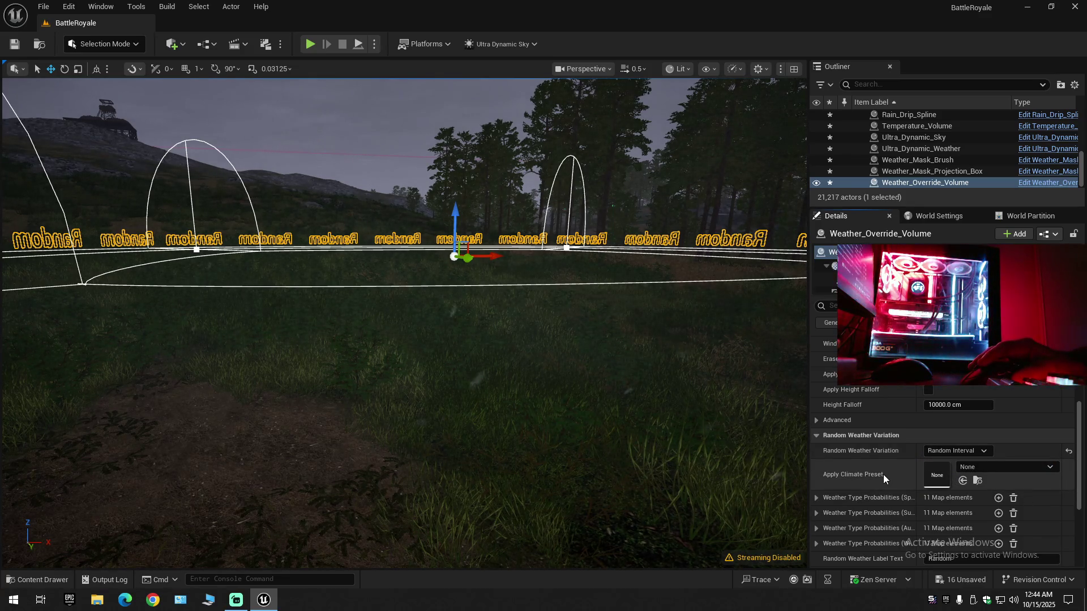
# - Try the Cold Desert, Hot Desert and Oceanic climate presets on the volume
pyautogui.click(984, 464)
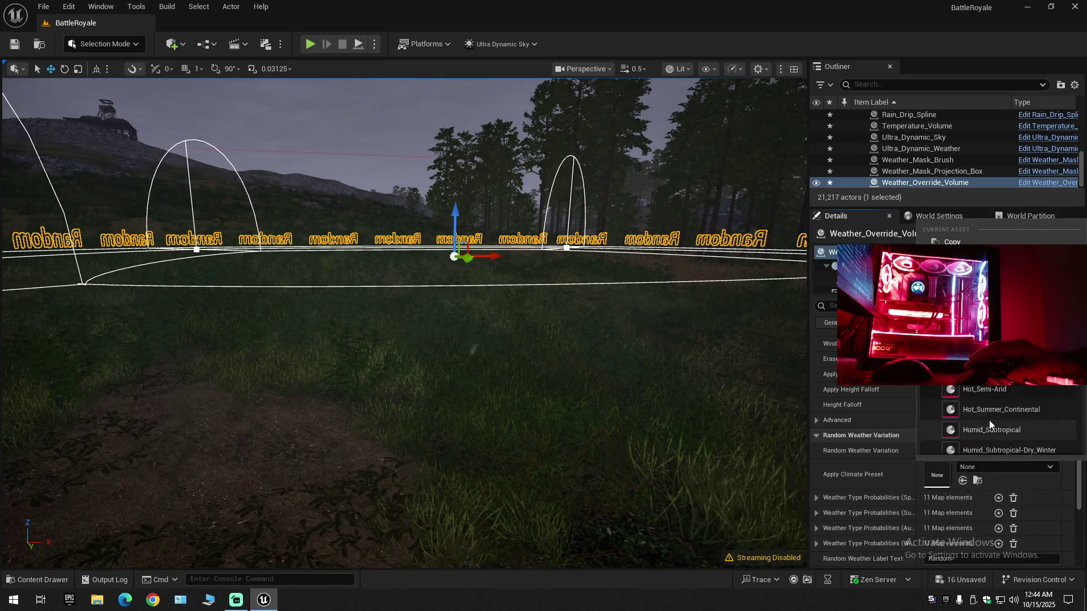
pyautogui.click(996, 348)
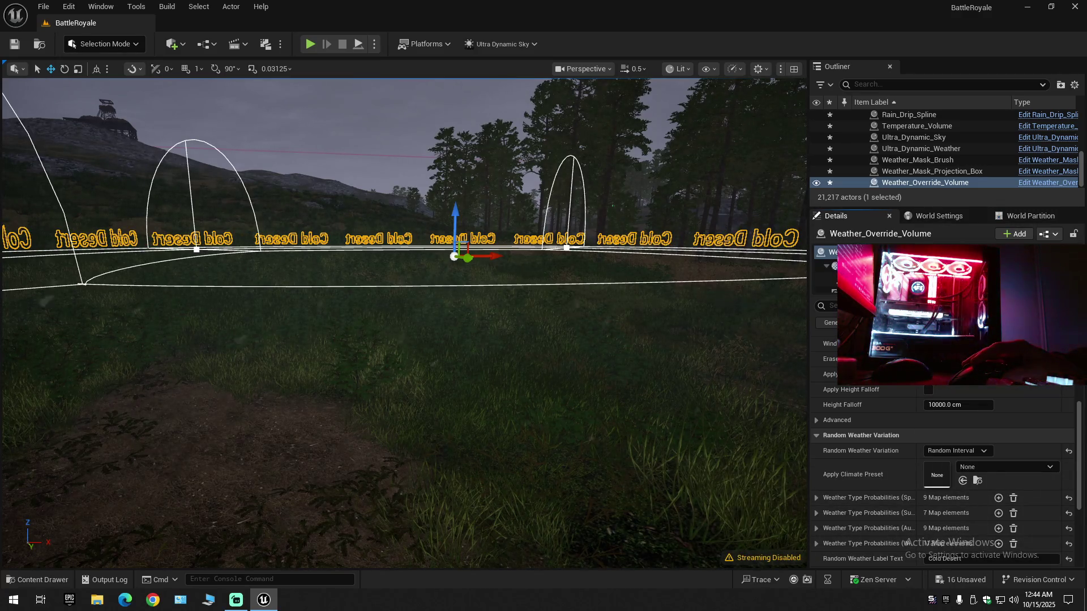
pyautogui.click(1000, 467)
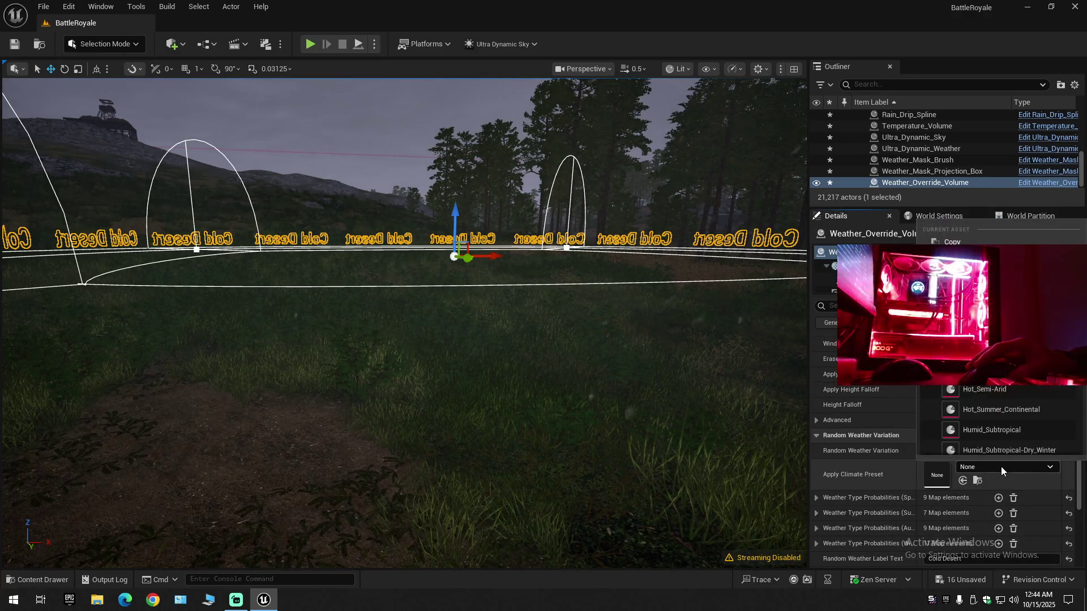
pyautogui.click(1000, 467)
pyautogui.click(983, 465)
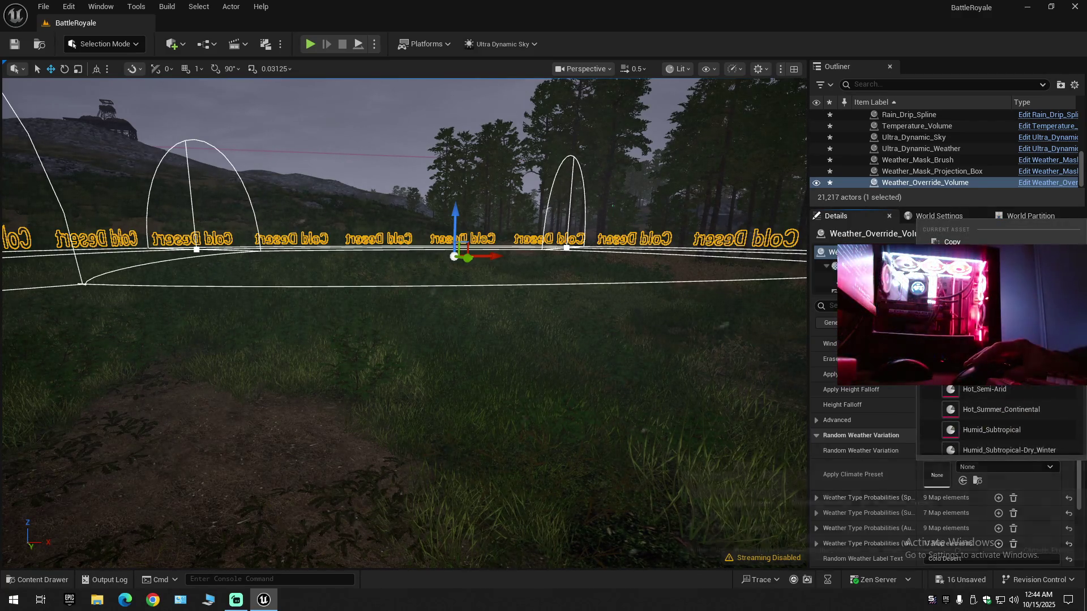
pyautogui.click(991, 369)
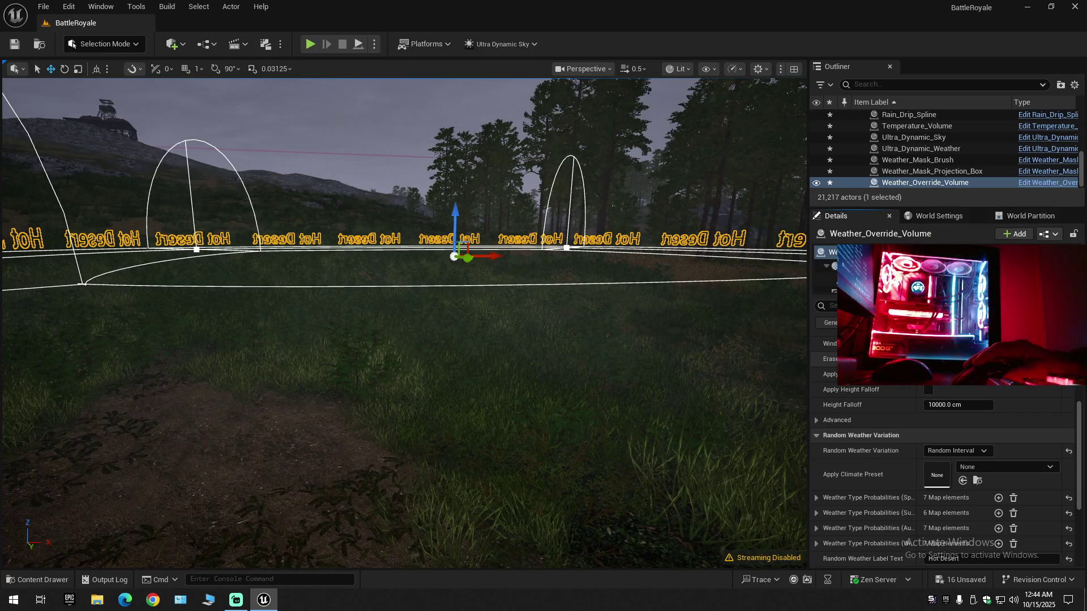
pyautogui.click(994, 464)
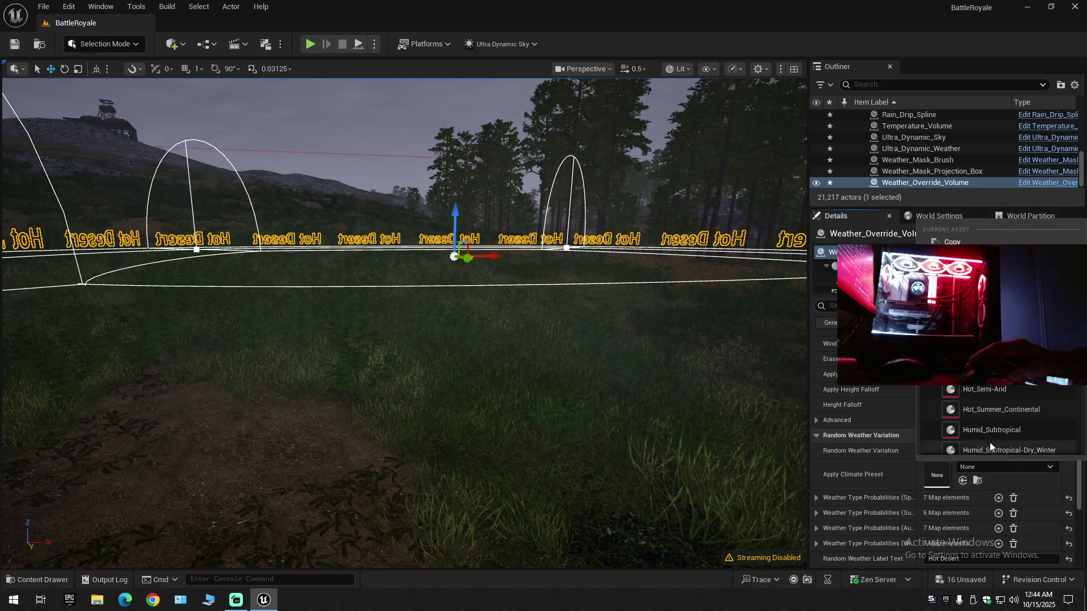
pyautogui.scroll(-2, 989, 415)
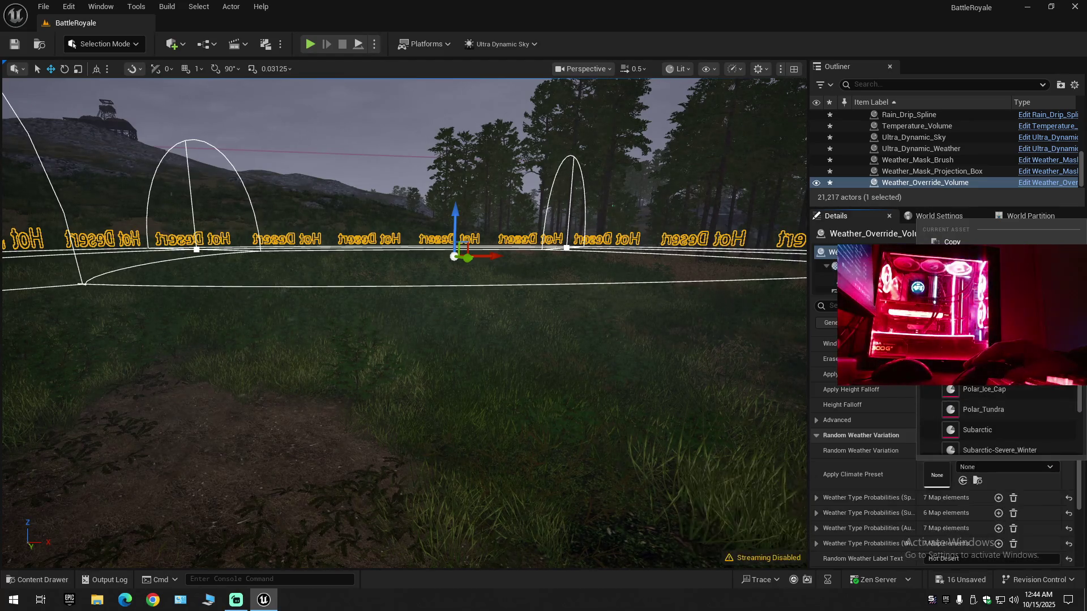
pyautogui.click(991, 369)
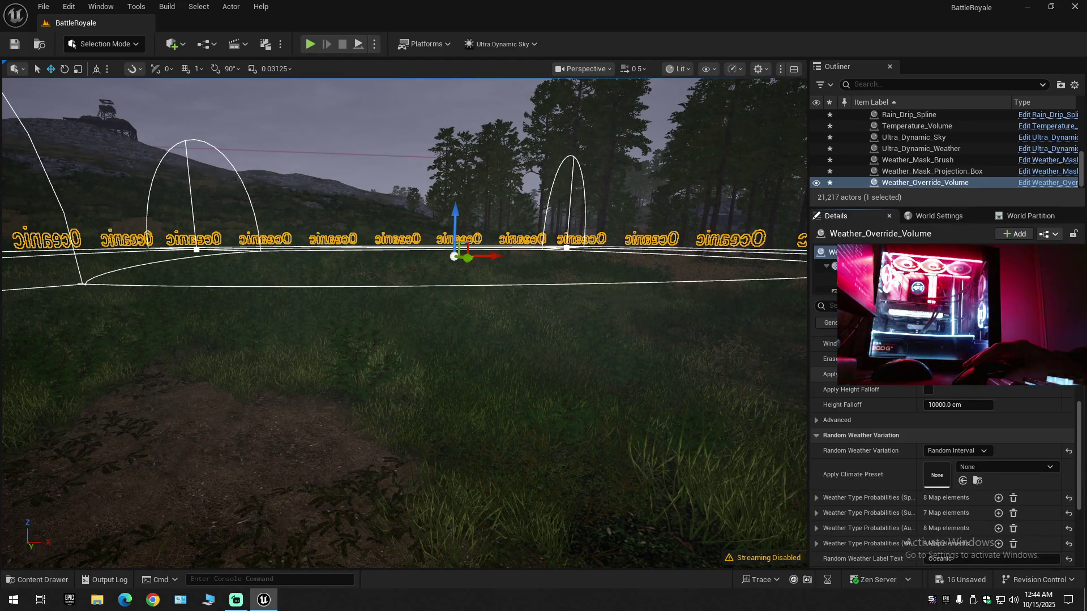
# - Try the Polar_Ice_Cap and Polar_Tundra climate presets
pyautogui.click(993, 467)
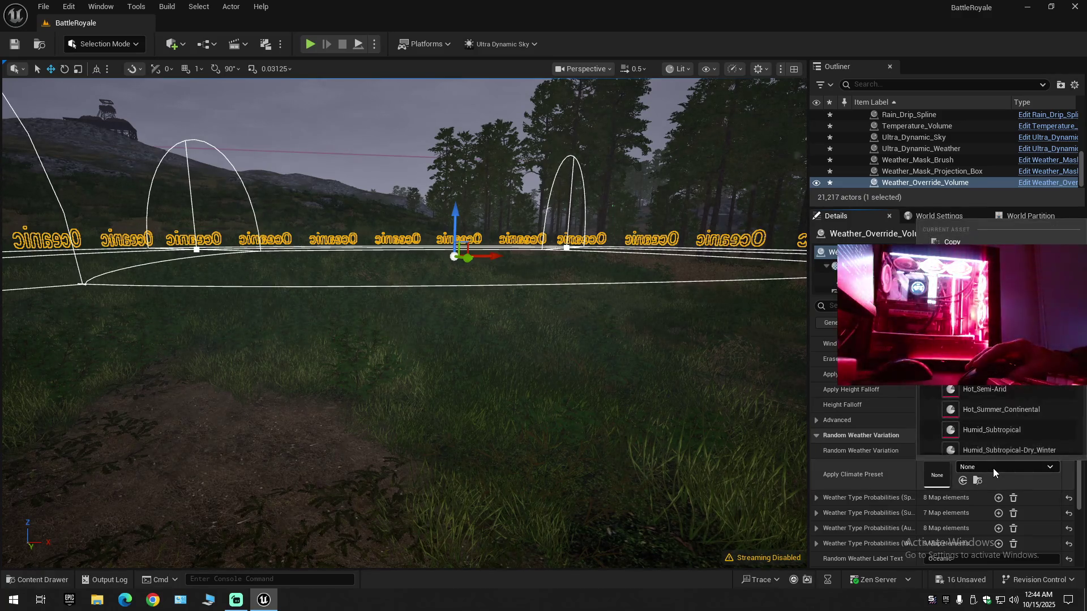
pyautogui.scroll(-3, 994, 433)
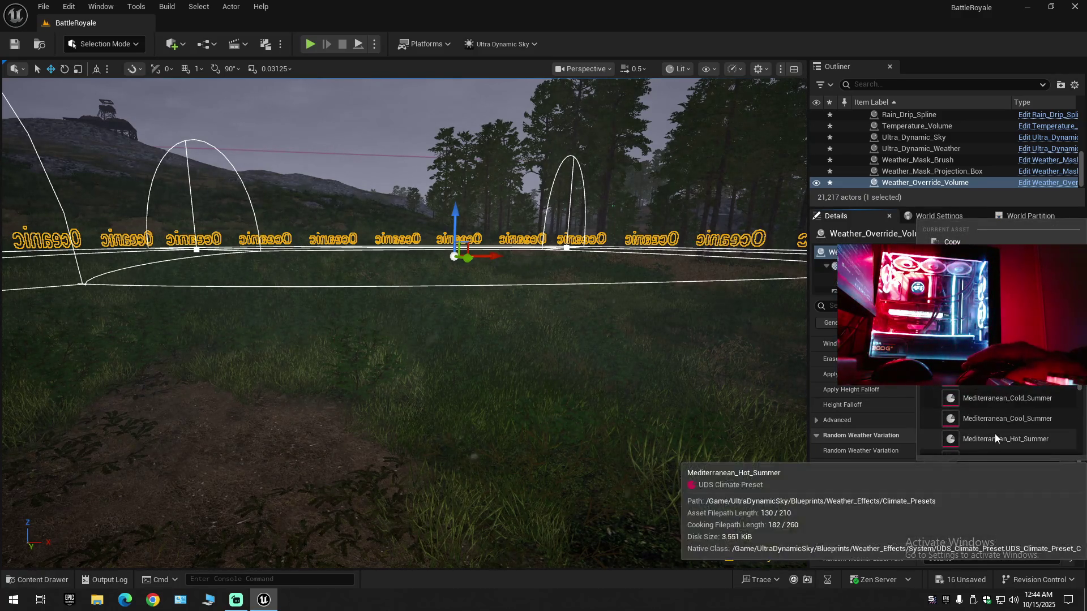
pyautogui.scroll(-2, 993, 433)
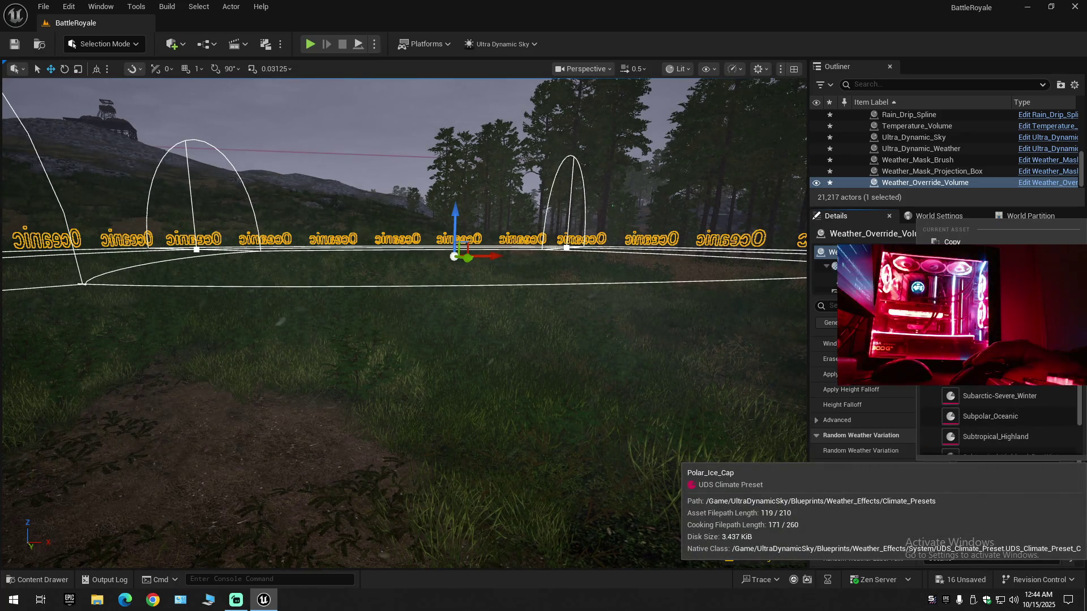
pyautogui.click(979, 335)
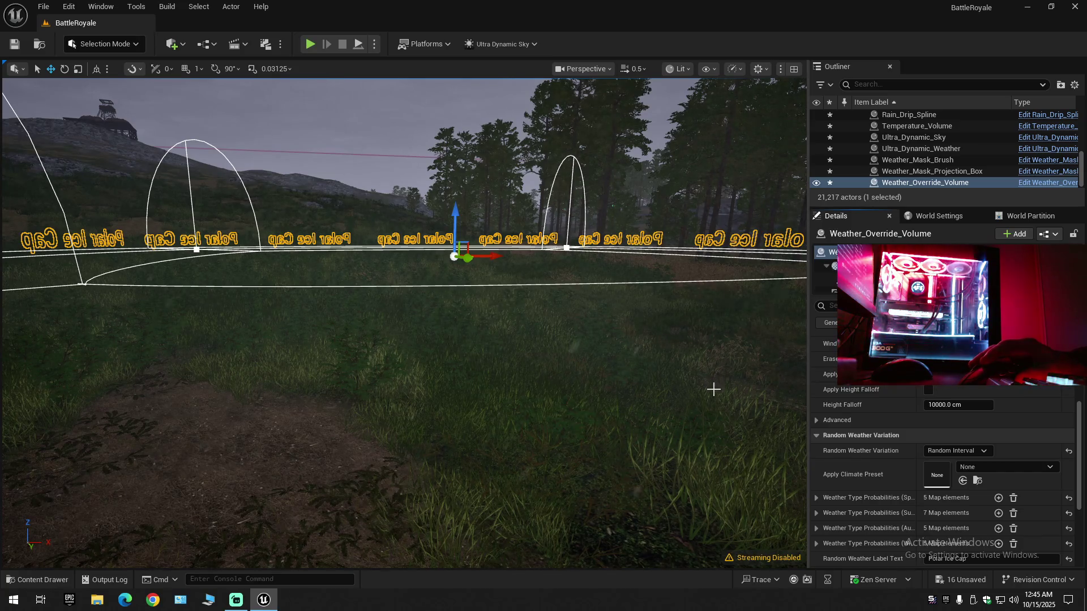
pyautogui.click(985, 468)
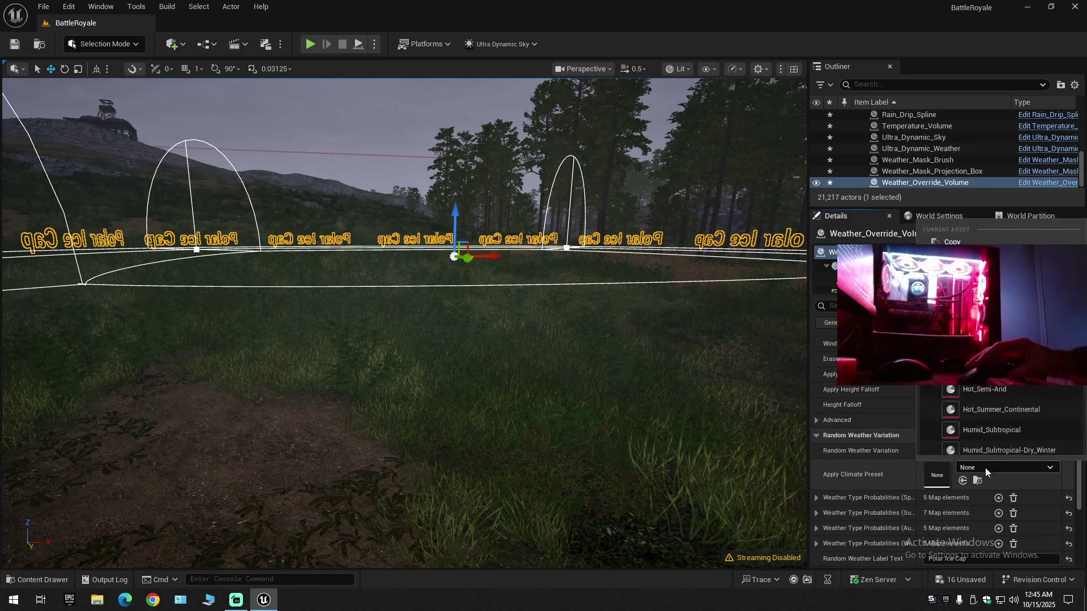
pyautogui.scroll(-5, 993, 419)
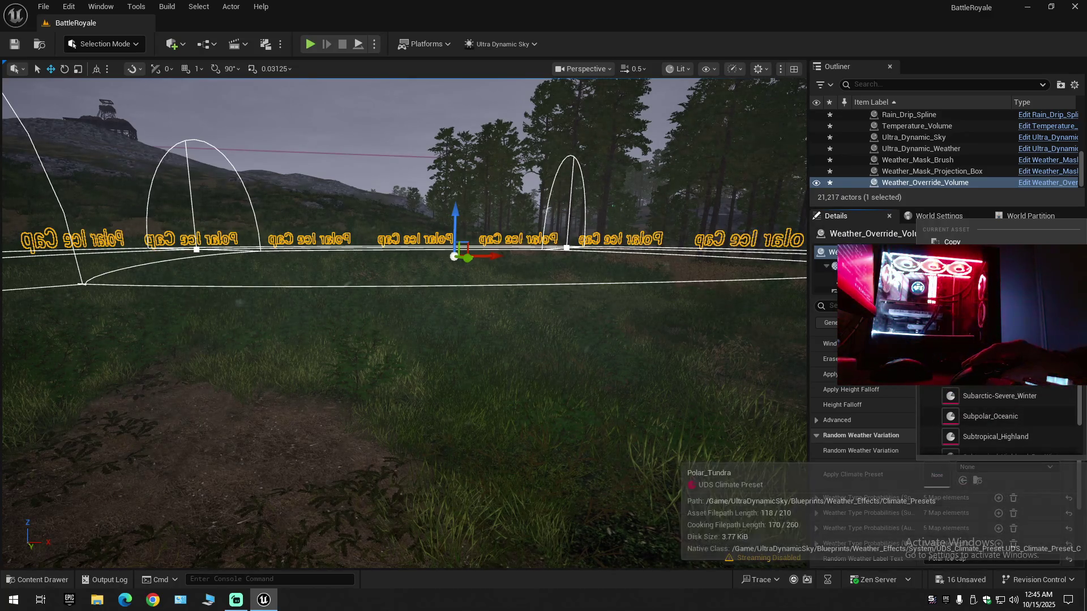
pyautogui.click(983, 395)
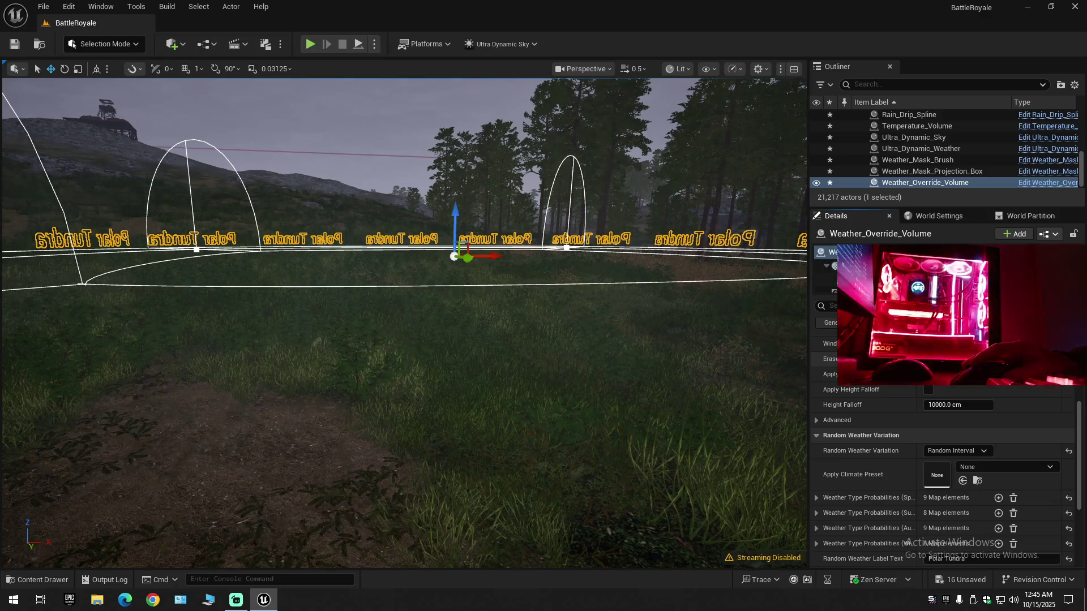
# - Apply the Subarctic-Severe_Winter climate preset to the weather override volume
pyautogui.click(1004, 465)
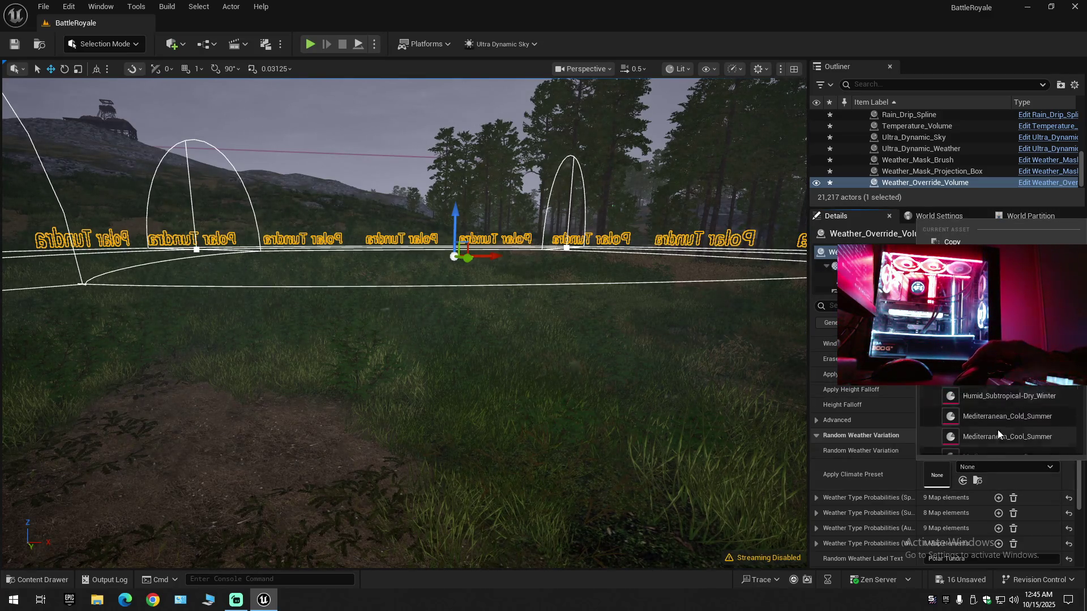
pyautogui.scroll(-3, 997, 429)
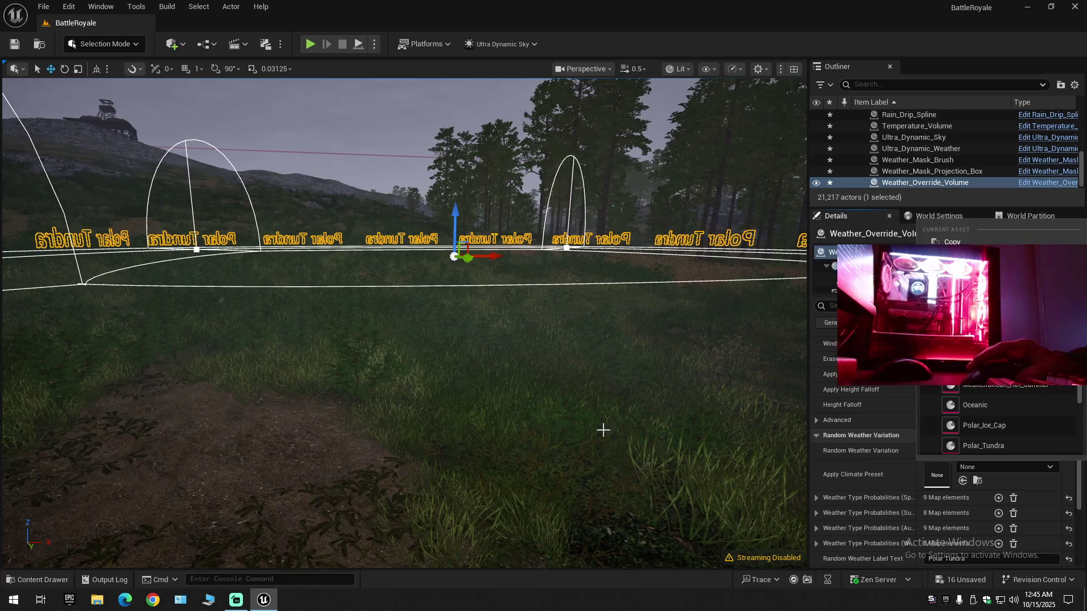
pyautogui.scroll(-3, 1013, 421)
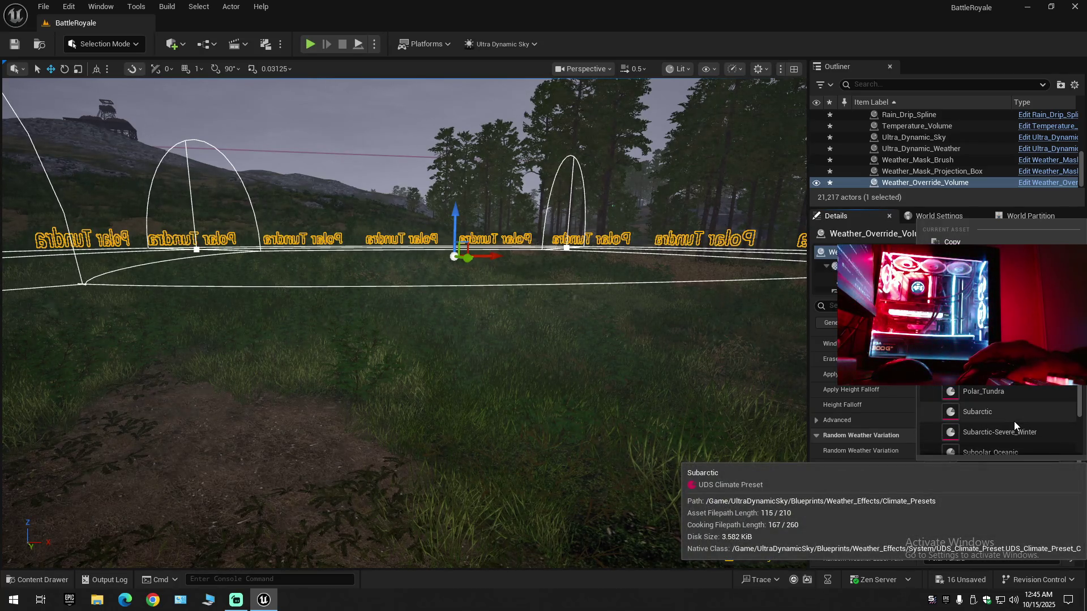
pyautogui.scroll(-1, 1014, 427)
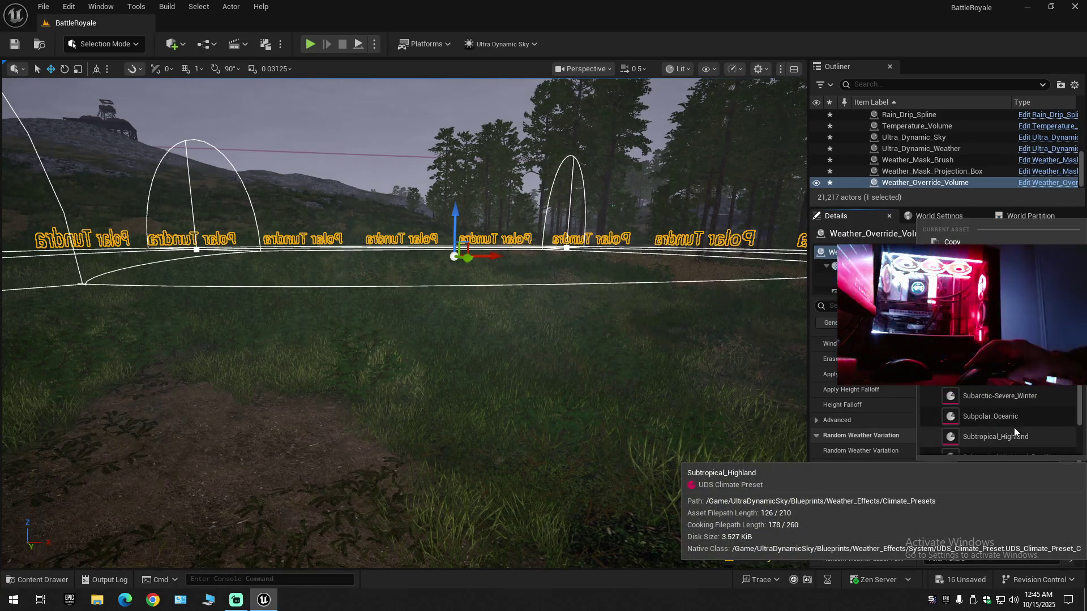
pyautogui.scroll(-1, 1013, 427)
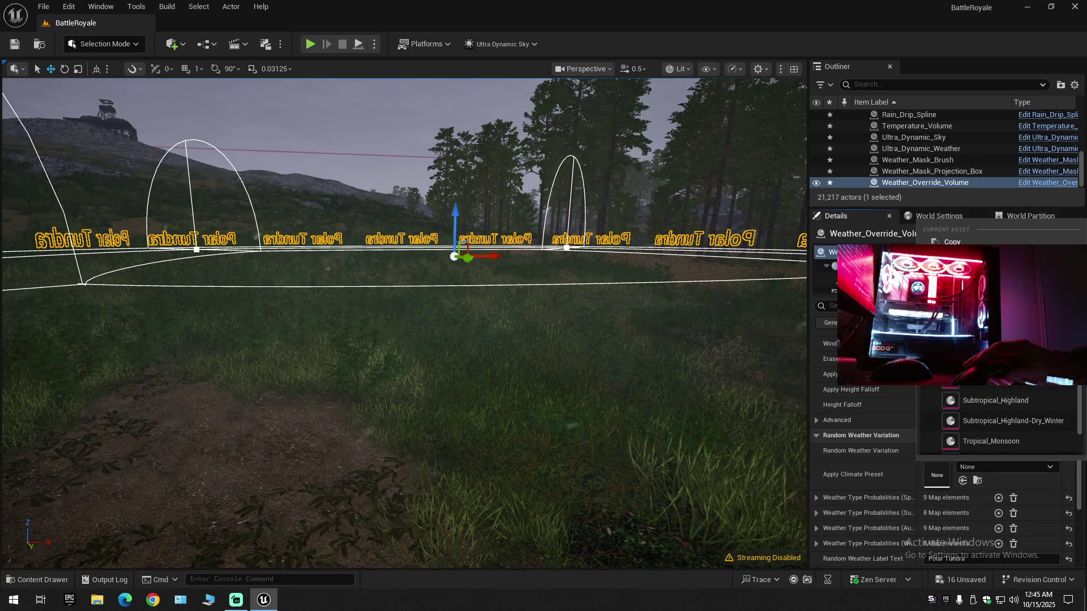
pyautogui.click(991, 441)
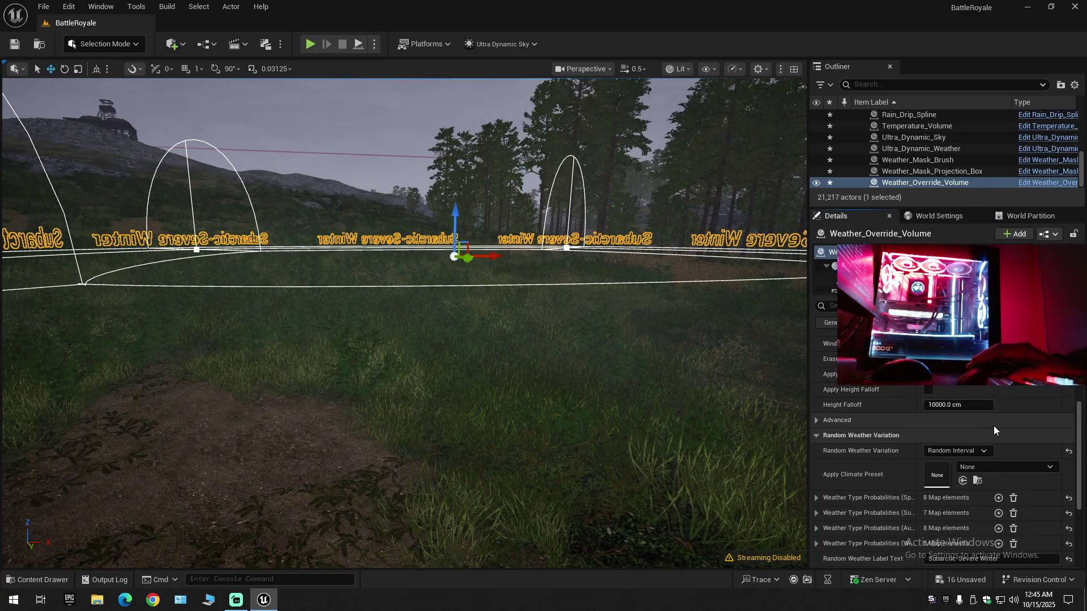
pyautogui.click(993, 466)
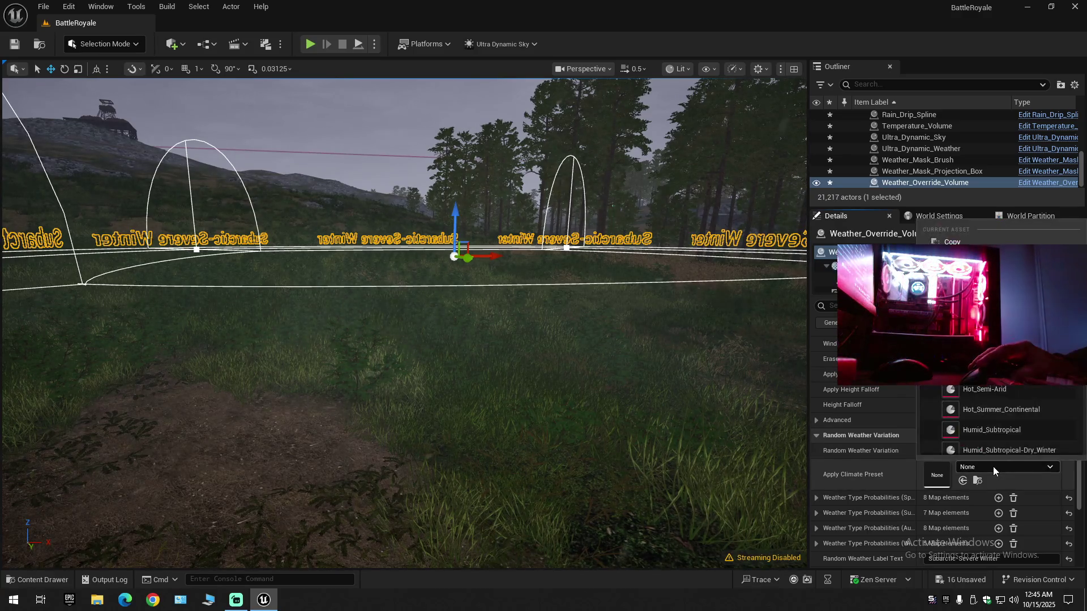
pyautogui.click(992, 467)
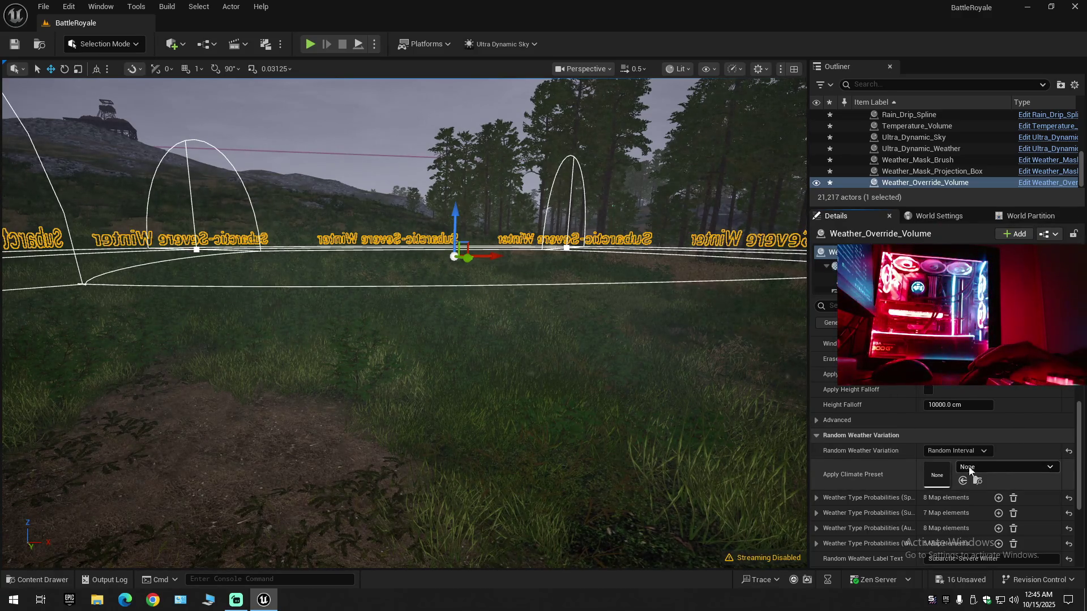
pyautogui.scroll(-2, 893, 466)
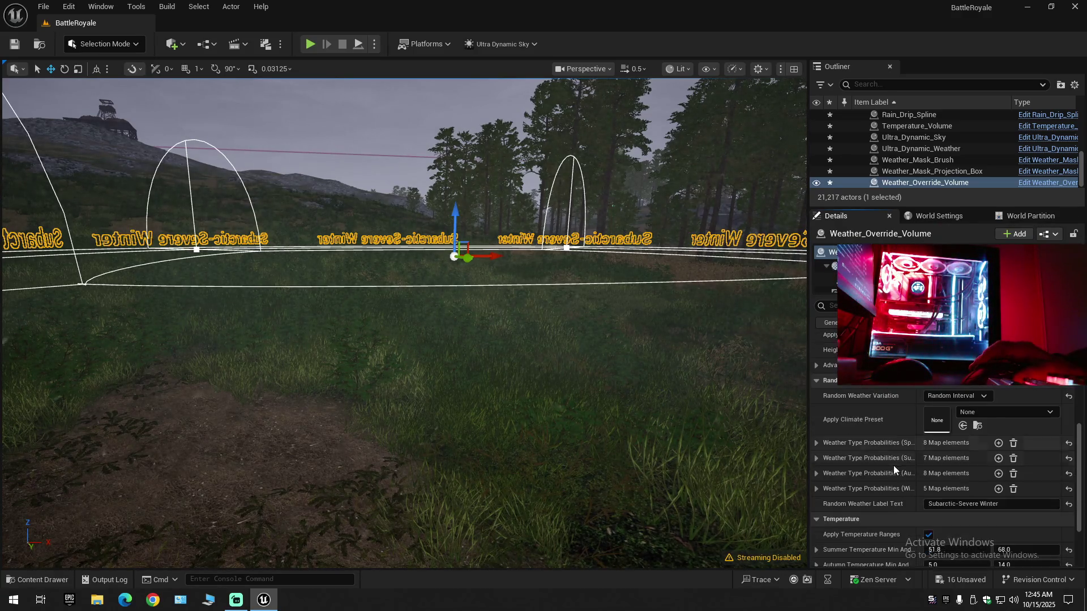
pyautogui.click(817, 443)
pyautogui.click(817, 443)
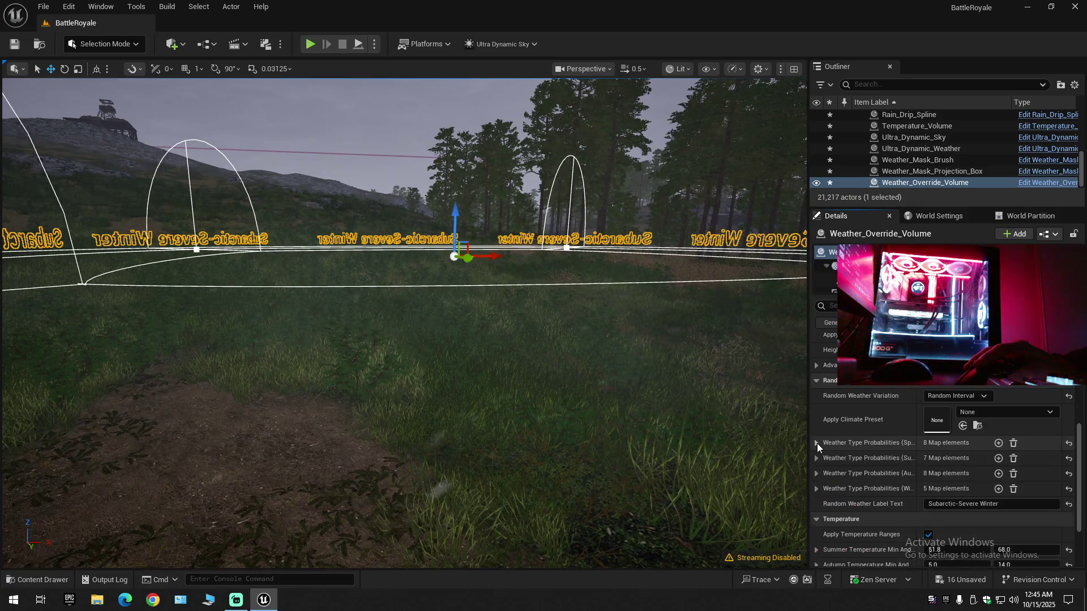
pyautogui.scroll(-3, 833, 454)
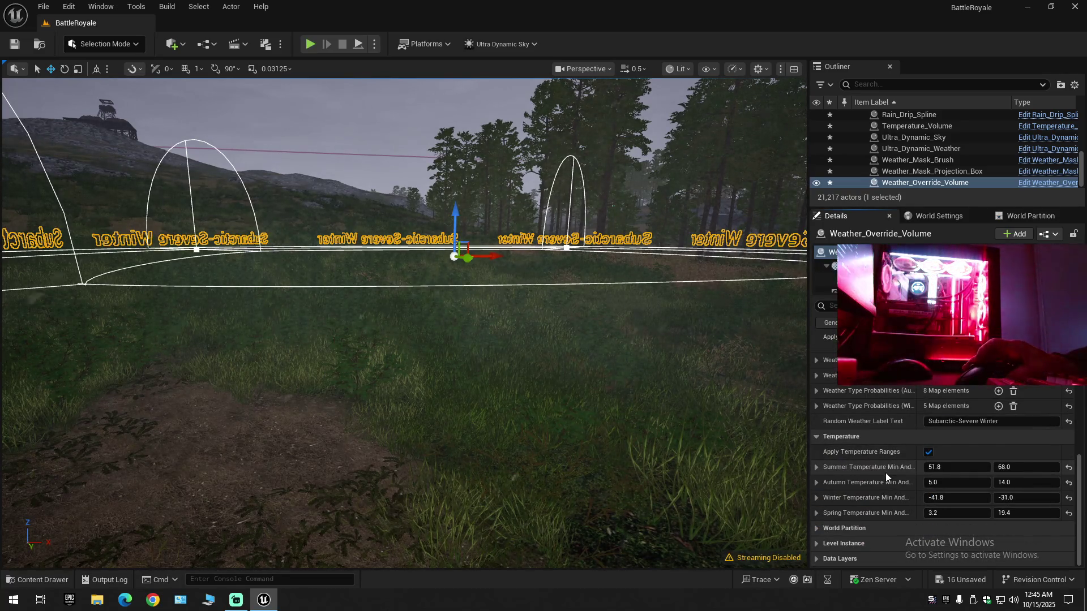
pyautogui.scroll(10, 886, 474)
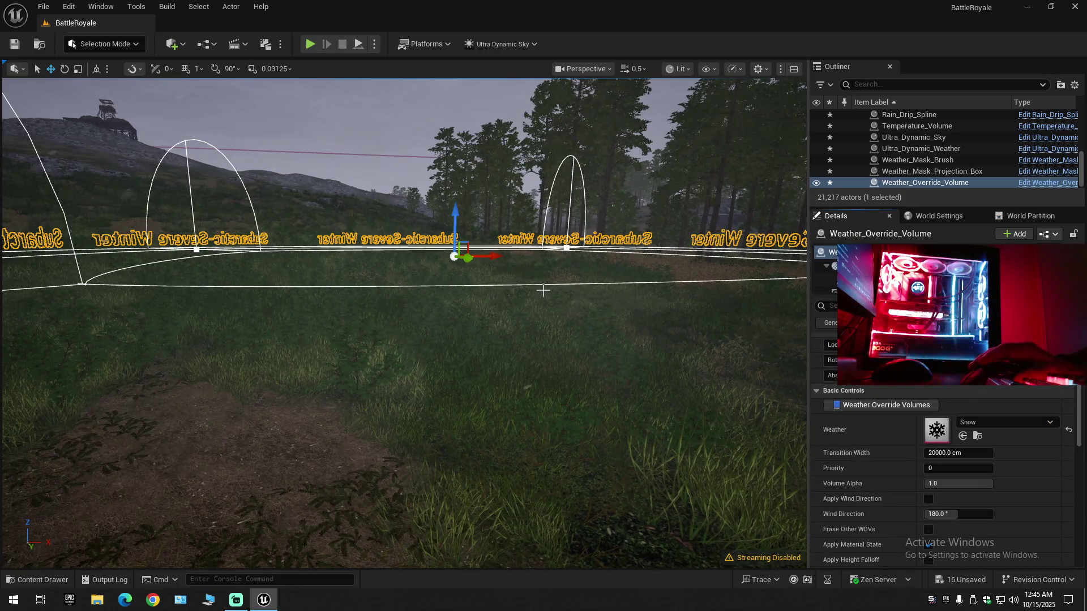
pyautogui.moveTo(543, 290)
pyautogui.mouseDown()
pyautogui.moveTo(470, 204)
pyautogui.moveTo(396, 215)
pyautogui.moveTo(418, 226)
pyautogui.moveTo(402, 227)
pyautogui.mouseUp()
pyautogui.scroll(3, 416, 225)
pyautogui.scroll(-2, 399, 226)
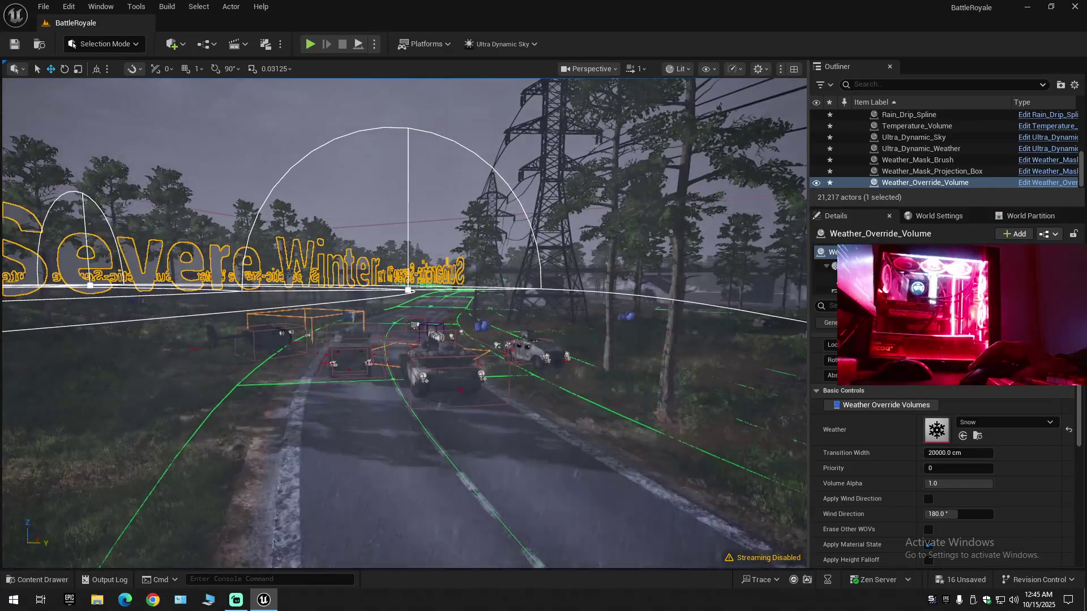
pyautogui.press('w')
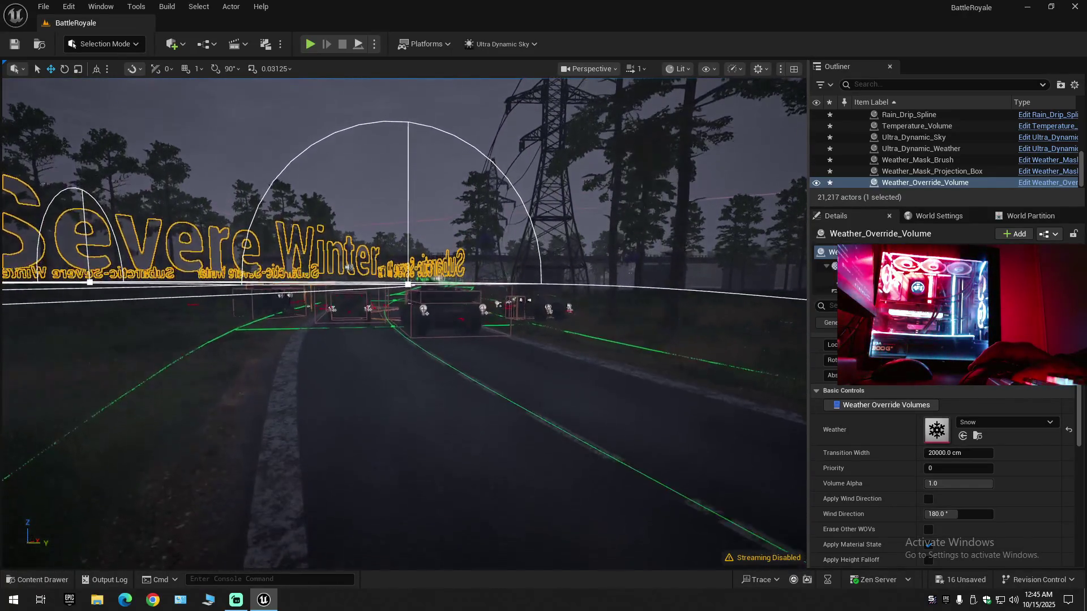
pyautogui.press('w')
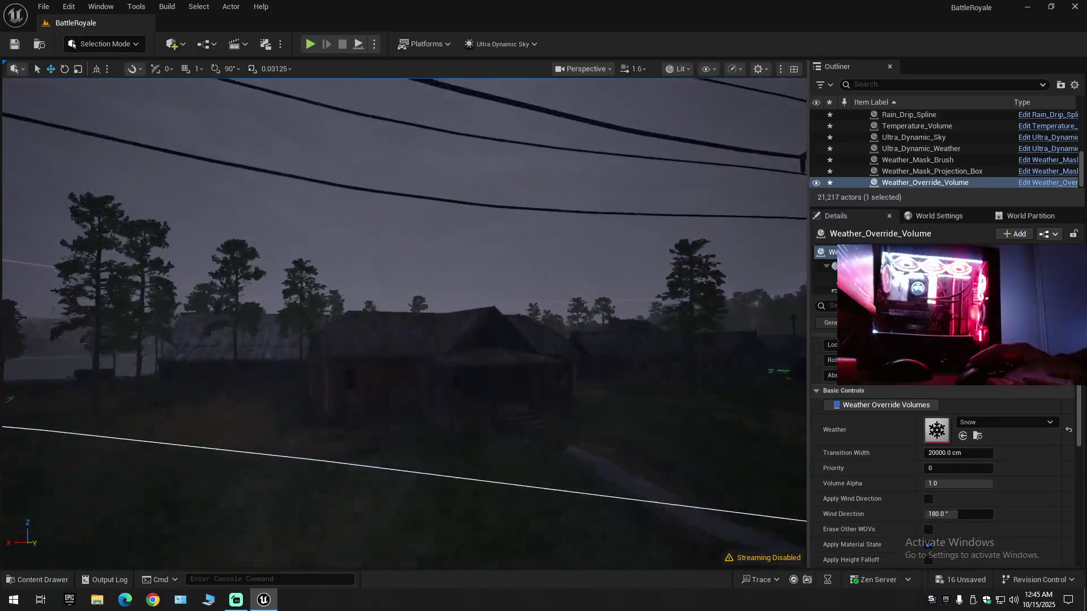
pyautogui.scroll(2, 404, 323)
pyautogui.scroll(-2, 404, 323)
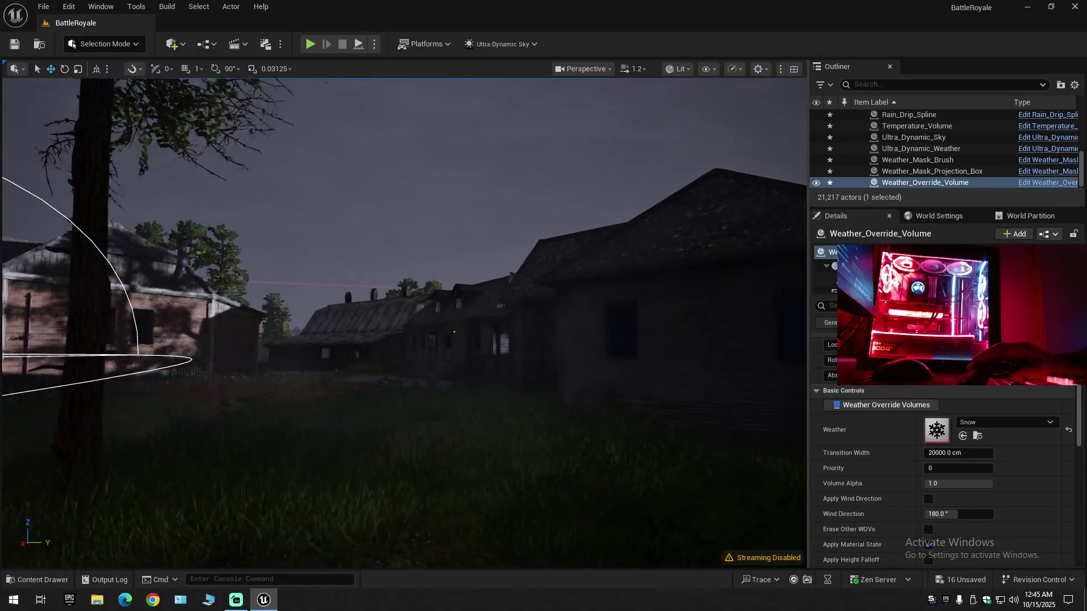
pyautogui.scroll(-1, 404, 323)
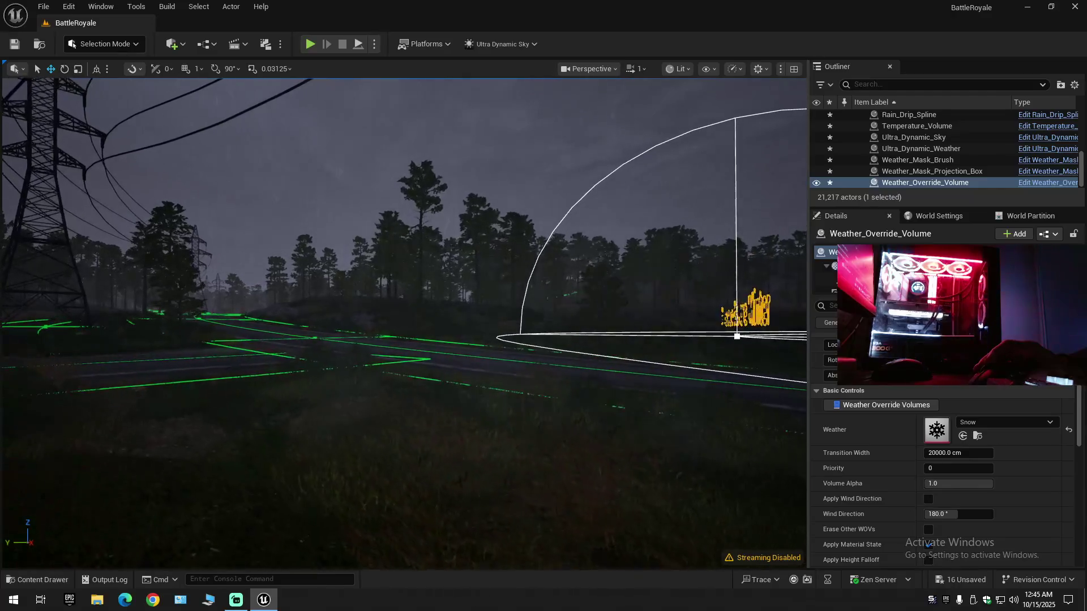
pyautogui.scroll(-1, 404, 322)
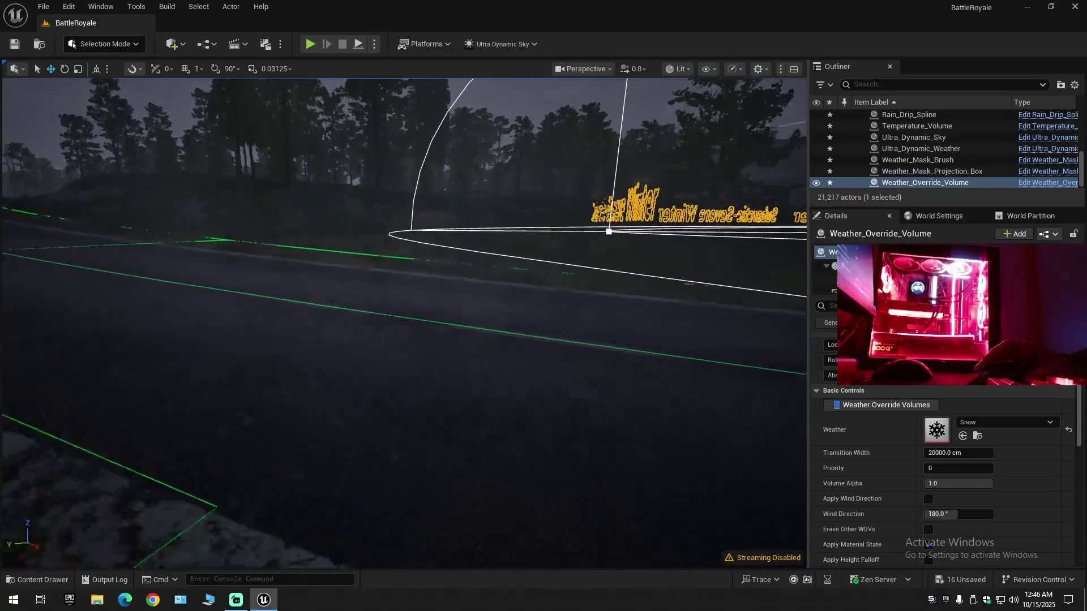
pyautogui.press('w')
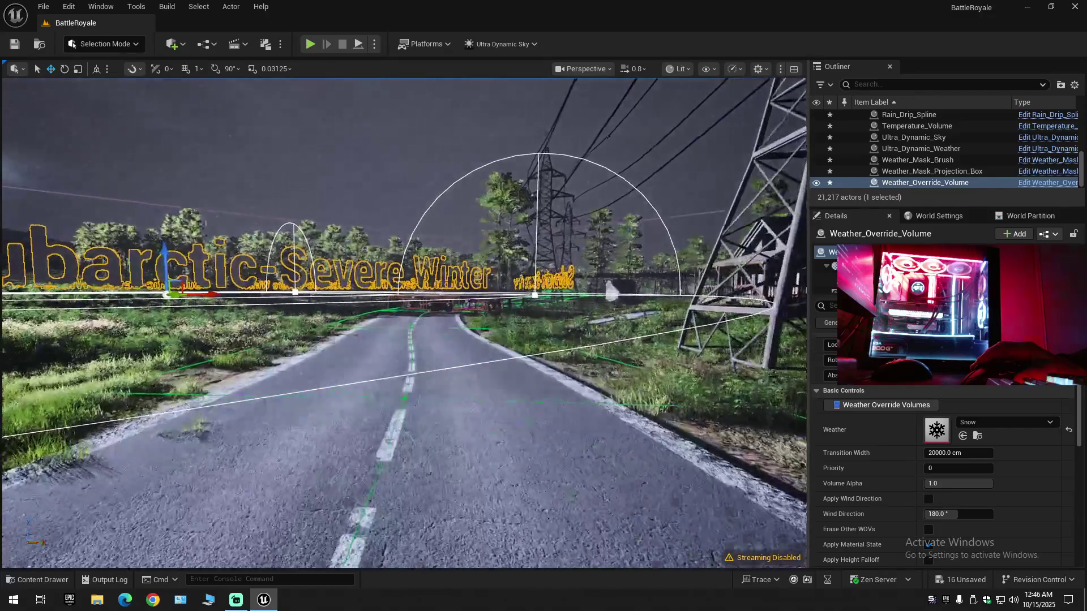
pyautogui.press('w')
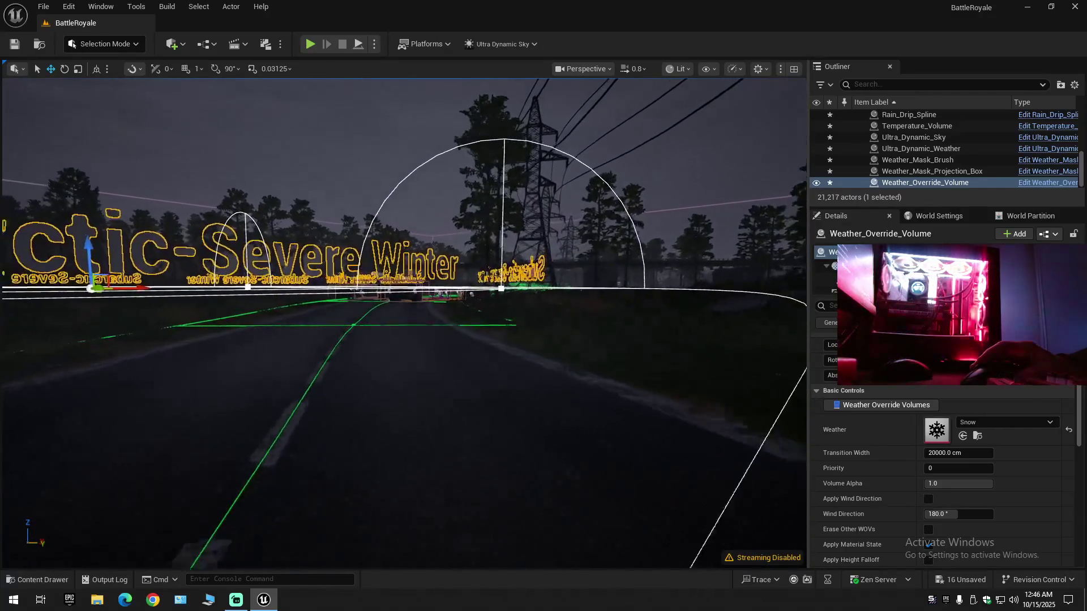
pyautogui.press('w')
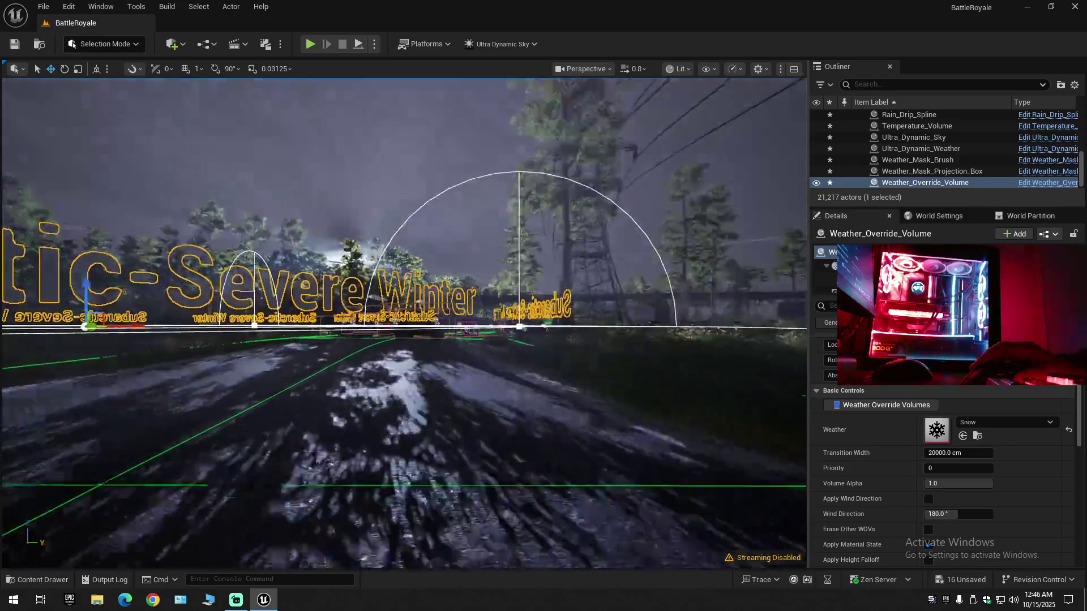
pyautogui.press('w')
pyautogui.scroll(-1, 403, 322)
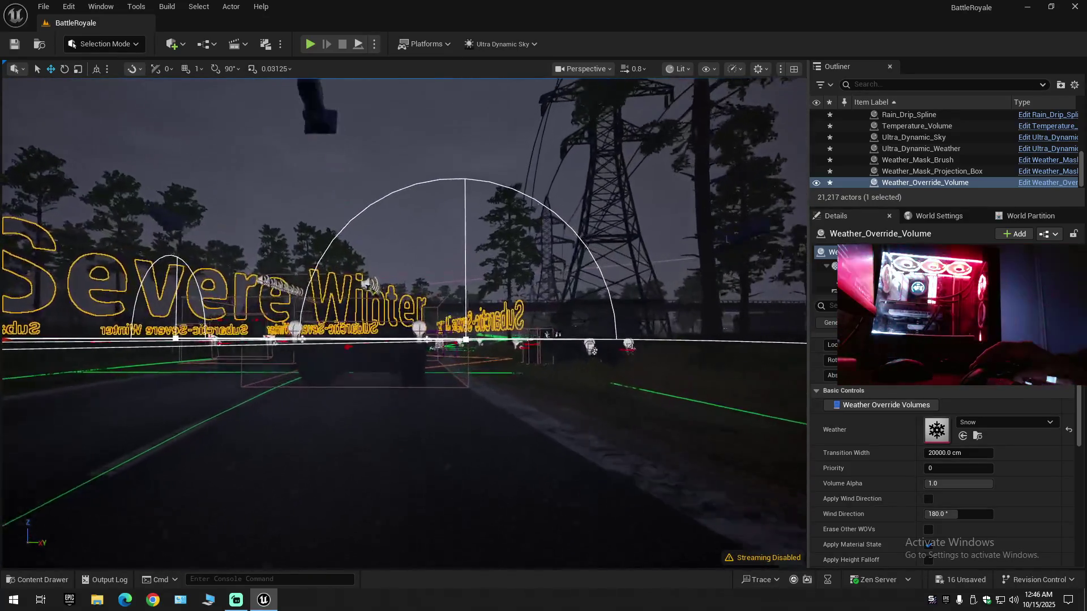
pyautogui.press('w')
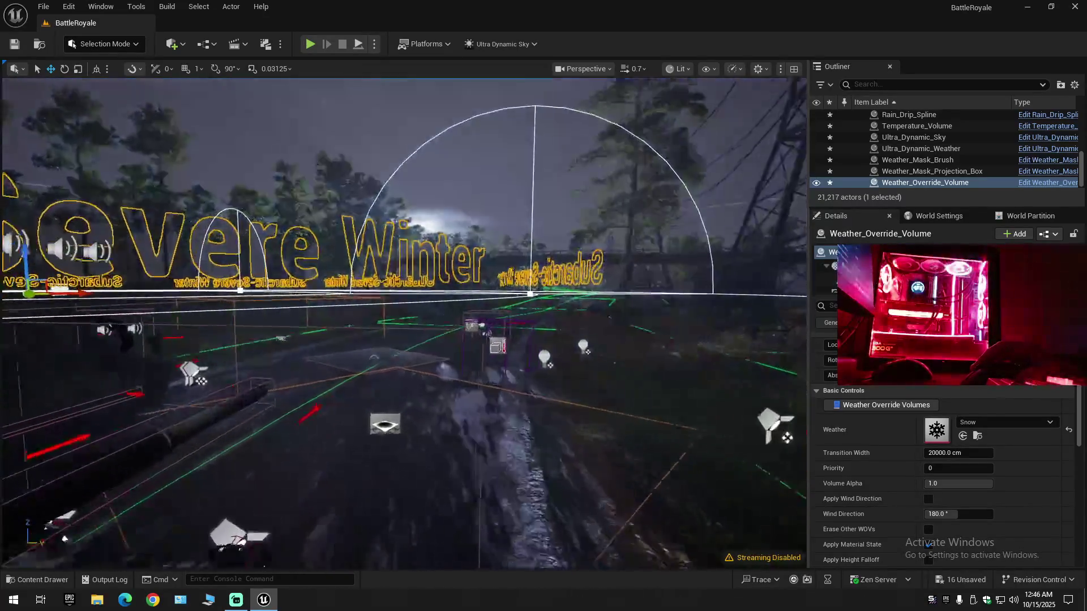
pyautogui.press('w')
pyautogui.scroll(-1, 403, 322)
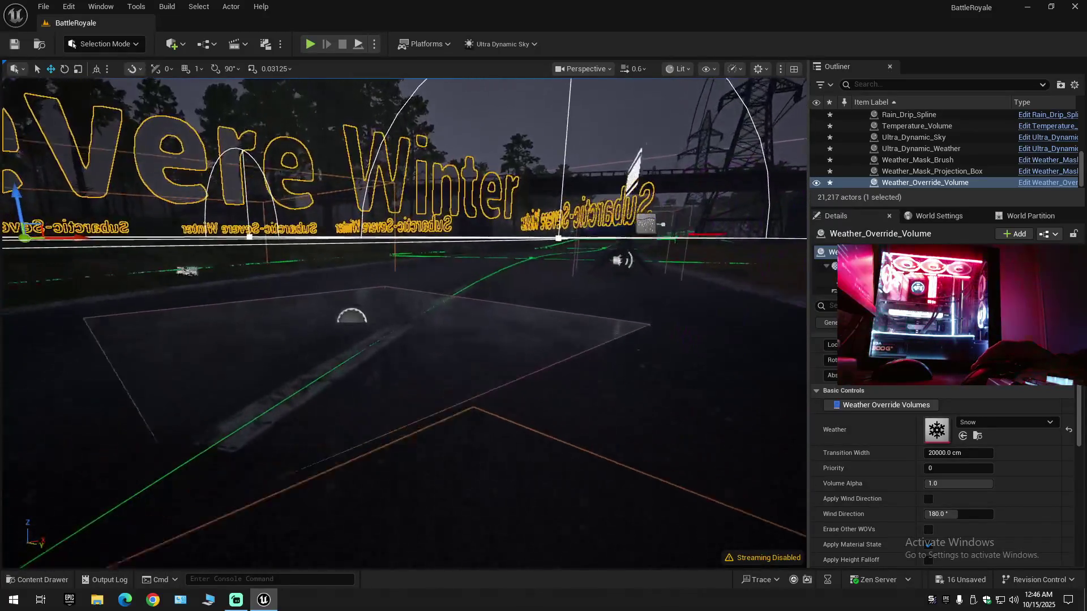
pyautogui.press('a')
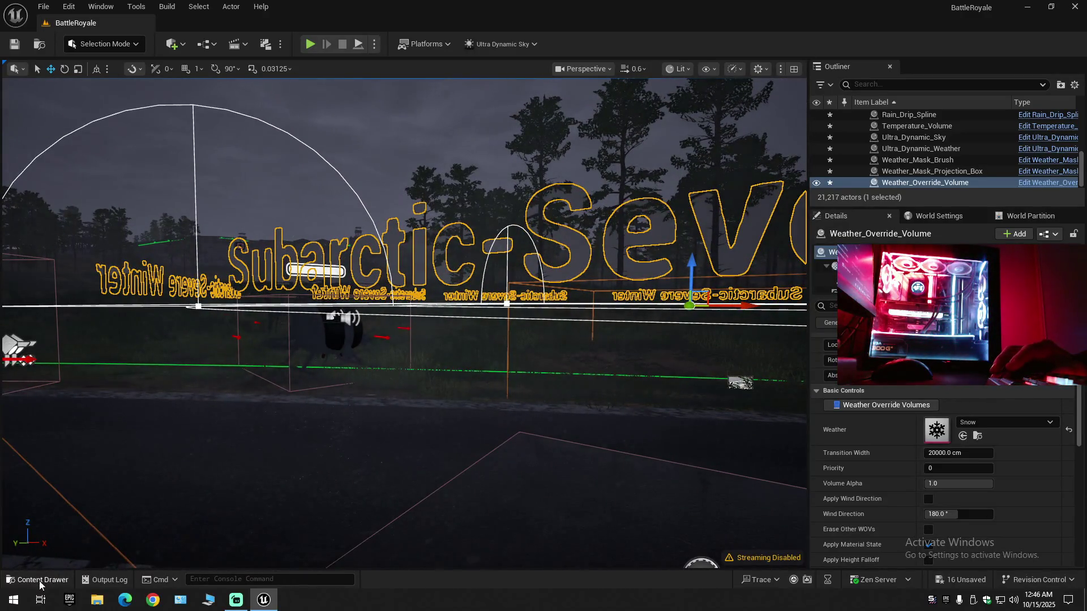
# - Browse the Content Drawer to Content > DVP > Pawn_for_DVP_Pack > Blueprints
pyautogui.click(63, 580)
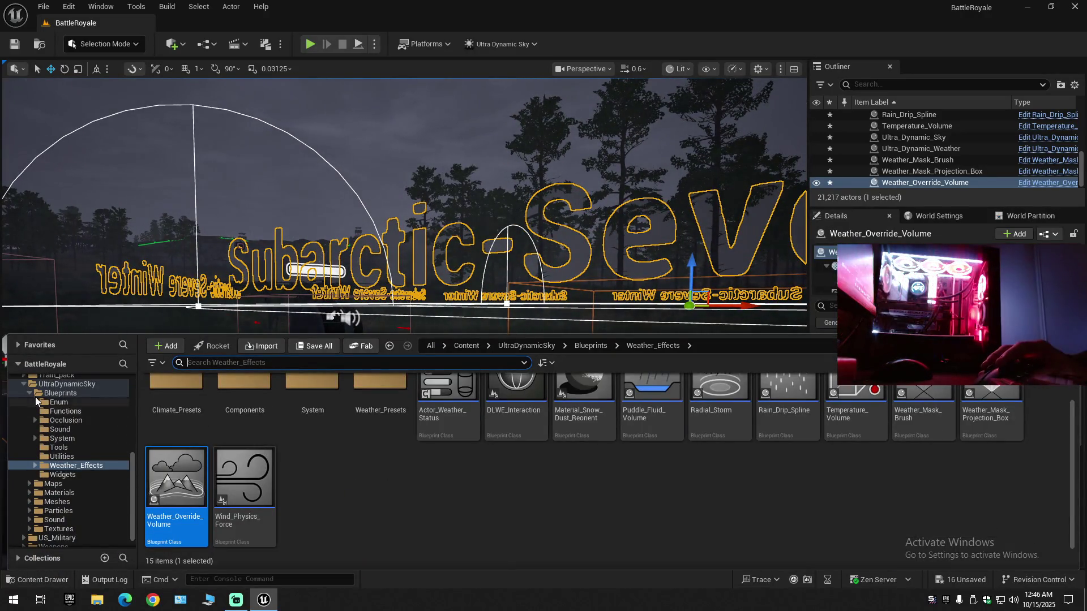
pyautogui.click(24, 384)
pyautogui.scroll(3, 36, 462)
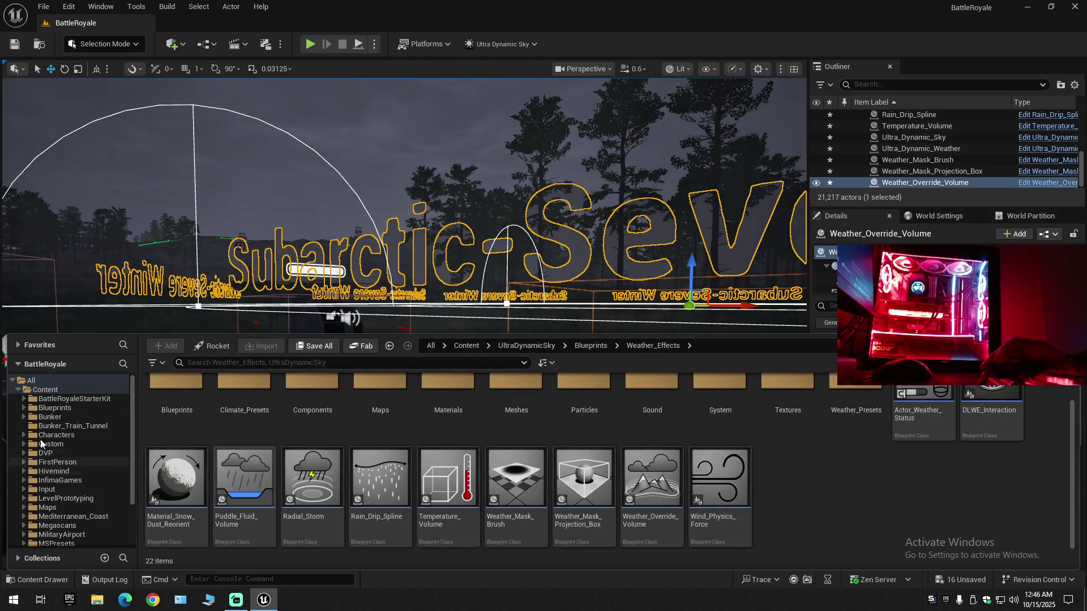
pyautogui.click(55, 391)
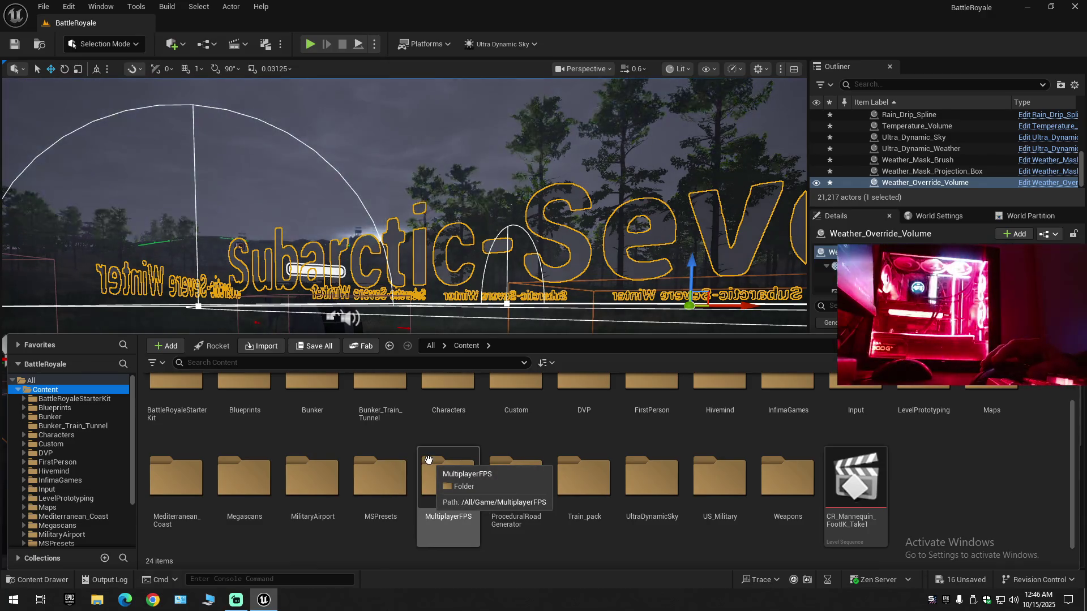
pyautogui.doubleClick(583, 405)
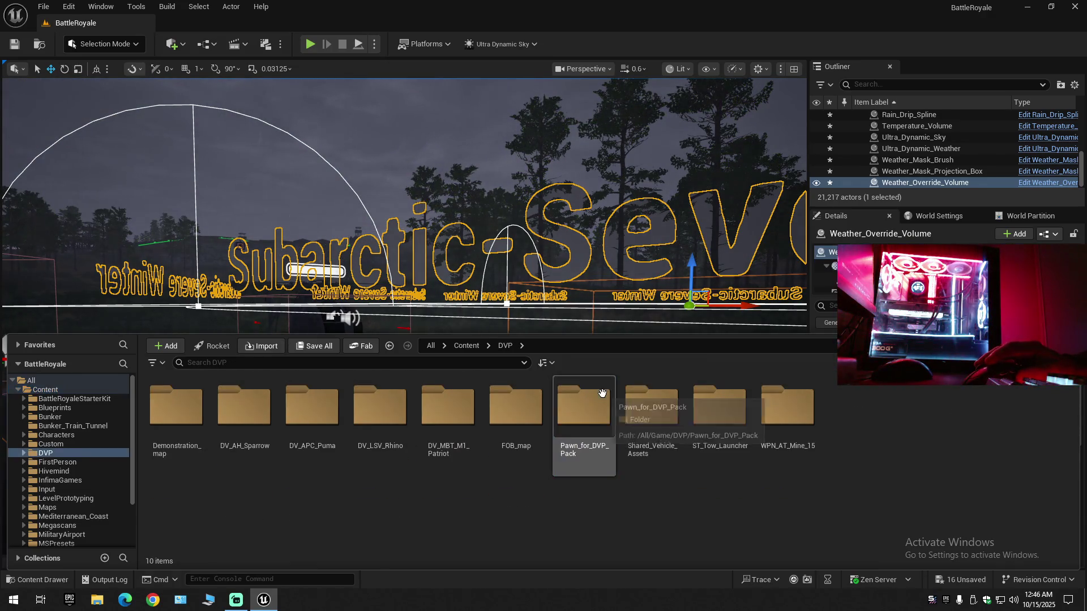
pyautogui.doubleClick(584, 447)
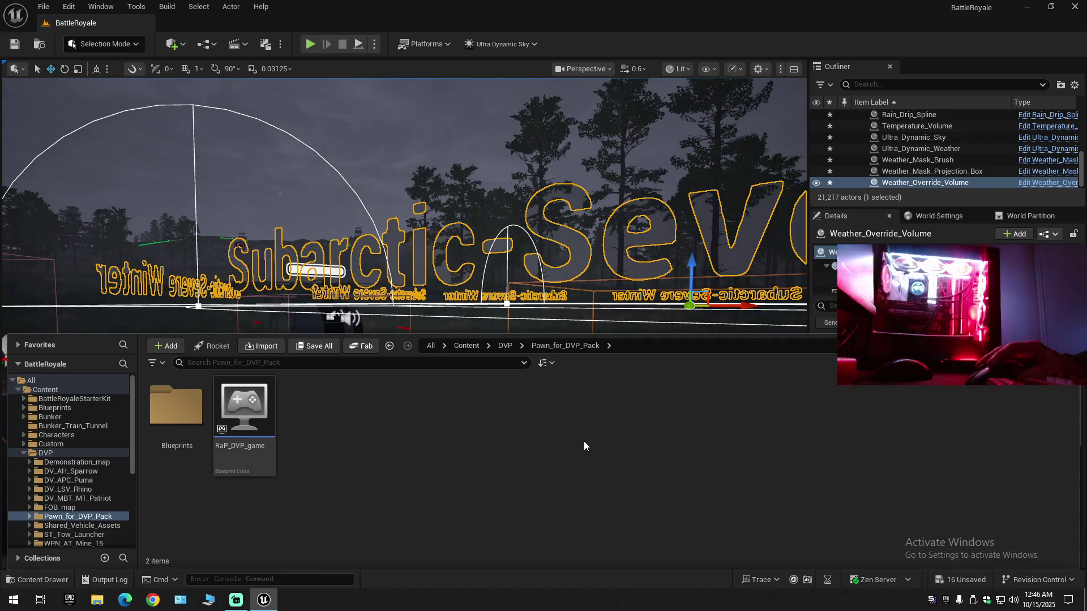
pyautogui.doubleClick(181, 414)
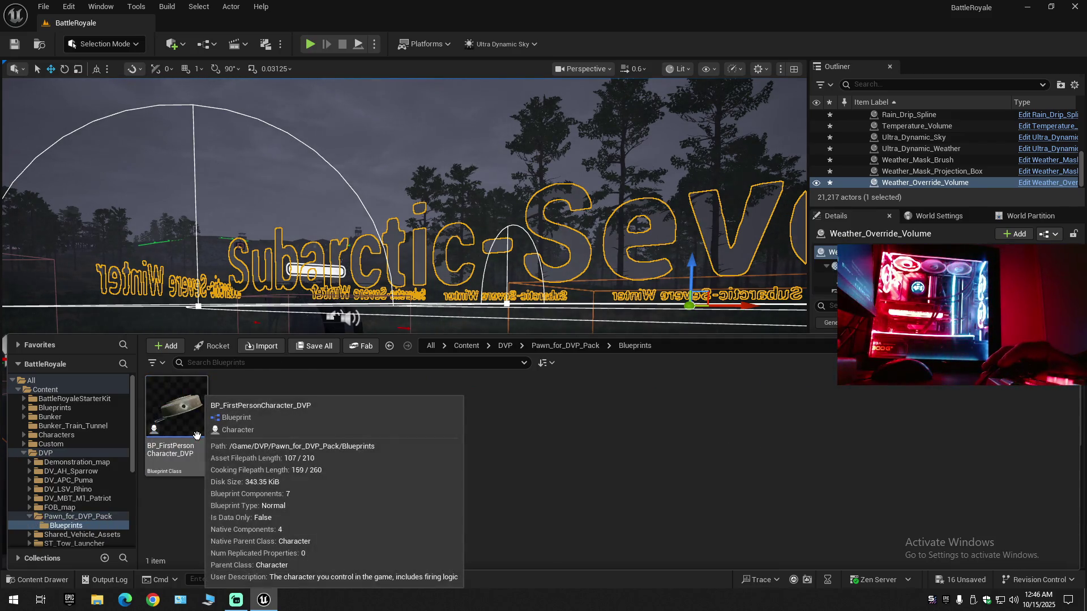
pyautogui.click(68, 6)
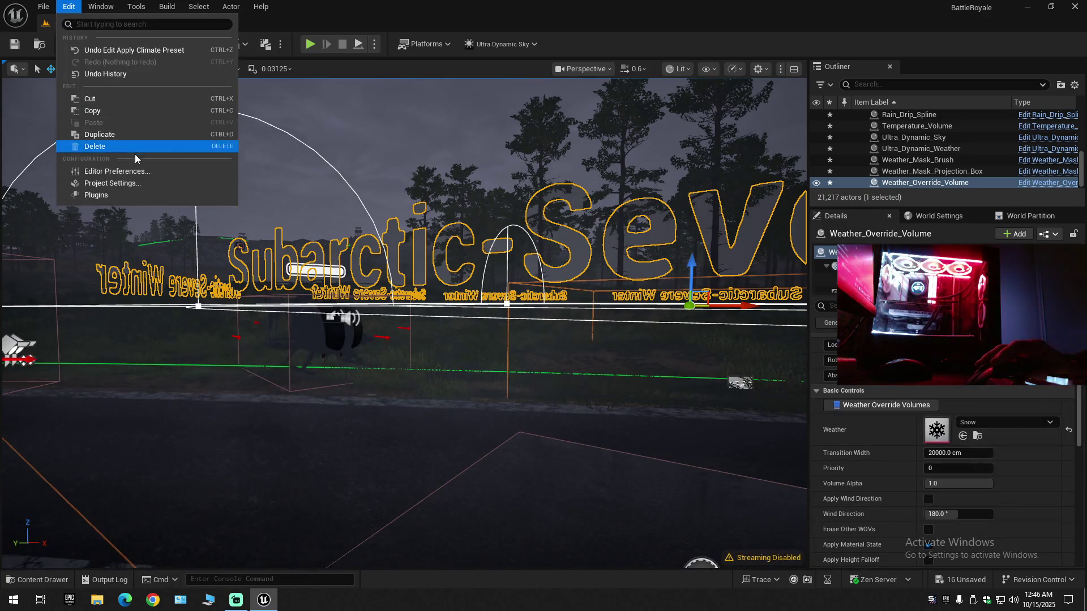
# - Locate the default pawn class BP_LPSP_PCH_Player via Project Settings > Maps & Modes and open it
pyautogui.click(105, 181)
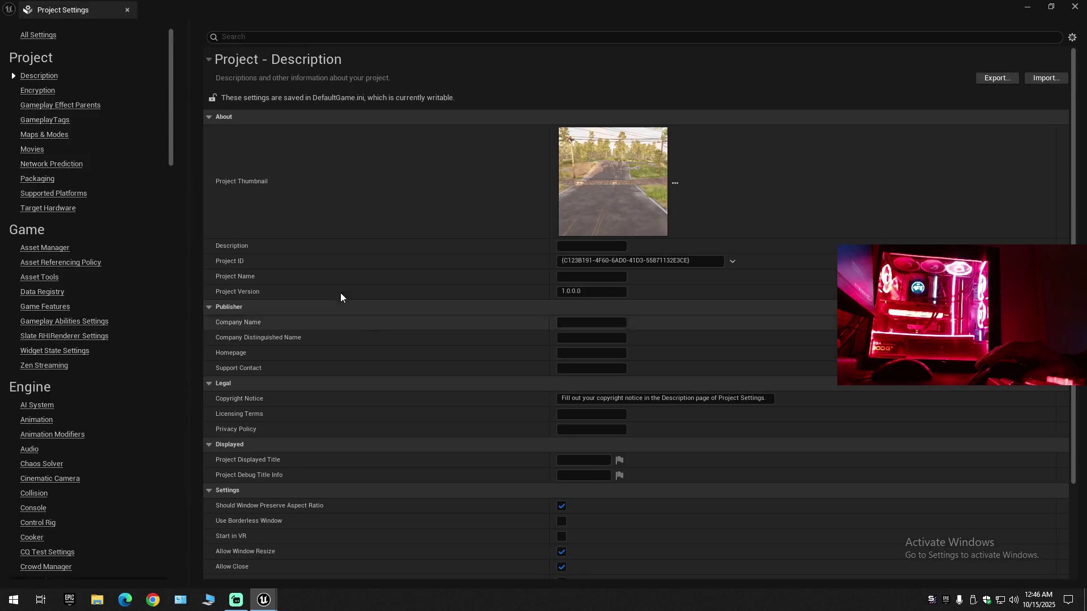
pyautogui.click(57, 135)
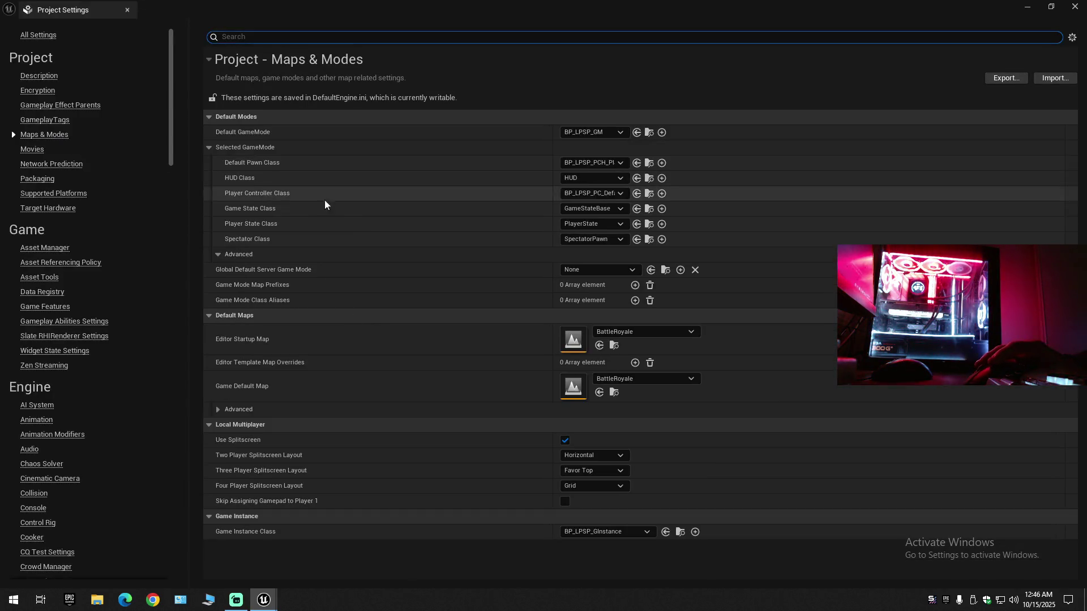
pyautogui.click(648, 164)
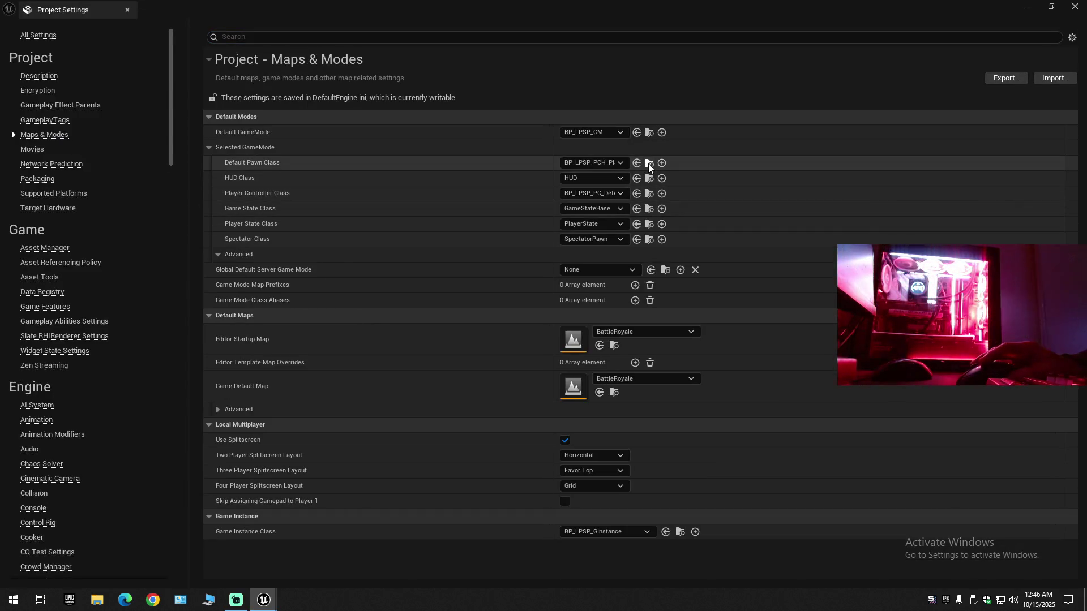
pyautogui.click(127, 10)
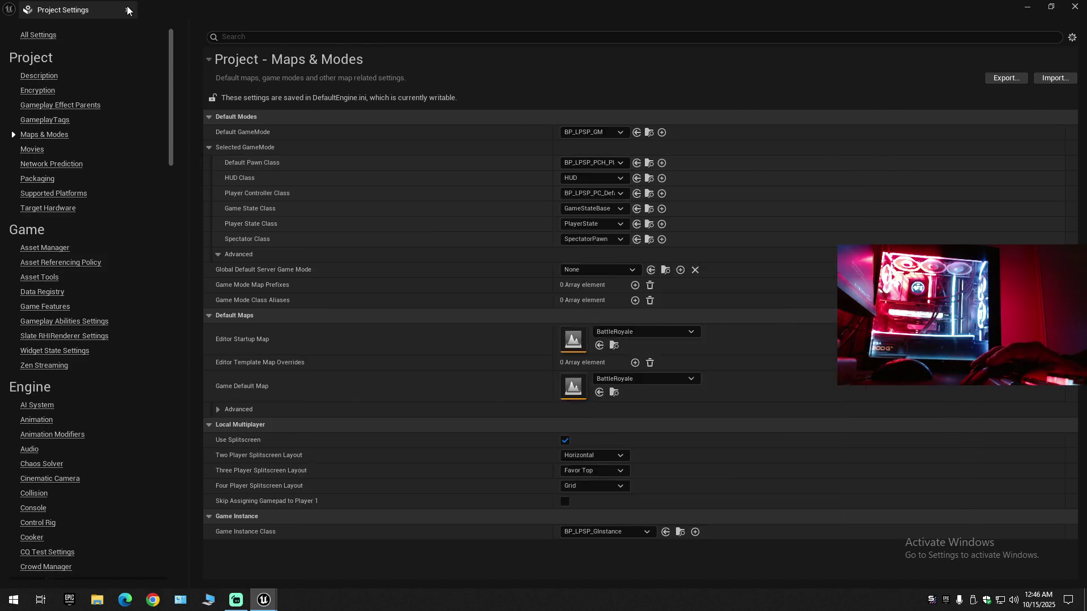
pyautogui.doubleClick(643, 368)
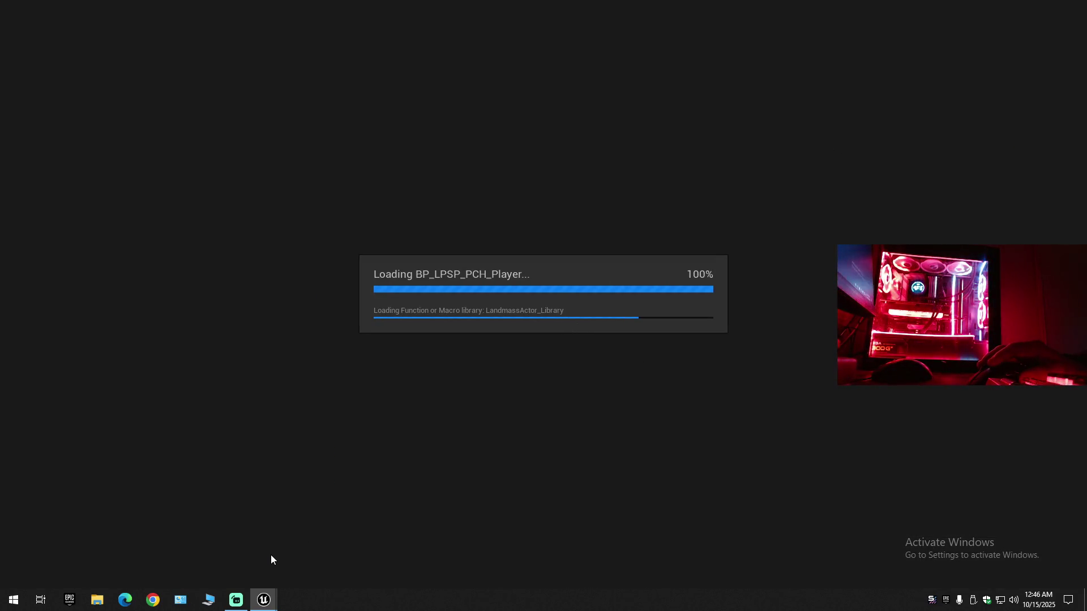
# - Remove the vehicle-entry comment groups from BP_LPSP_PCH_Player's EventGraph and save the blueprint
pyautogui.moveTo(260, 596)
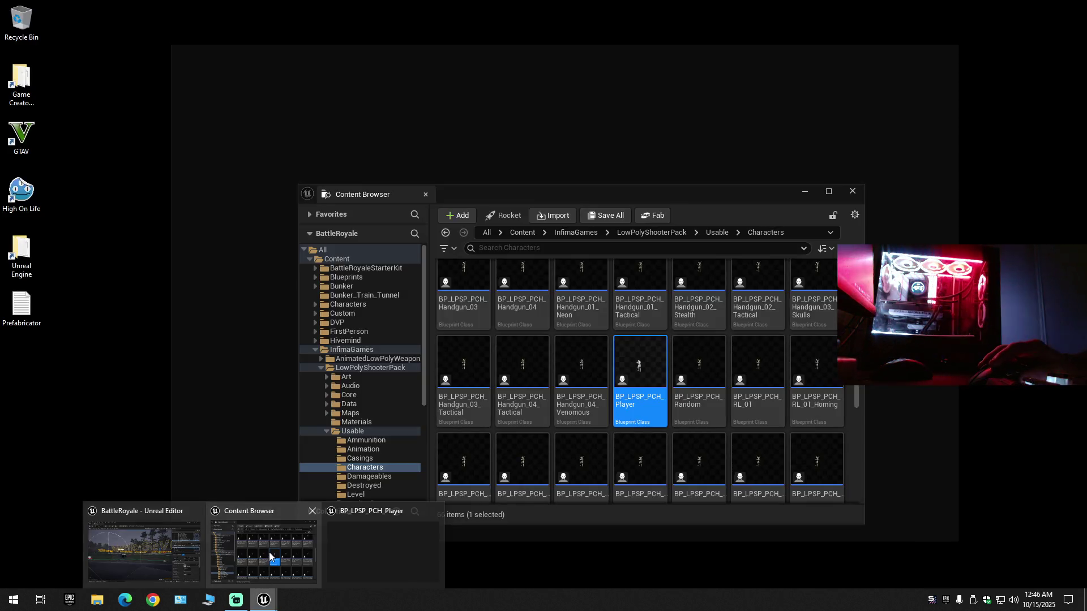
pyautogui.click(270, 552)
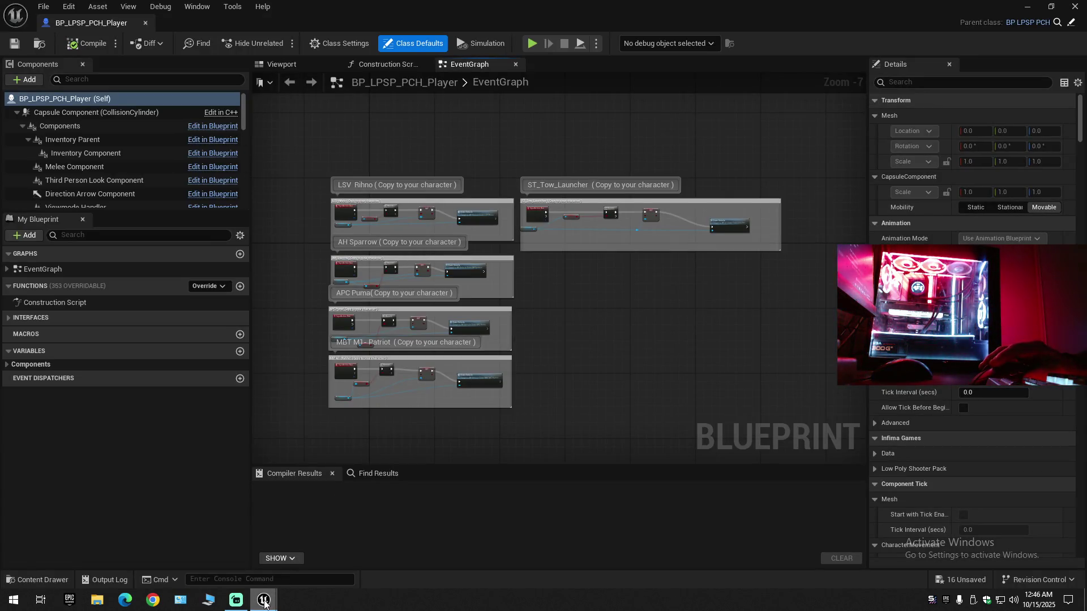
pyautogui.moveTo(264, 604)
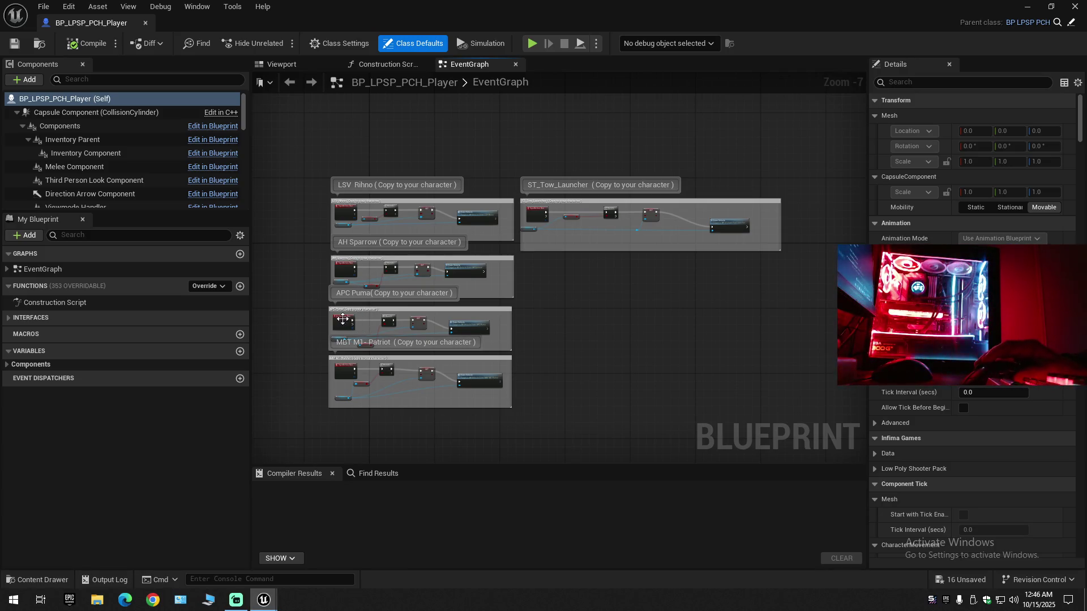
pyautogui.scroll(-3, 172, 179)
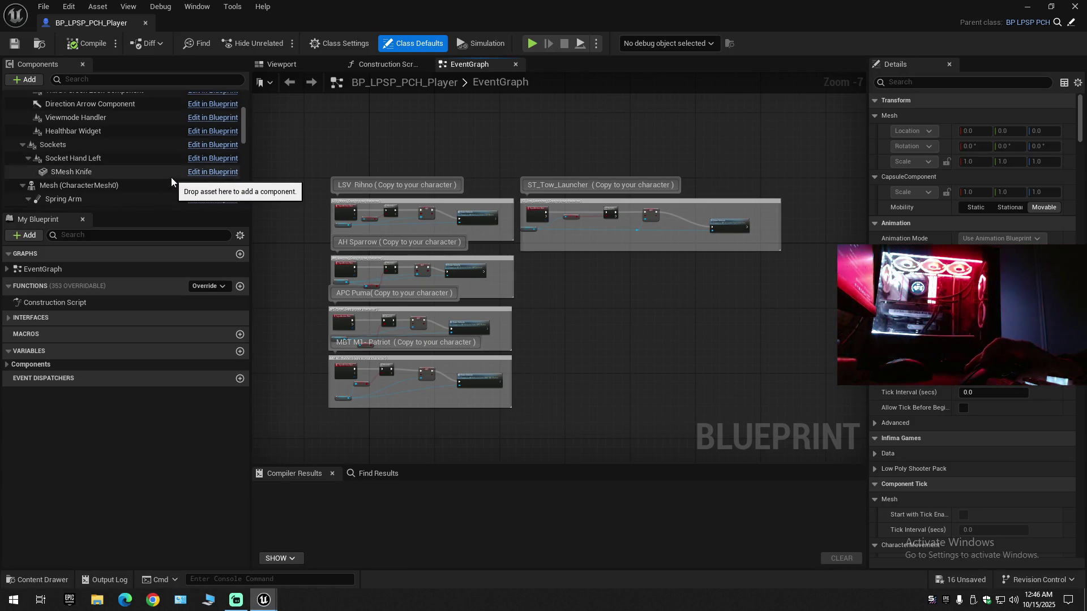
pyautogui.scroll(-10, 170, 176)
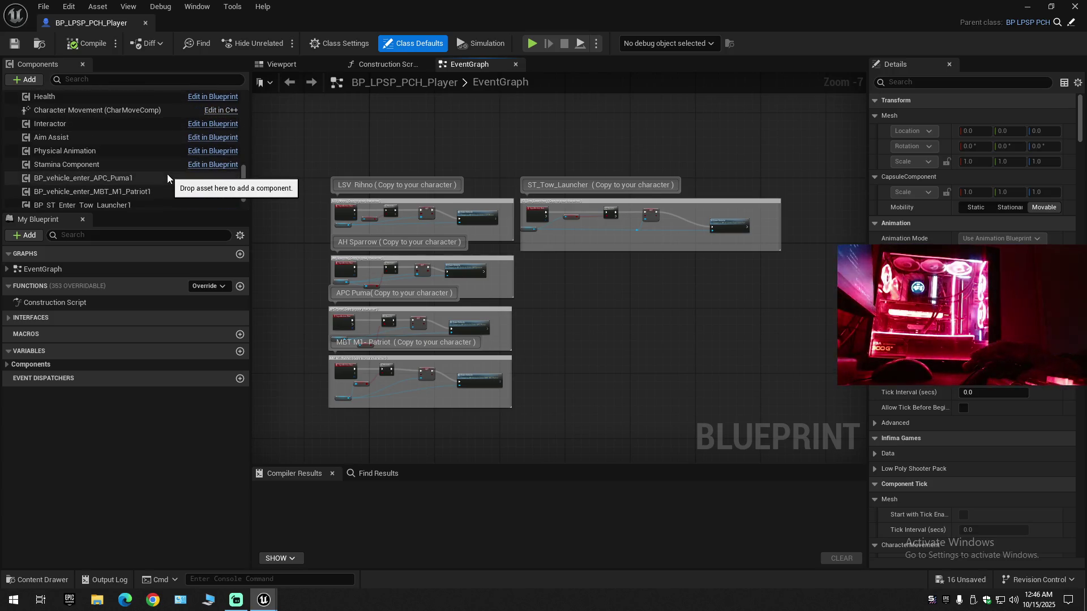
pyautogui.scroll(-2, 168, 174)
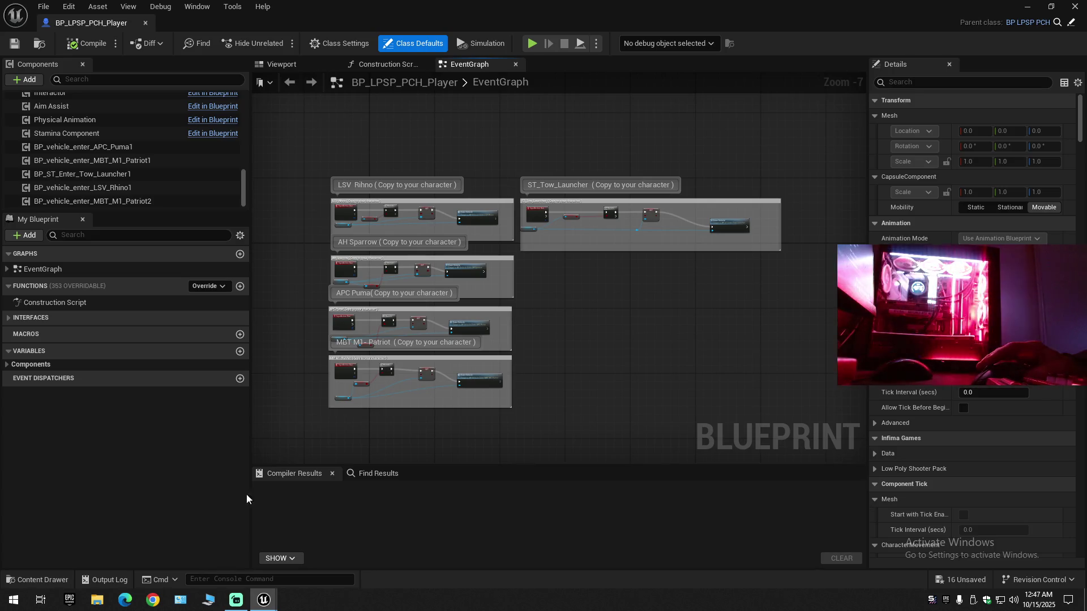
pyautogui.scroll(-3, 509, 375)
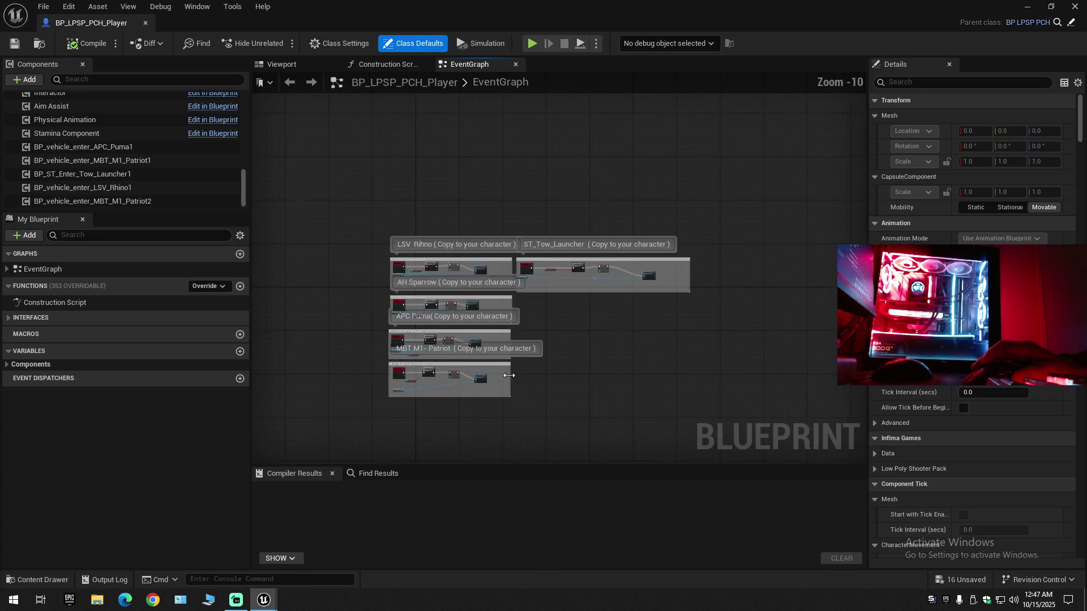
pyautogui.scroll(-2, 509, 376)
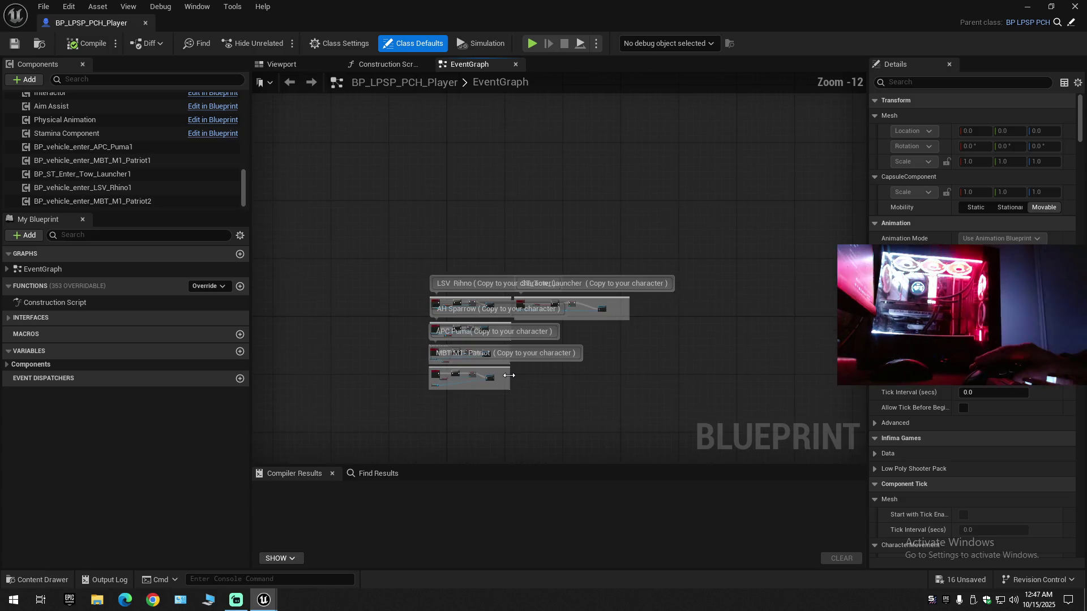
pyautogui.scroll(4, 509, 376)
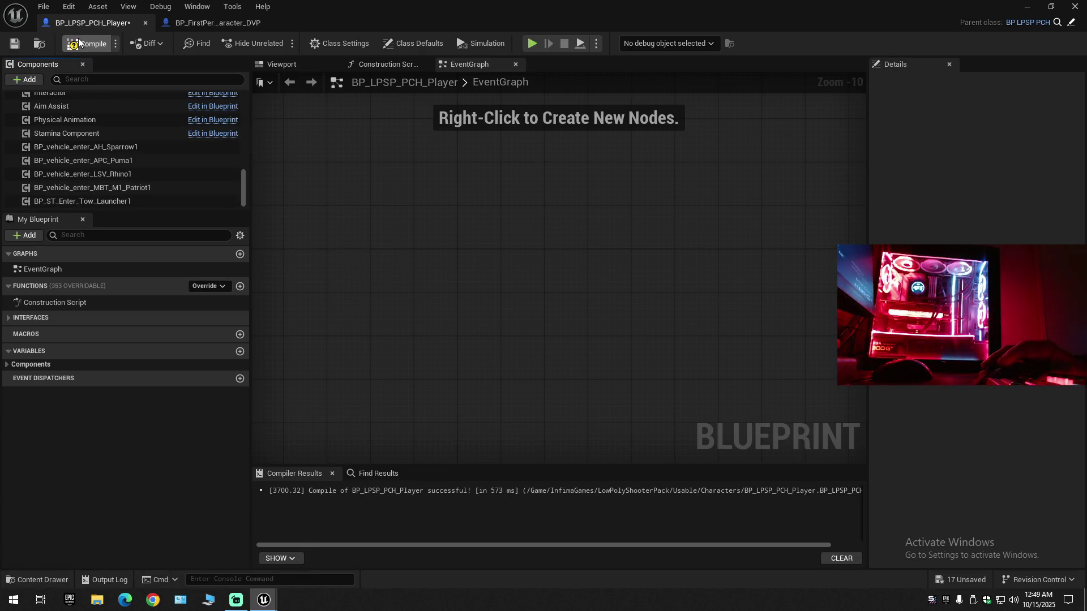
pyautogui.click(16, 44)
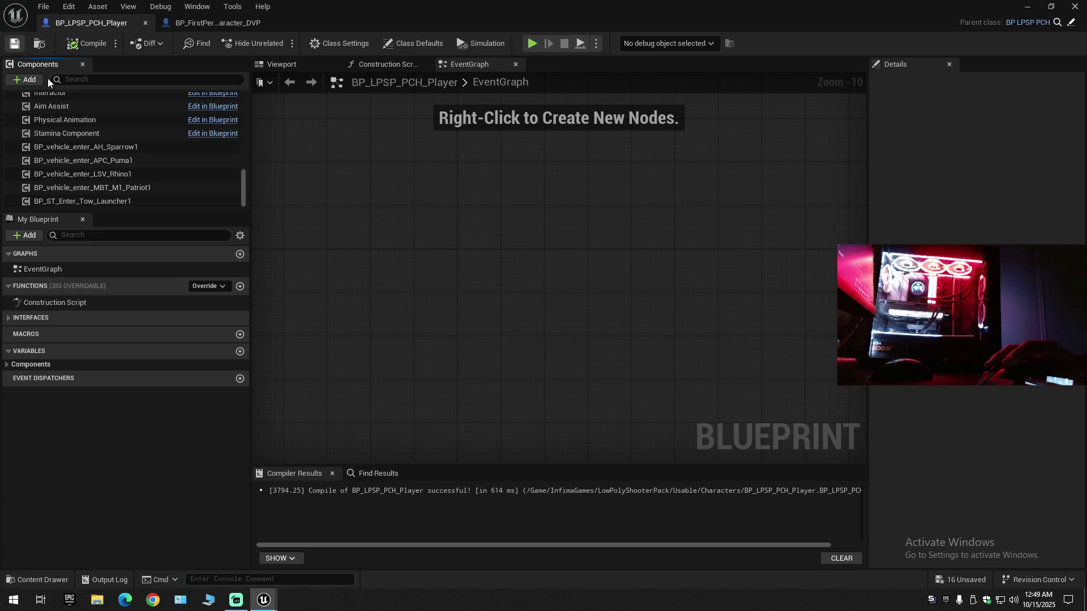
pyautogui.click(199, 25)
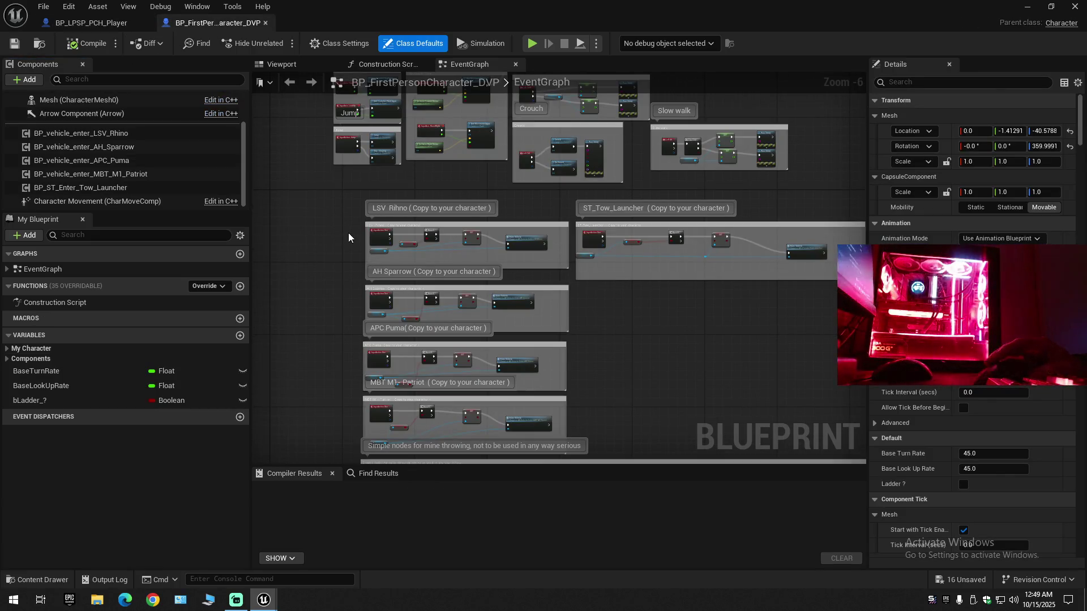
# - Copy the LSV Rihno node group from the DVP character into BP_LPSP_PCH_Player
pyautogui.moveTo(332, 198); pyautogui.dragTo(561, 273)
pyautogui.rightClick(456, 235)
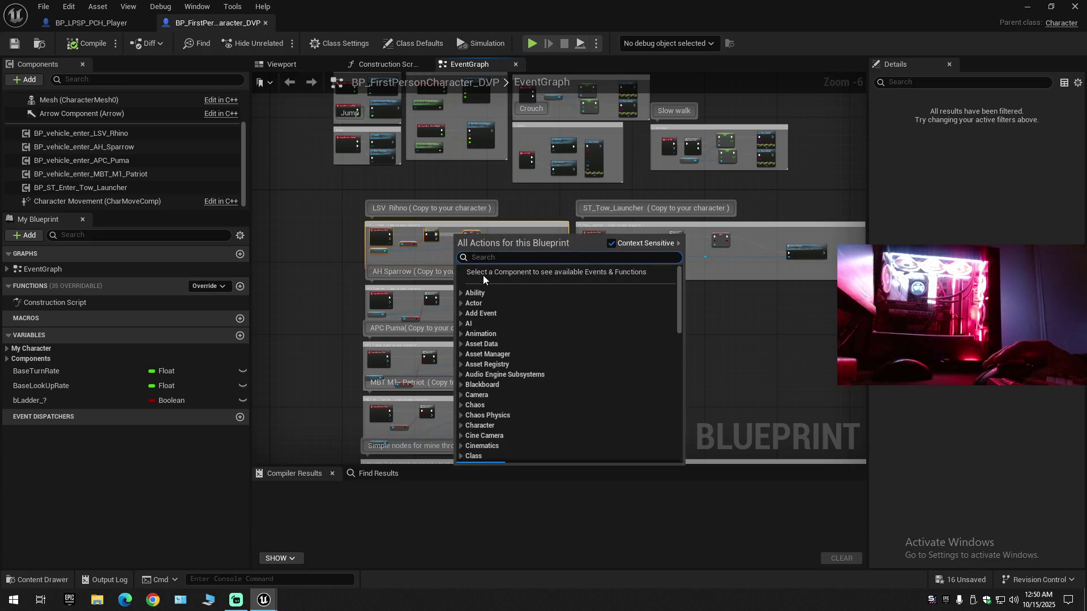
pyautogui.click(293, 197)
pyautogui.moveTo(294, 197)
pyautogui.mouseDown()
pyautogui.moveTo(327, 192)
pyautogui.moveTo(309, 185)
pyautogui.mouseUp()
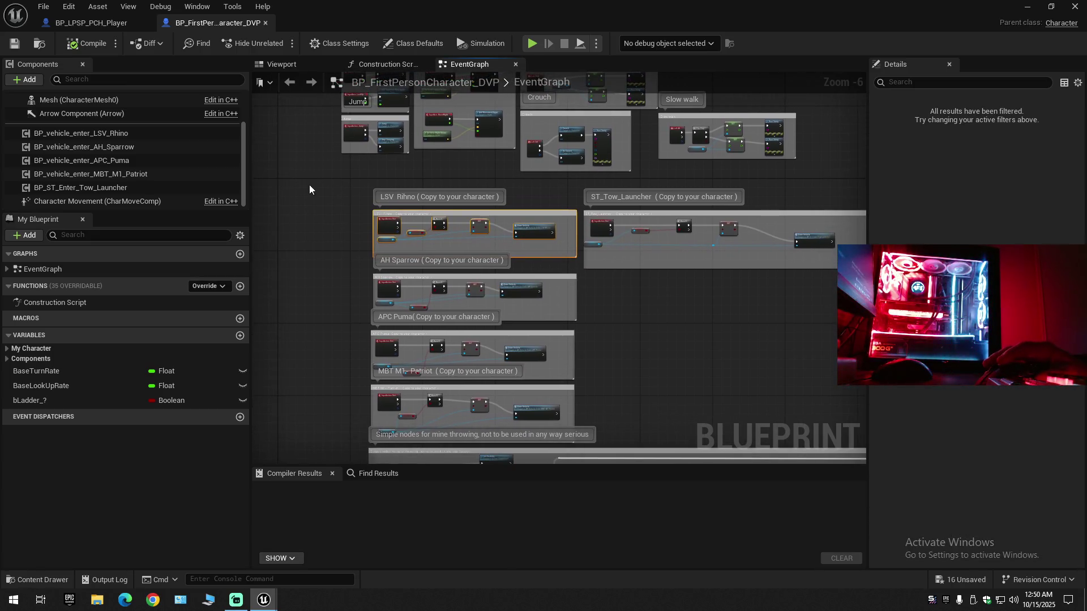
pyautogui.click(93, 22)
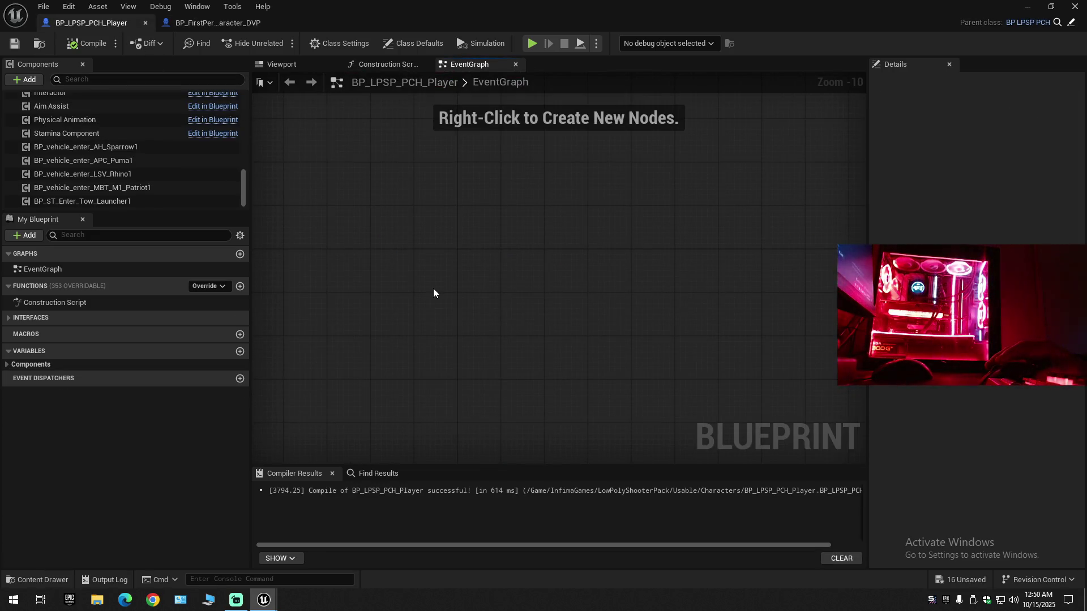
pyautogui.hotkey('ctrl', 'v')
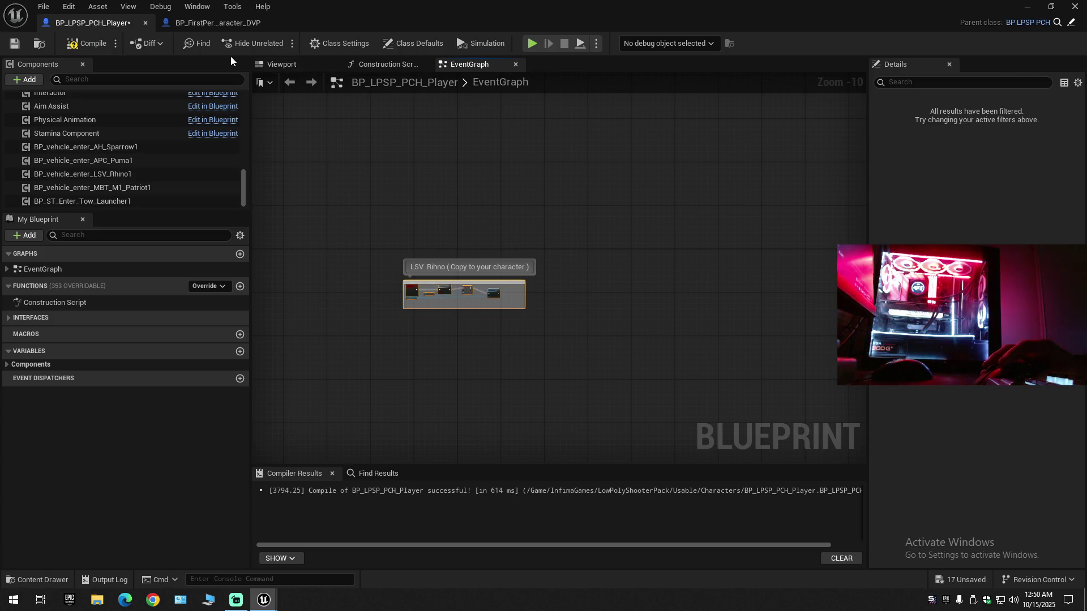
# - Paste the AH Sparrow node group into the player graph, tucked under LSV Rihno
pyautogui.click(176, 28)
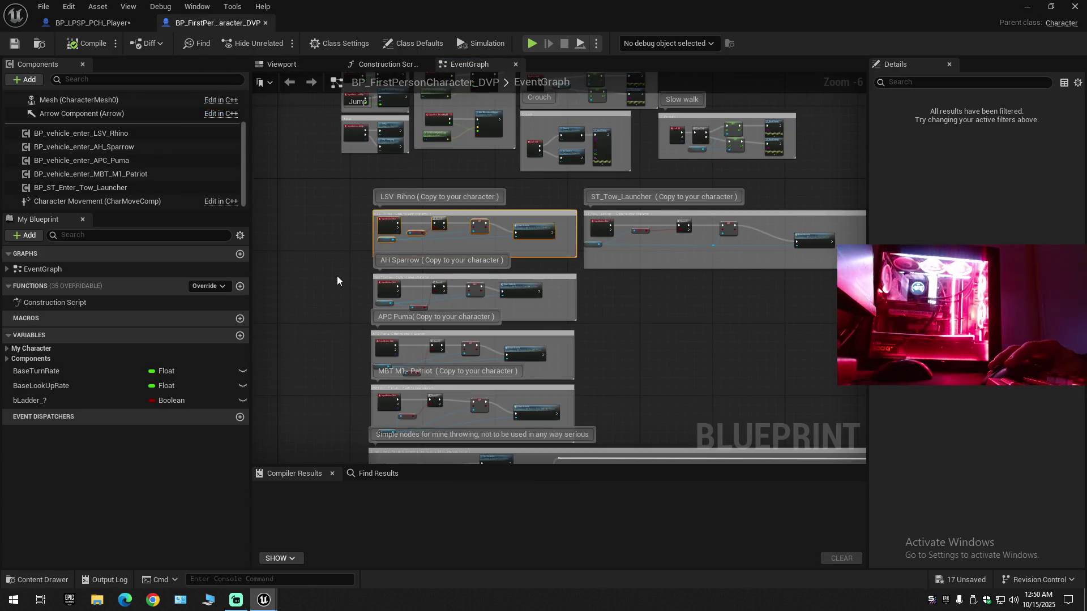
pyautogui.moveTo(337, 276)
pyautogui.mouseDown()
pyautogui.moveTo(506, 294)
pyautogui.moveTo(620, 322)
pyautogui.moveTo(574, 313)
pyautogui.mouseUp()
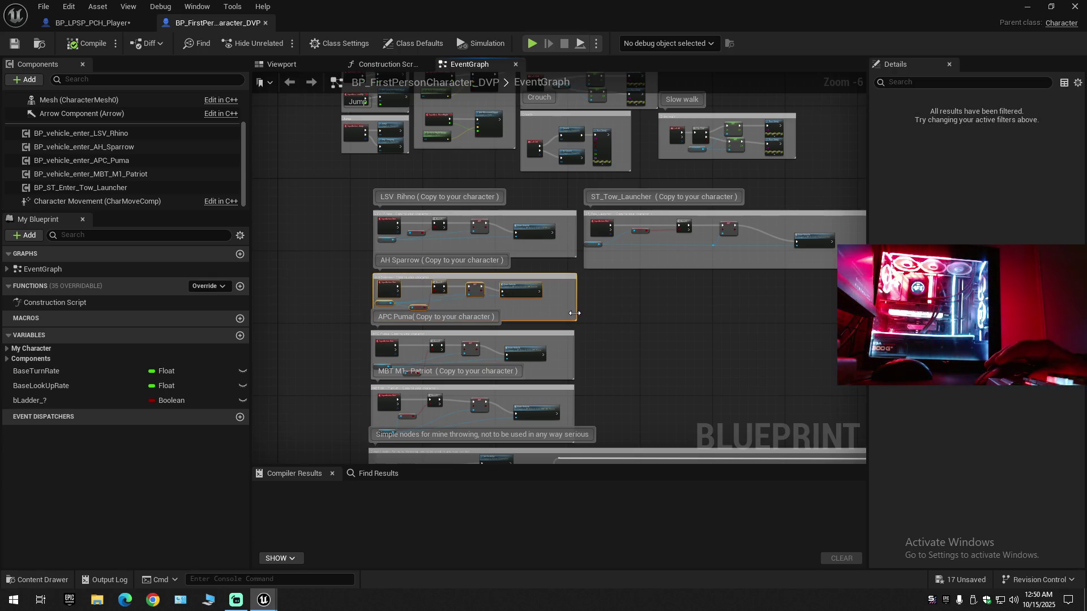
pyautogui.click(114, 24)
pyautogui.click(477, 359)
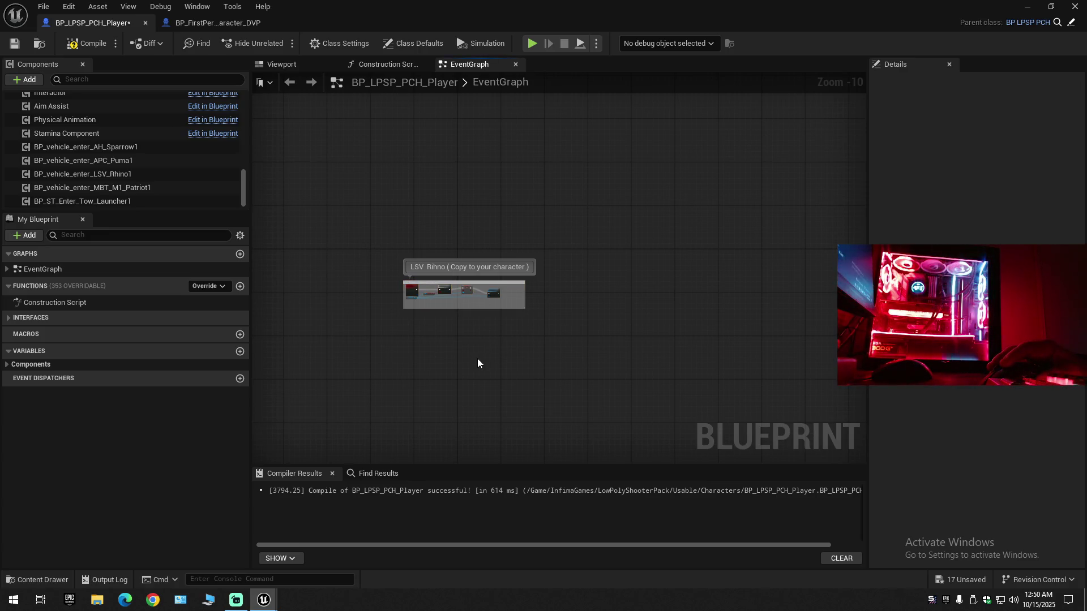
pyautogui.hotkey('ctrl', 'v')
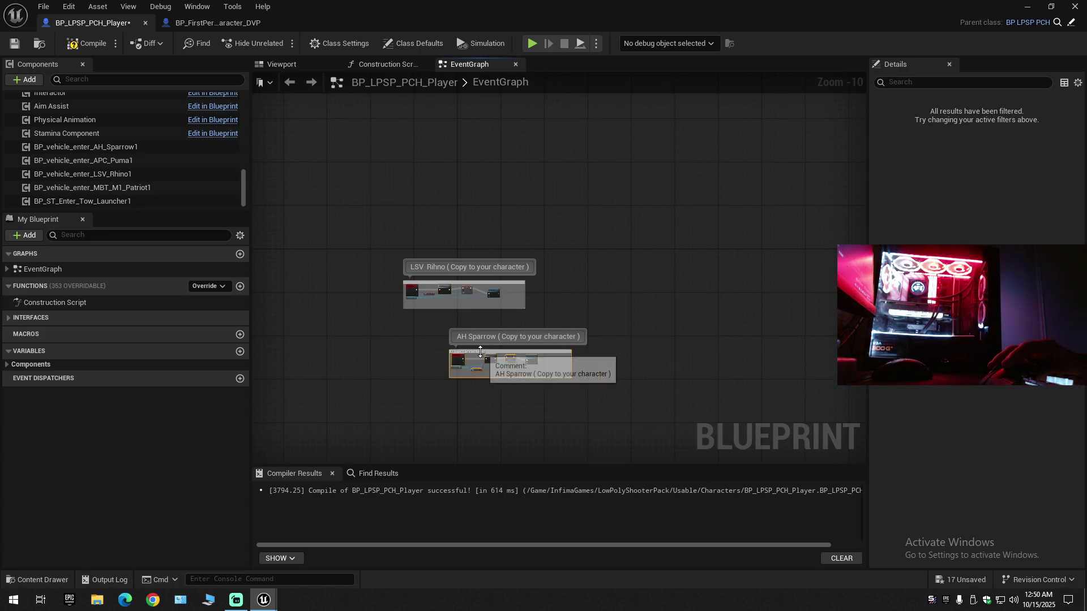
pyautogui.moveTo(485, 351); pyautogui.dragTo(430, 330)
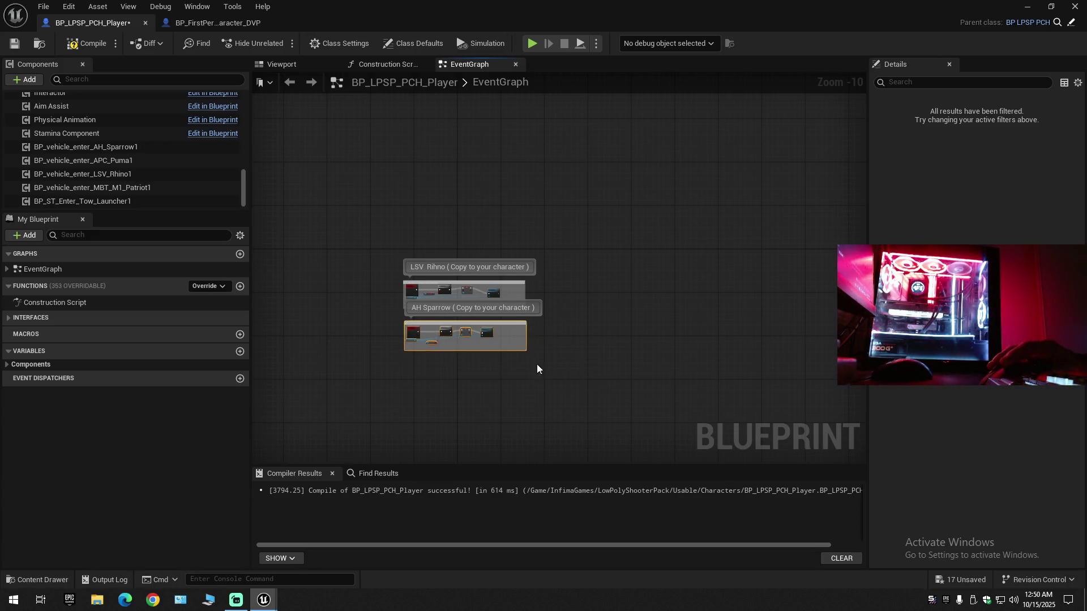
# - Copy the APC Puma node group into the player graph below AH Sparrow
pyautogui.click(218, 22)
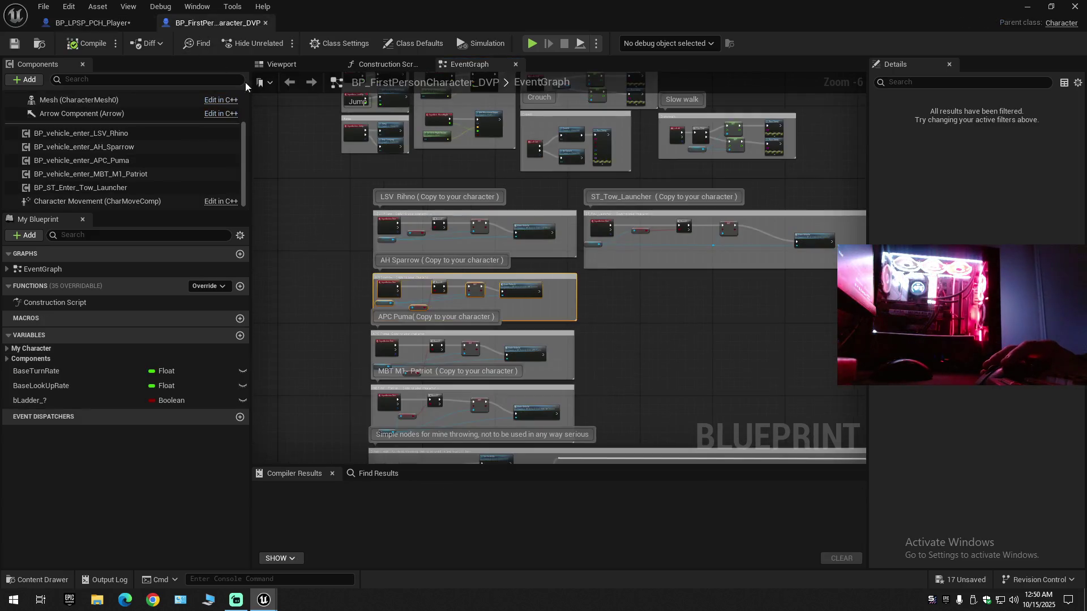
pyautogui.click(379, 337)
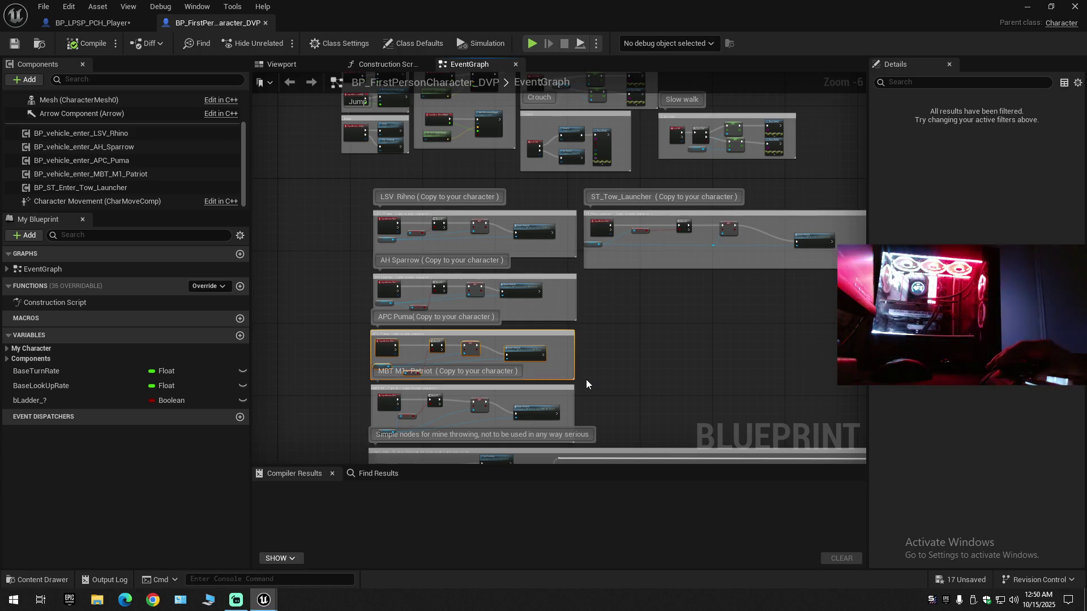
pyautogui.click(113, 22)
pyautogui.click(382, 286)
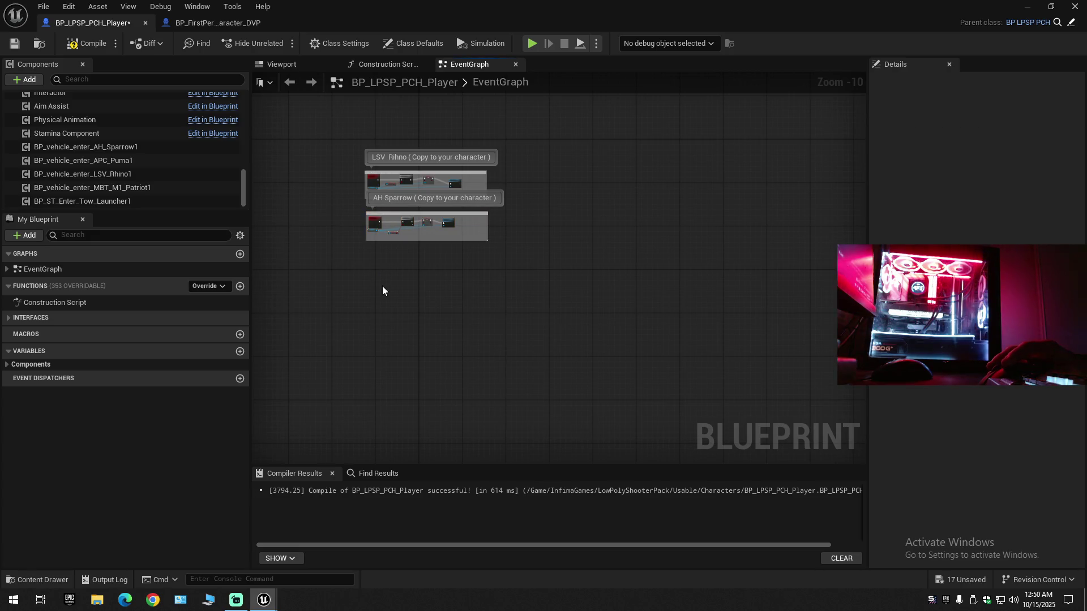
pyautogui.hotkey('ctrl', 'v')
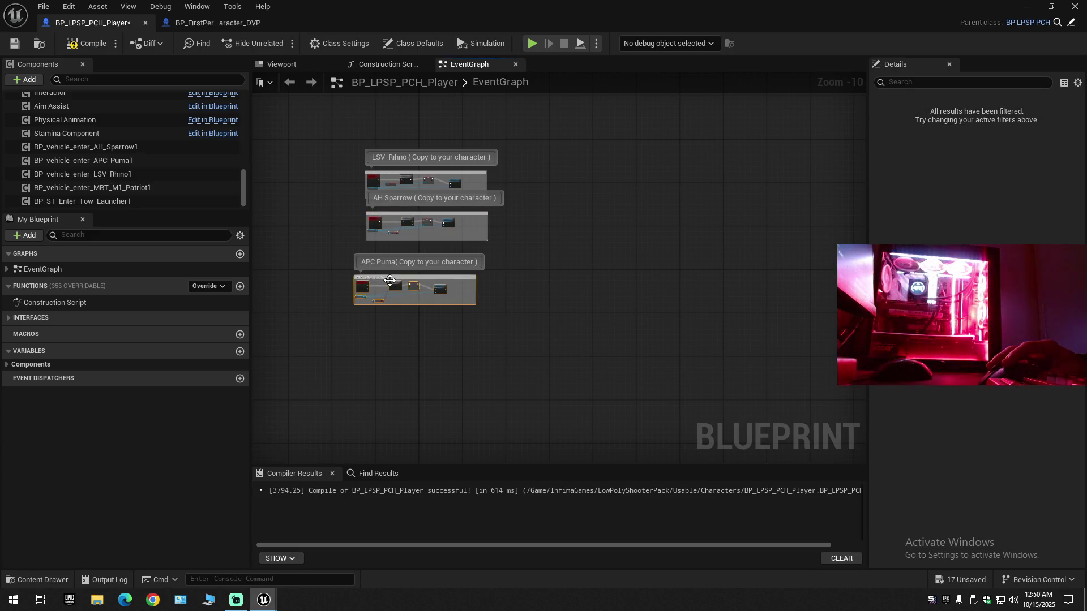
pyautogui.moveTo(401, 283); pyautogui.dragTo(401, 270)
# - Select the MBT M1-Patriot node group in BP_FirstPersonCharacter_DVP for copying
pyautogui.click(191, 25)
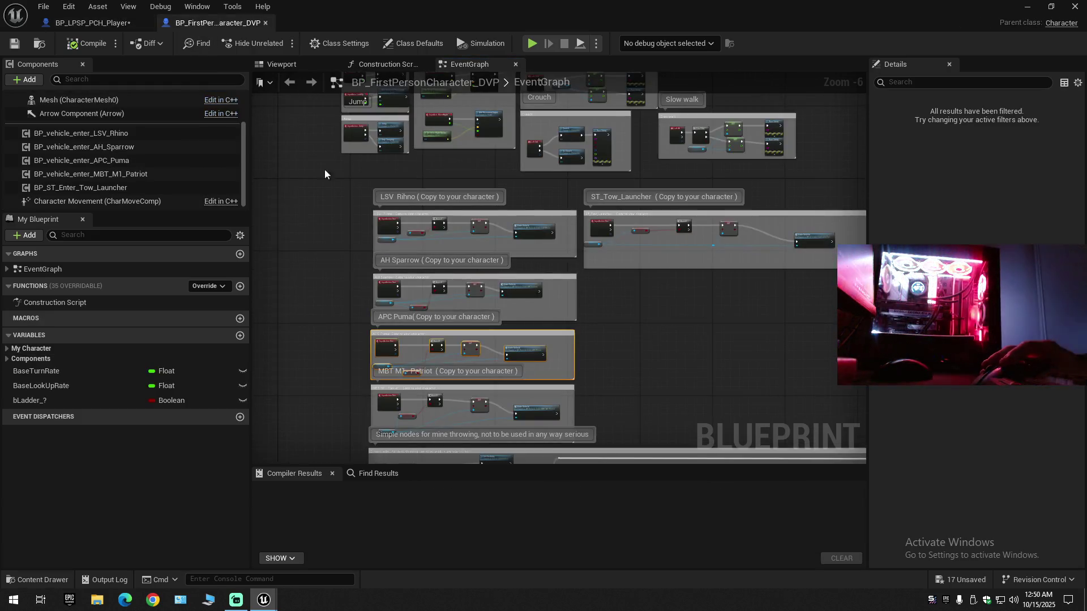
pyautogui.scroll(-1, 371, 377)
pyautogui.moveTo(354, 385)
pyautogui.mouseDown()
pyautogui.moveTo(494, 389)
pyautogui.moveTo(579, 432)
pyautogui.moveTo(569, 404)
pyautogui.mouseUp()
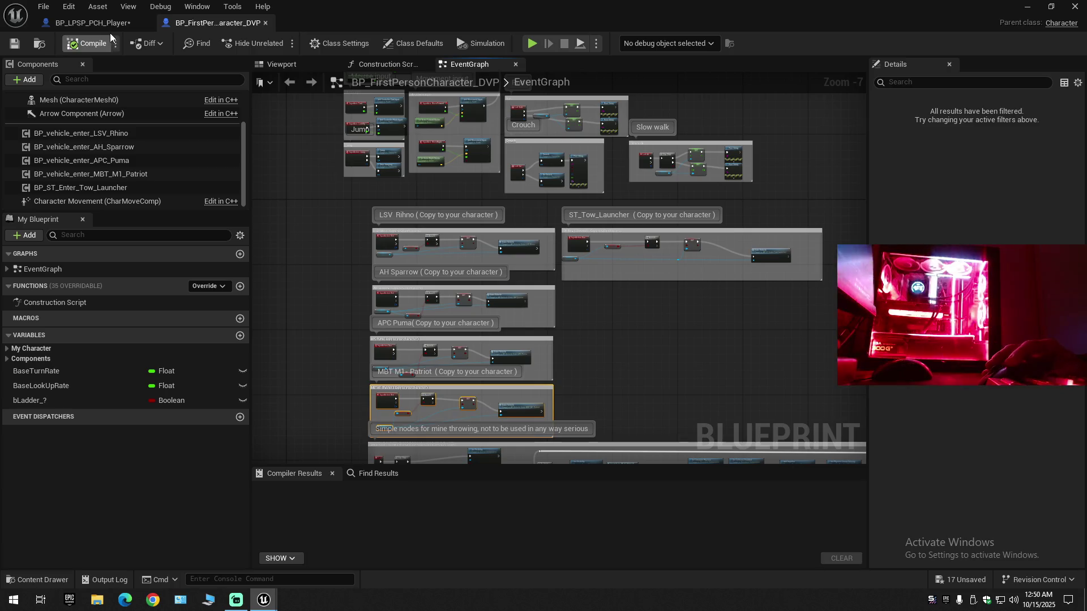
pyautogui.scroll(1, 420, 398)
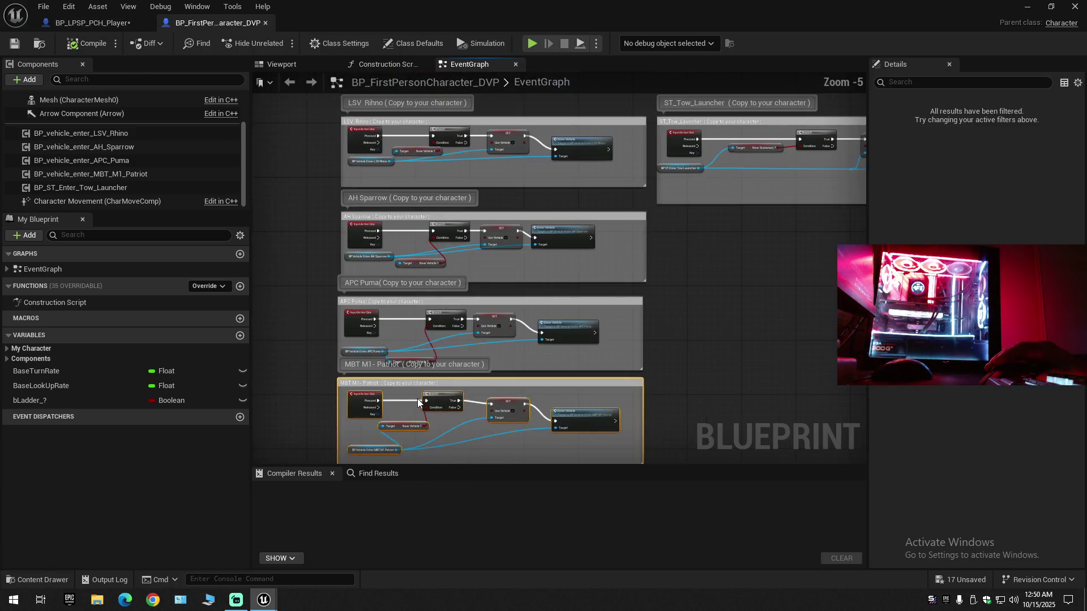
pyautogui.click(107, 22)
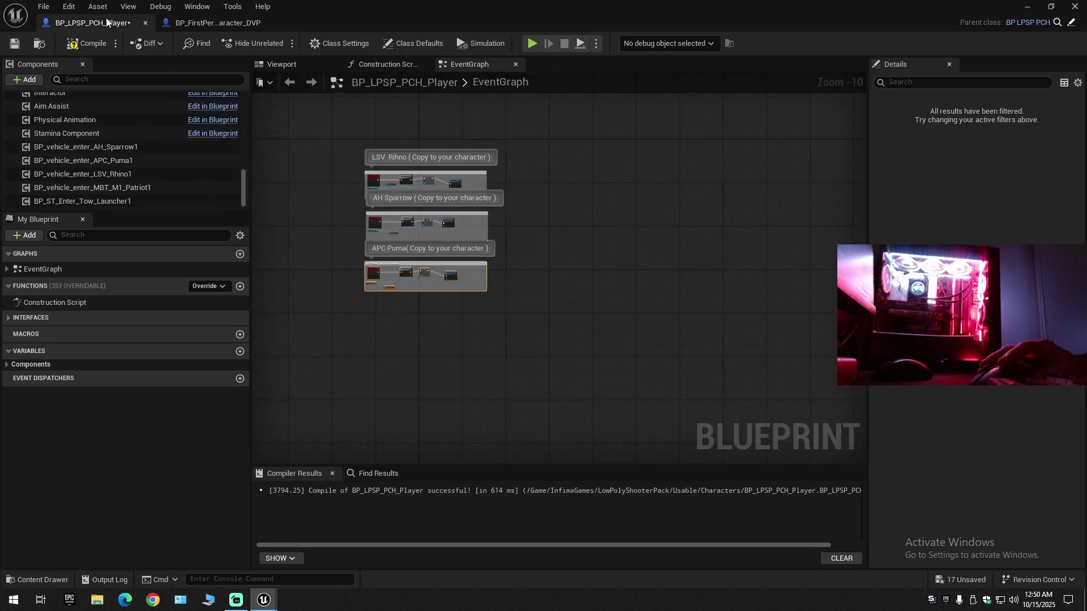
# - Paste MBT M1-Patriot below APC Puma and close the gaps between the stacked groups
pyautogui.click(405, 360)
pyautogui.hotkey('ctrl', 'v')
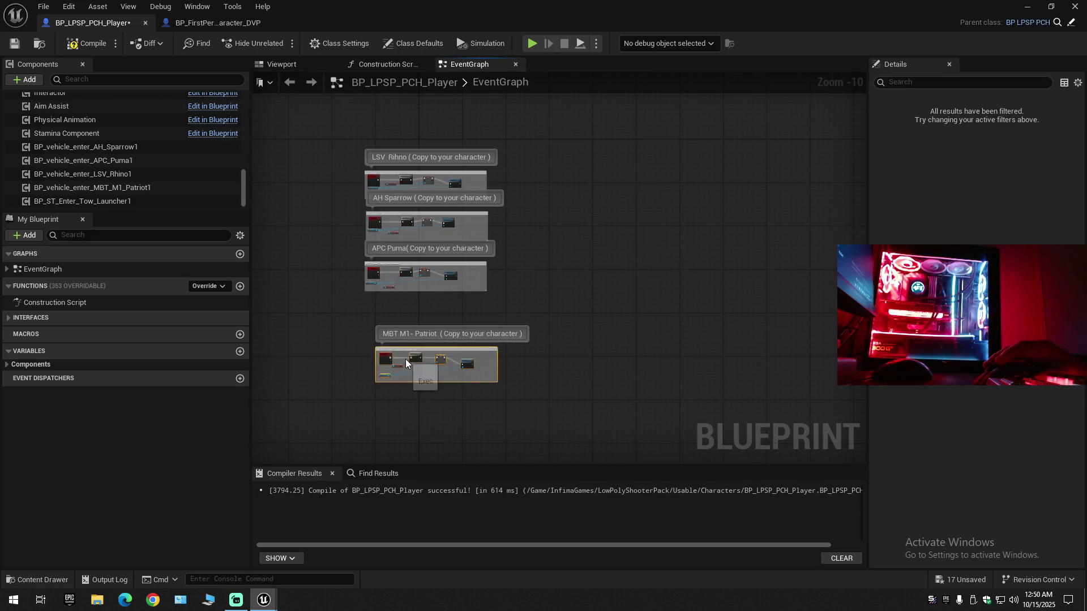
pyautogui.moveTo(416, 348)
pyautogui.mouseDown()
pyautogui.moveTo(403, 305)
pyautogui.moveTo(403, 350)
pyautogui.mouseUp()
pyautogui.moveTo(417, 181); pyautogui.dragTo(417, 160)
pyautogui.moveTo(423, 214); pyautogui.dragTo(423, 204)
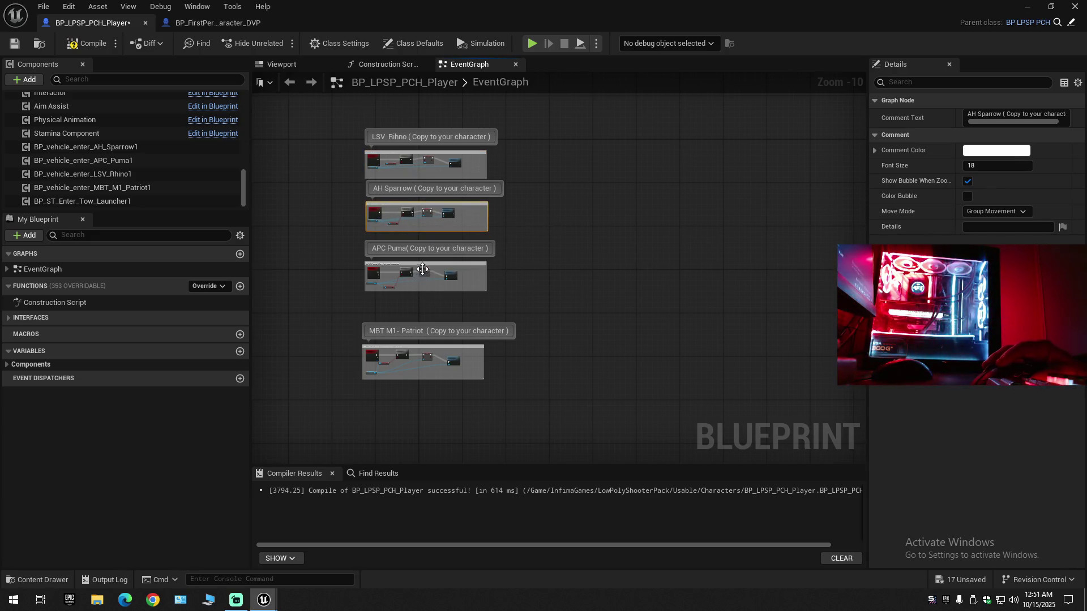
pyautogui.moveTo(423, 269); pyautogui.dragTo(424, 266)
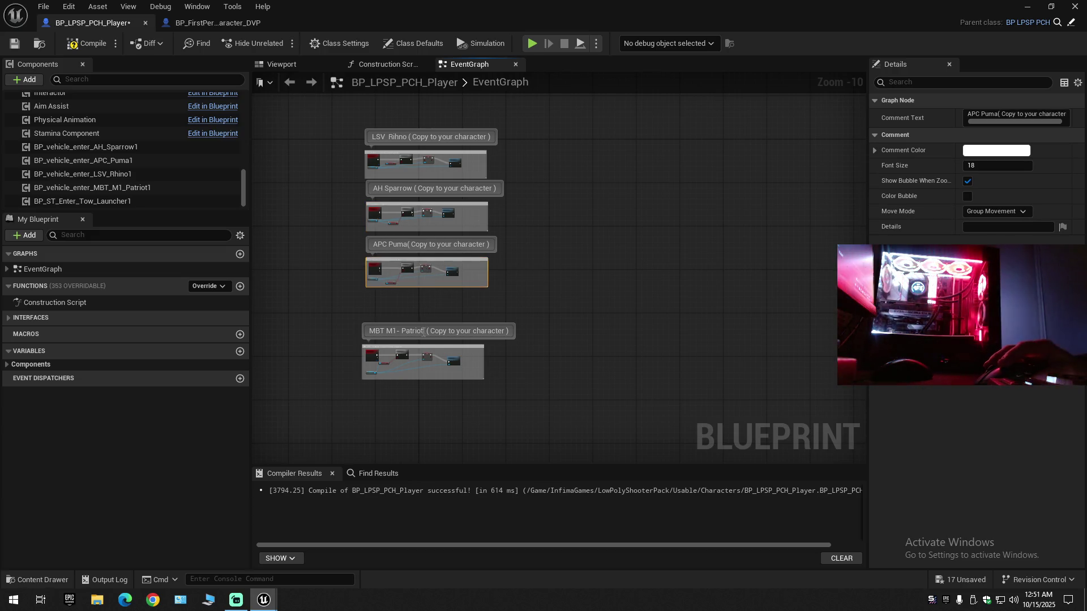
pyautogui.moveTo(423, 347); pyautogui.dragTo(426, 314)
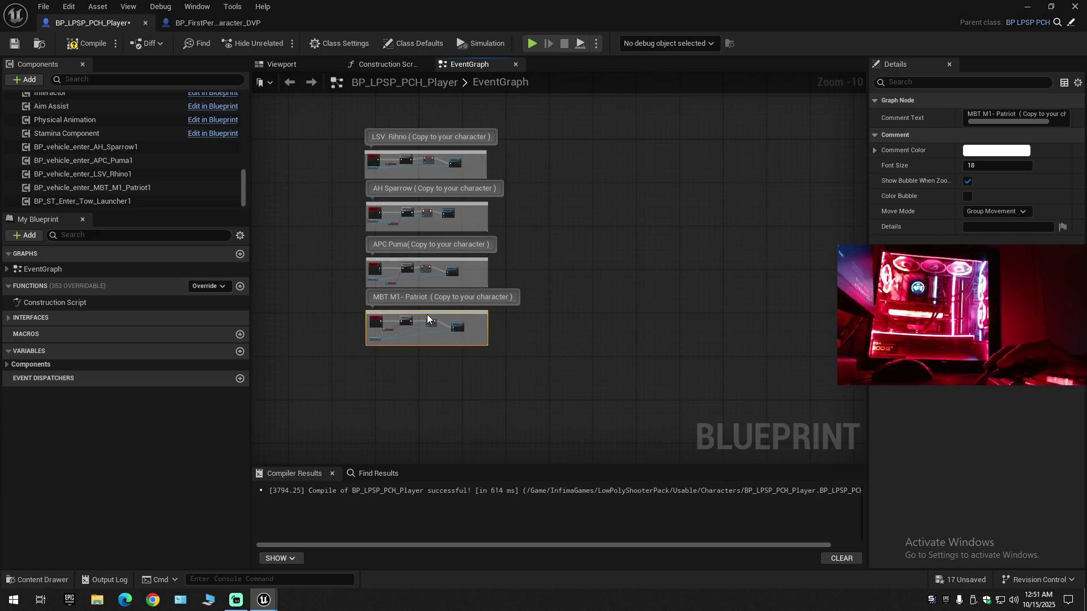
# - Copy the ST_Tow_Launcher node group into the player graph beside LSV Rihno
pyautogui.click(200, 22)
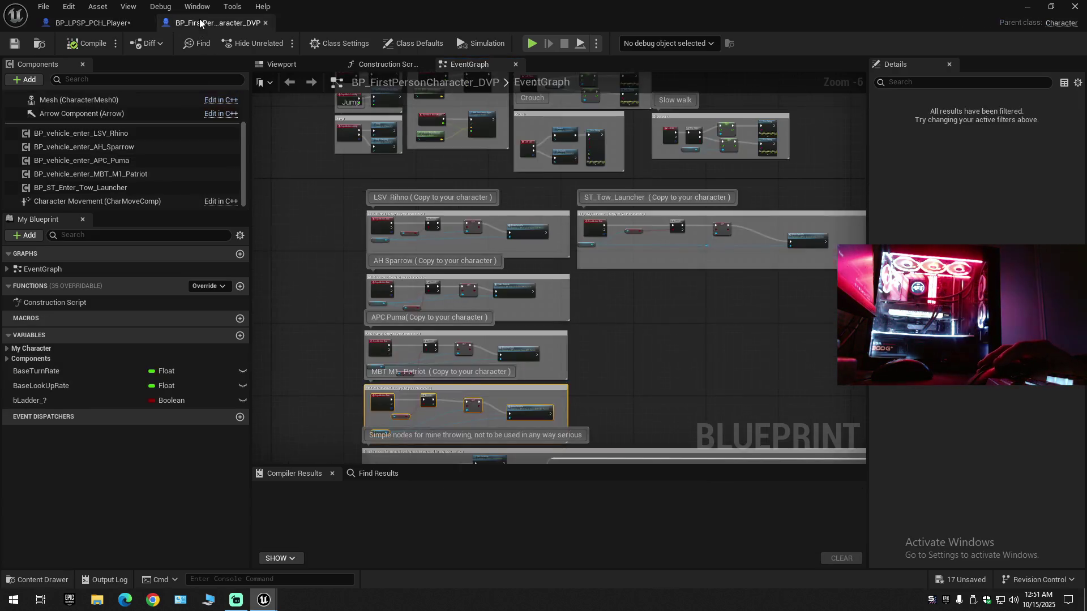
pyautogui.moveTo(681, 308)
pyautogui.mouseDown()
pyautogui.moveTo(470, 322)
pyautogui.moveTo(359, 214)
pyautogui.mouseUp()
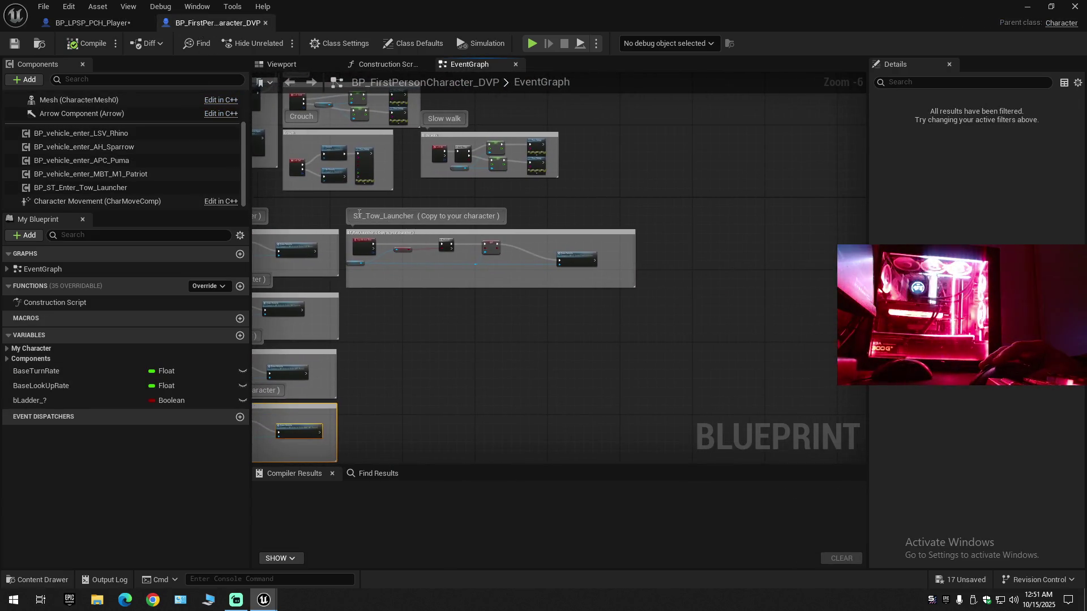
pyautogui.click(352, 217)
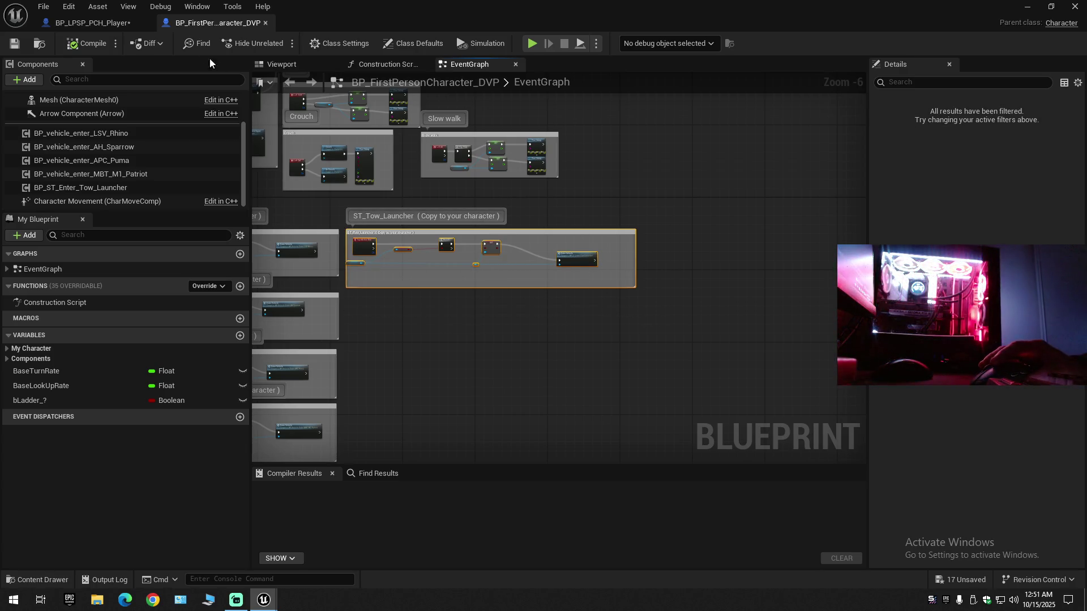
pyautogui.click(92, 22)
pyautogui.click(593, 169)
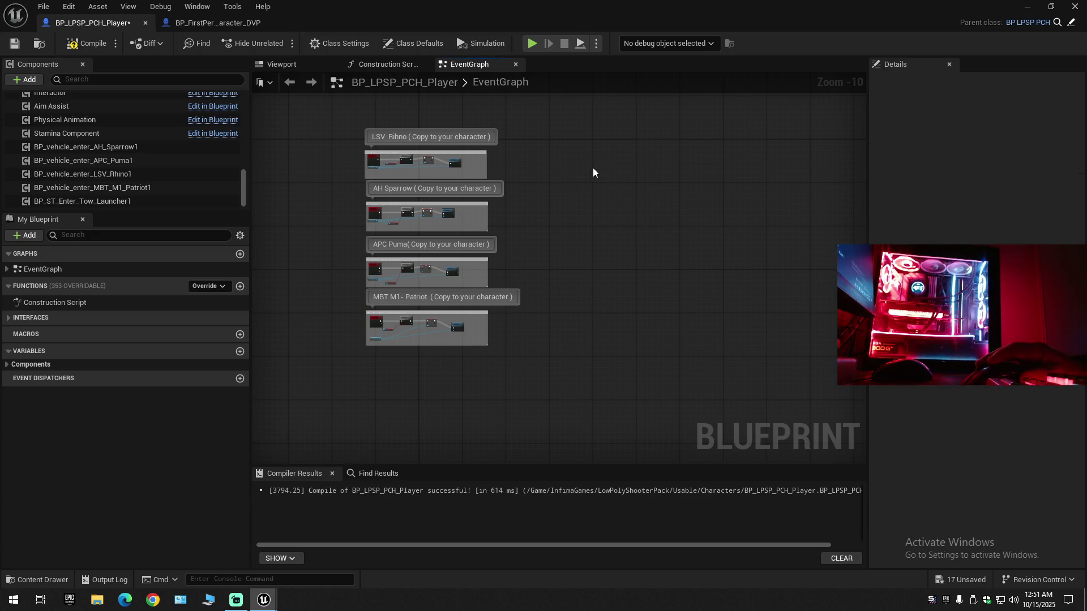
pyautogui.hotkey('ctrl', 'v')
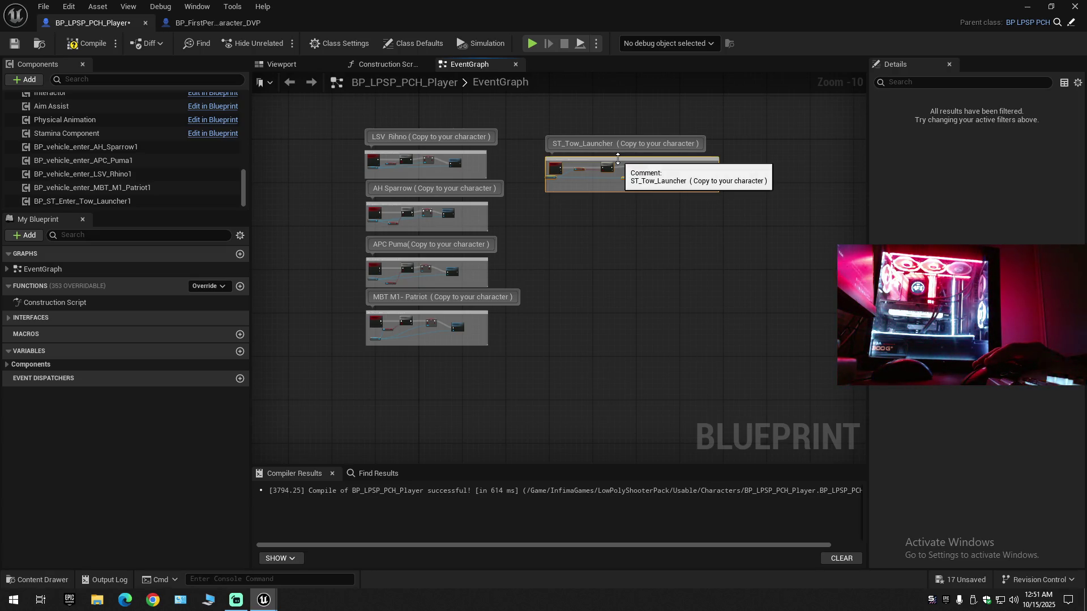
pyautogui.hotkey('ctrl', 'z')
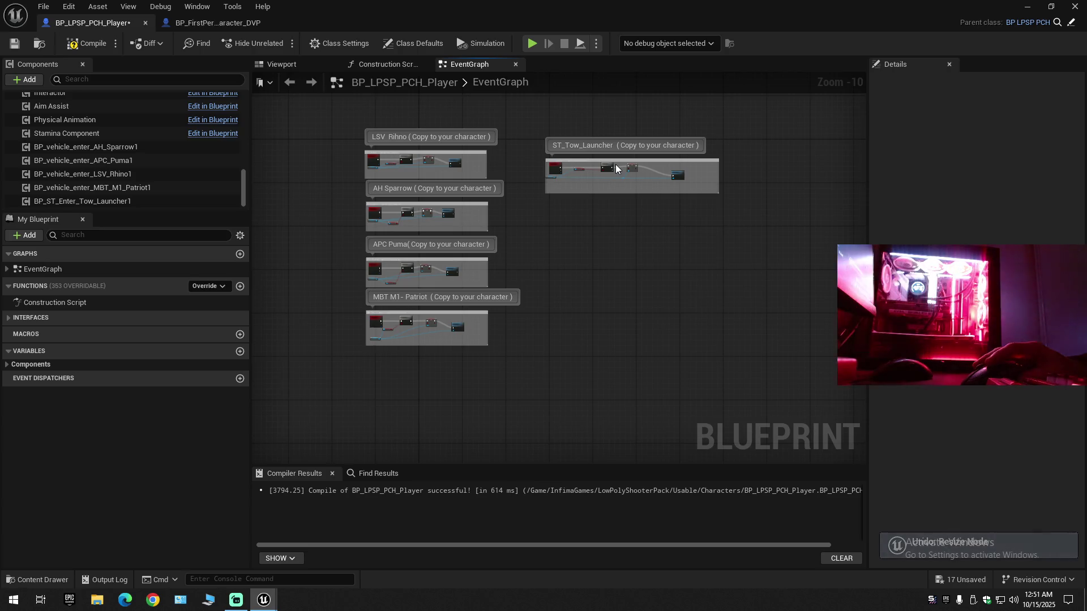
pyautogui.hotkey('ctrl', 'z')
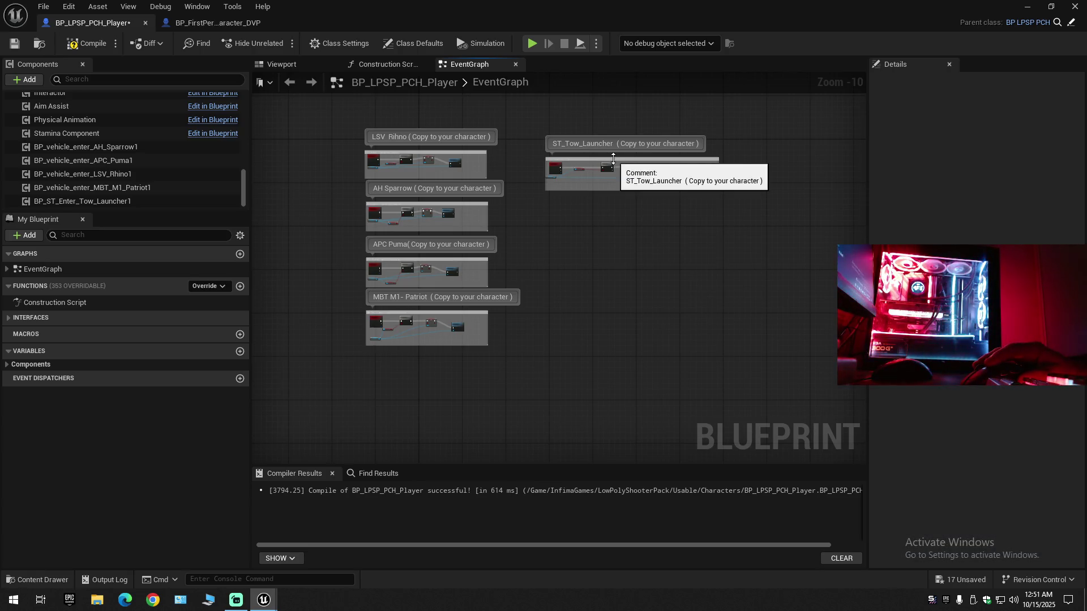
pyautogui.moveTo(613, 159); pyautogui.dragTo(586, 152)
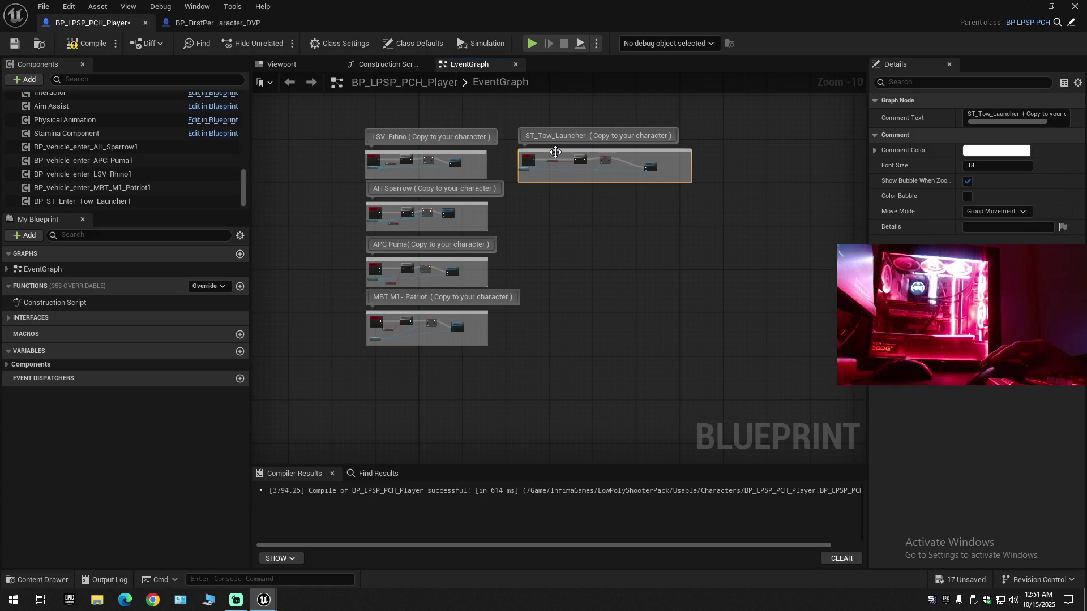
# - Compile and save BP_LPSP_PCH_Player, then close the BP_FirstPersonCharacter_DVP blueprint tab
pyautogui.click(105, 53)
pyautogui.click(15, 44)
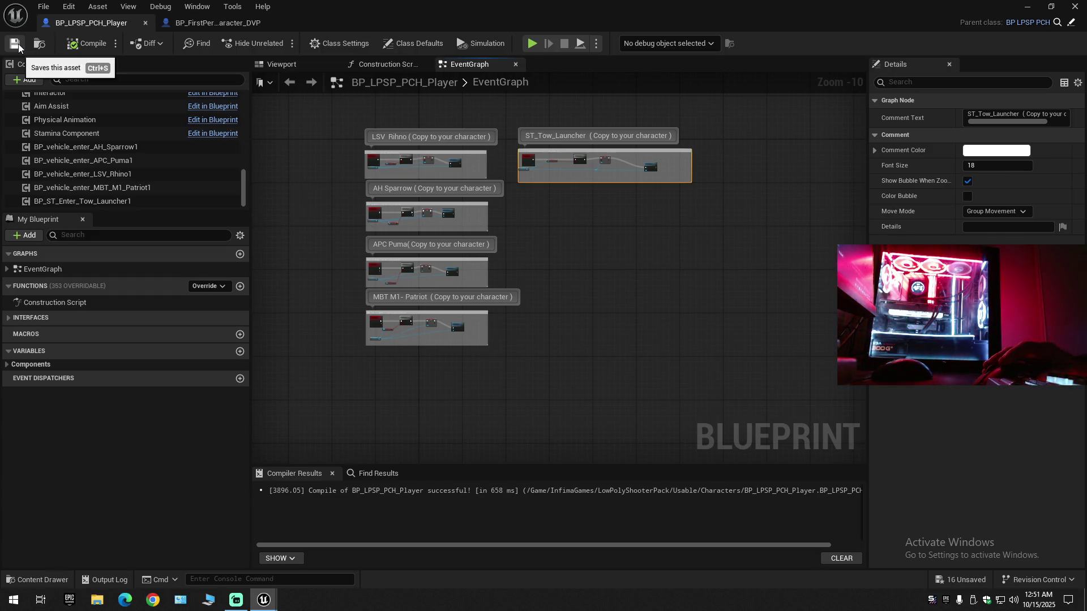
pyautogui.click(225, 25)
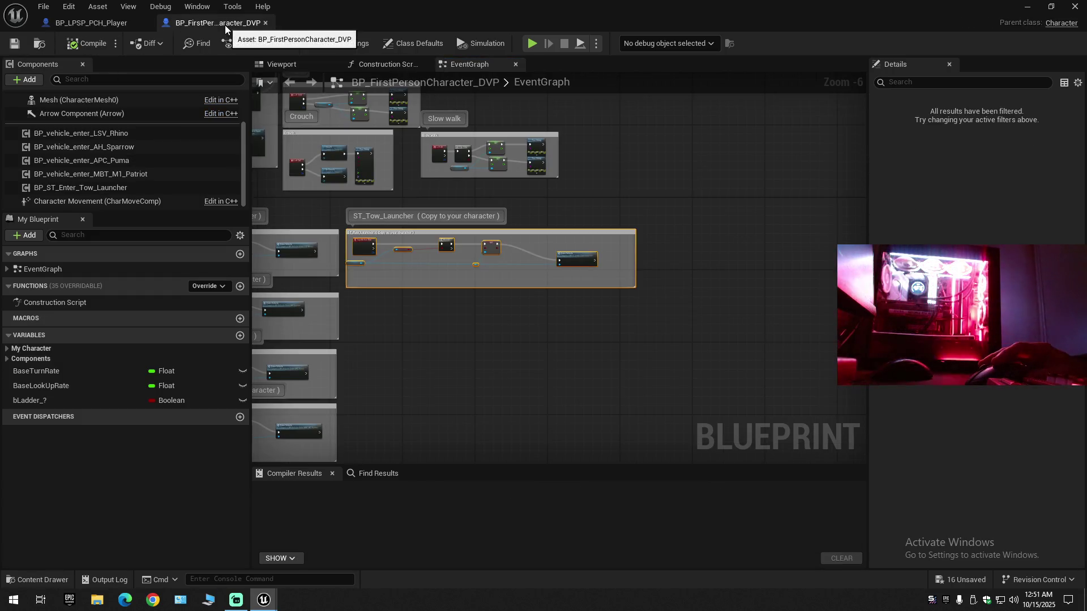
pyautogui.click(266, 23)
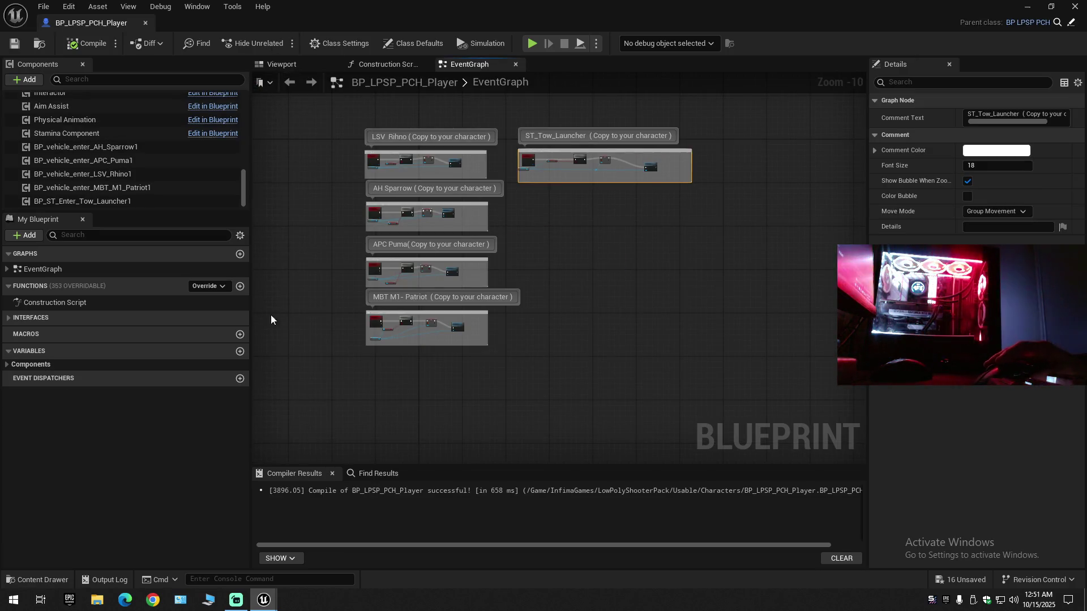
pyautogui.click(944, 601)
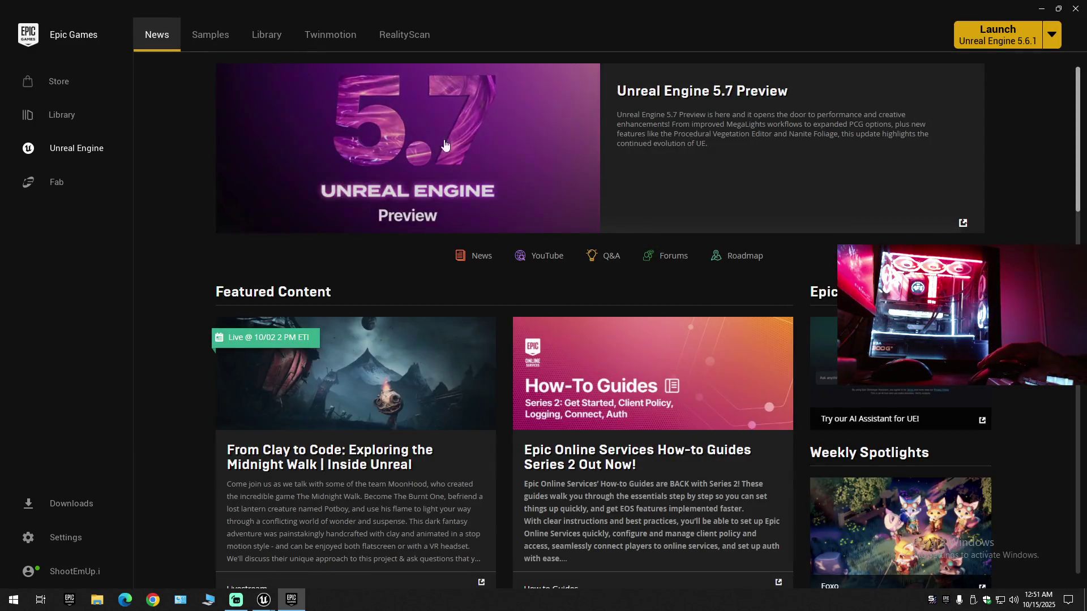
# - Search the Fab Library for the driveable vehicle pack, trying 'dv' and then 'drivaewar'
pyautogui.click(262, 39)
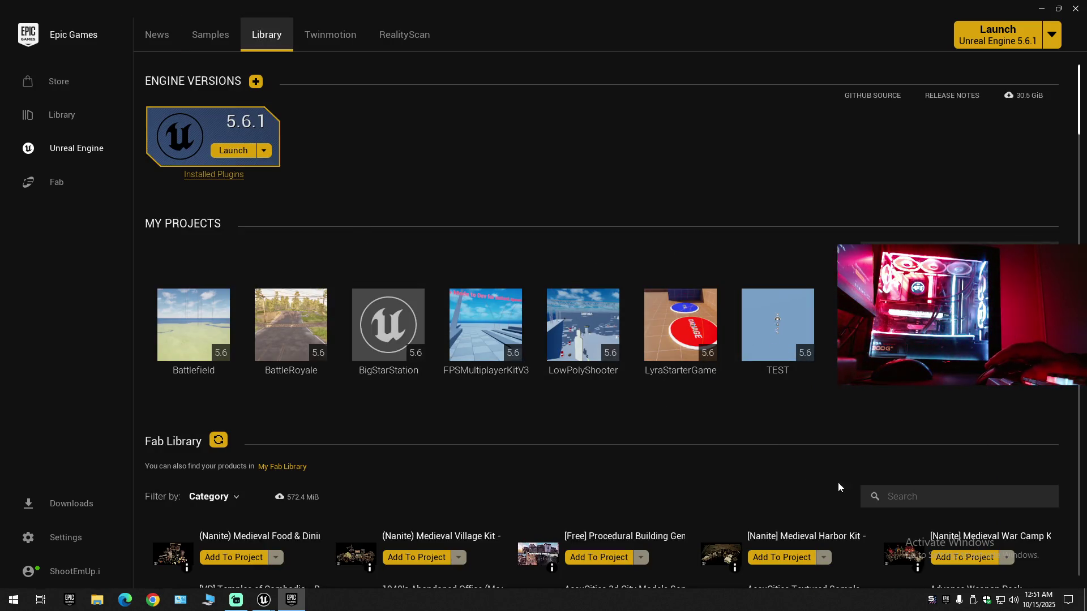
pyautogui.click(919, 498)
pyautogui.write('d')
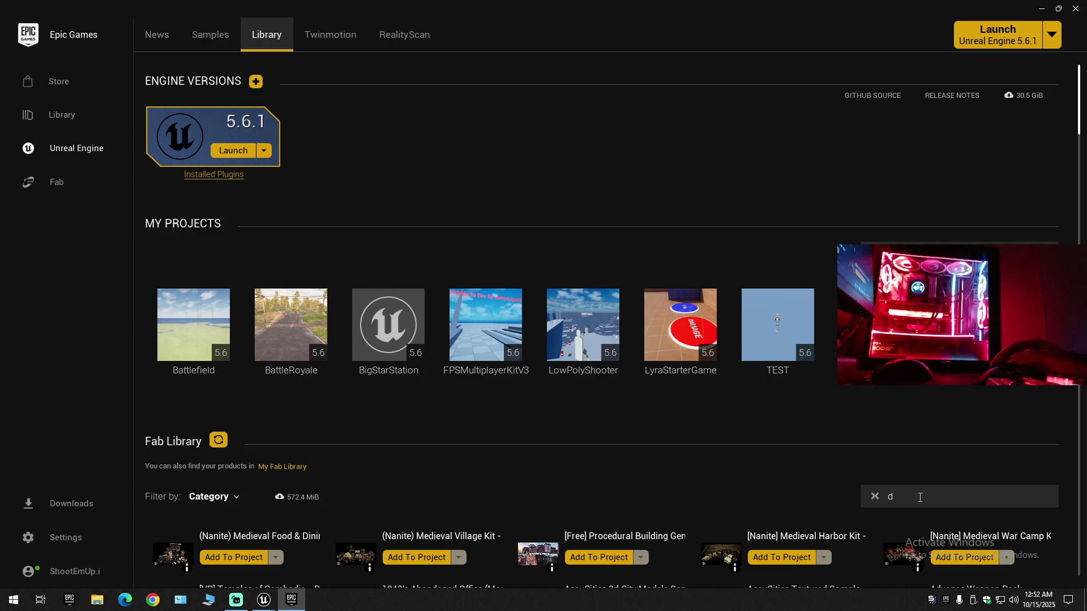
pyautogui.write('vp')
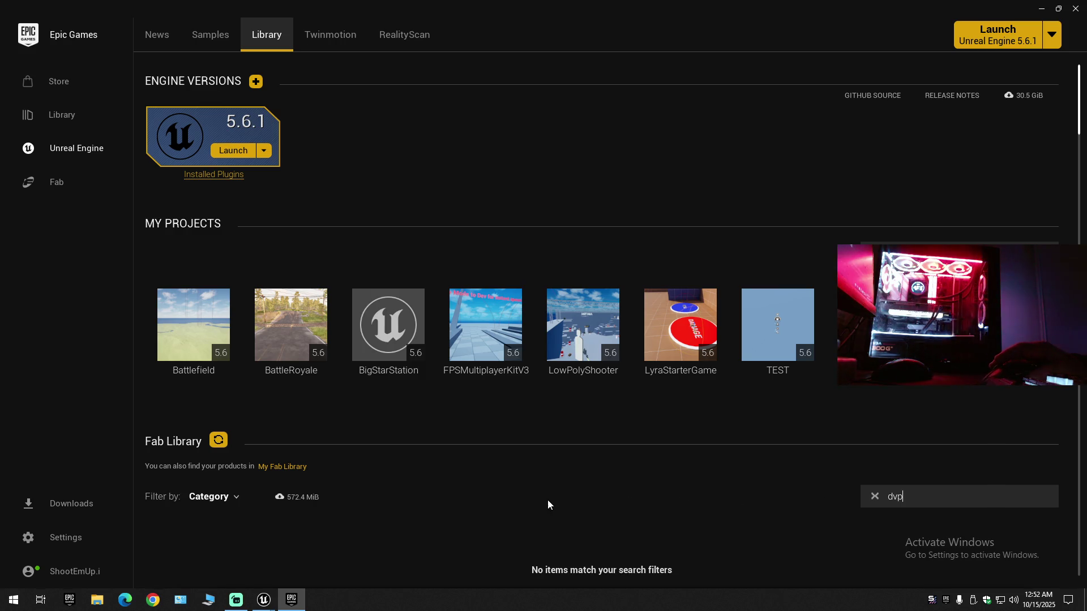
pyautogui.doubleClick(909, 503)
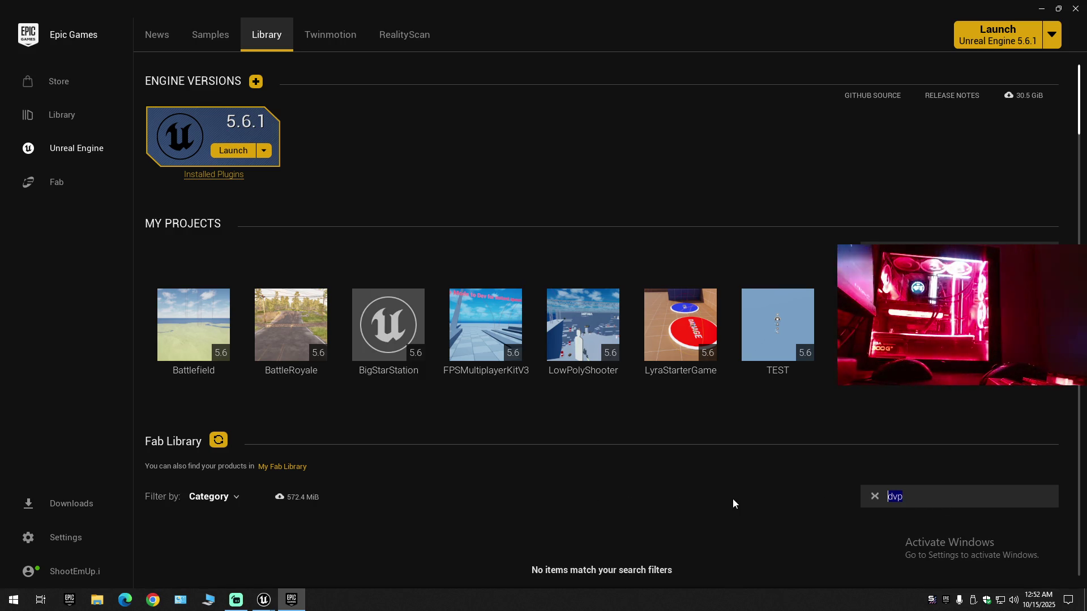
pyautogui.write('dri')
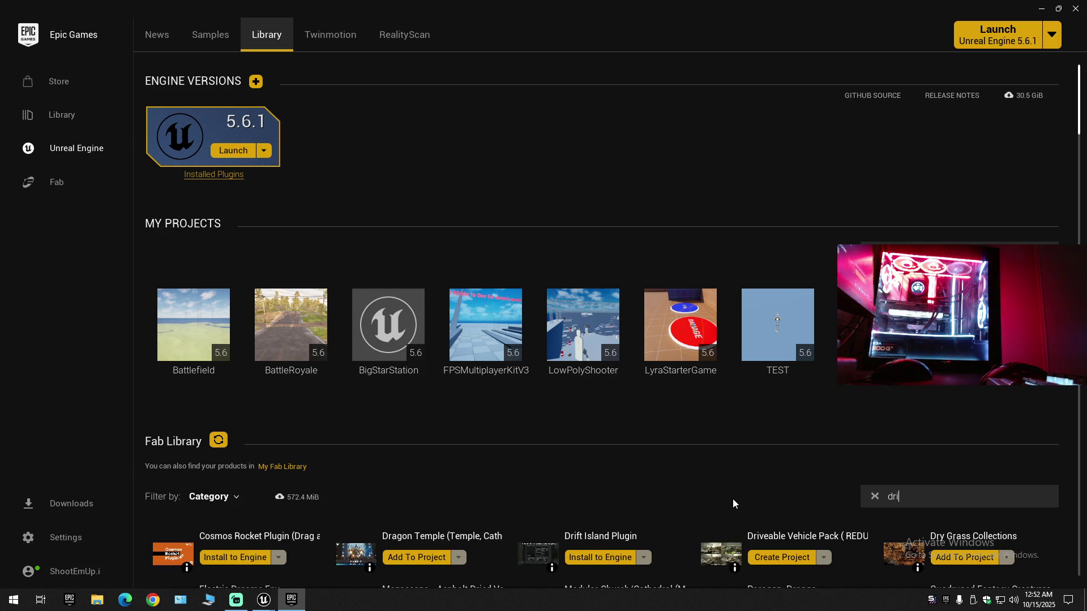
pyautogui.write('va')
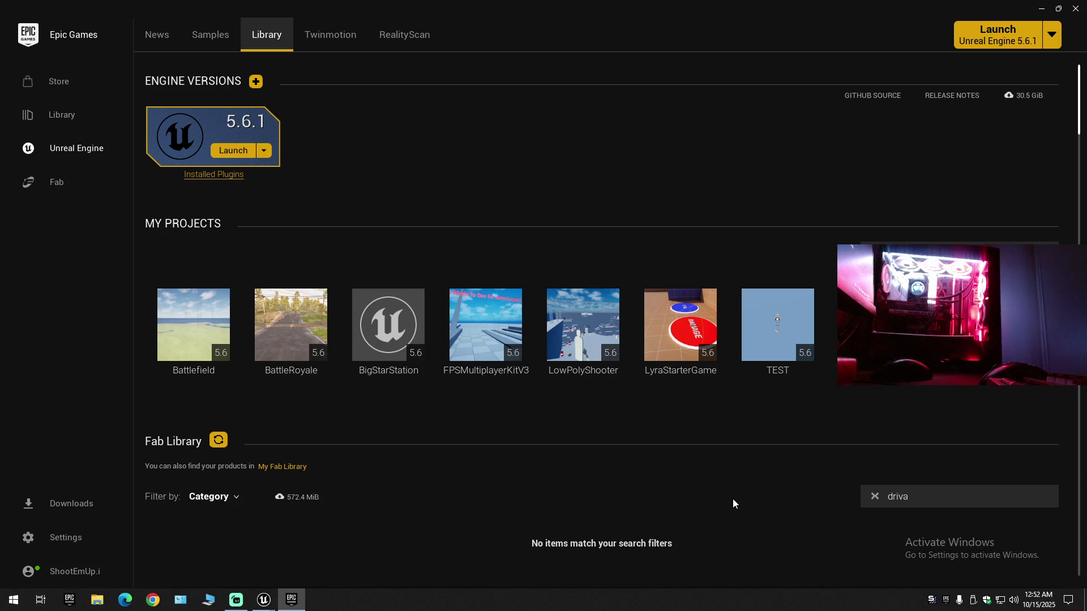
pyautogui.write('ble')
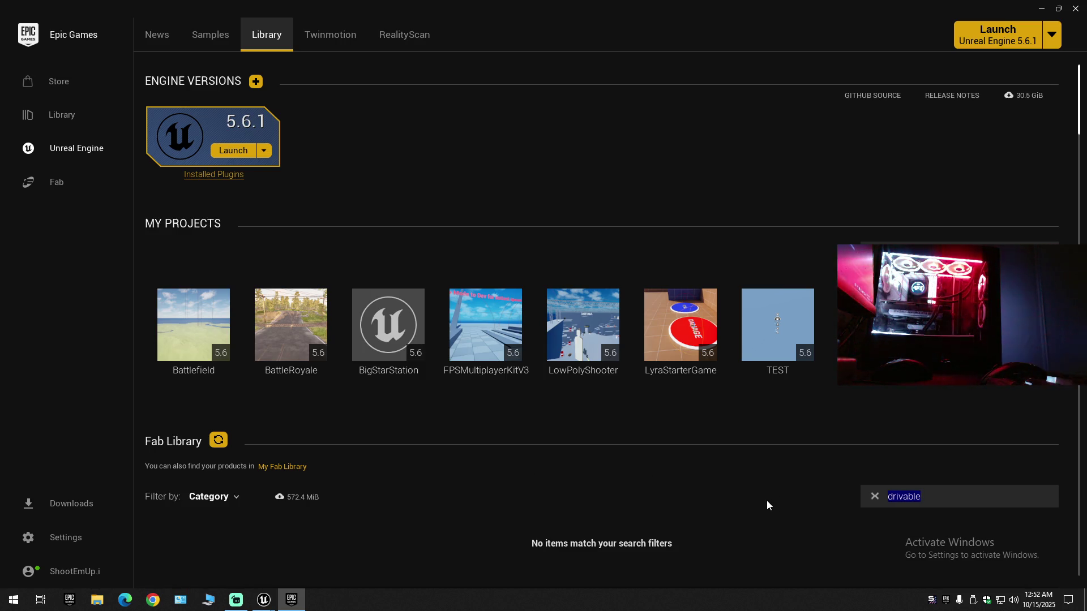
pyautogui.write('war')
# - Filter the Fab Library by 'vehicle' and start a project from Driveable Vehicle Pack
pyautogui.scroll(-3, 481, 531)
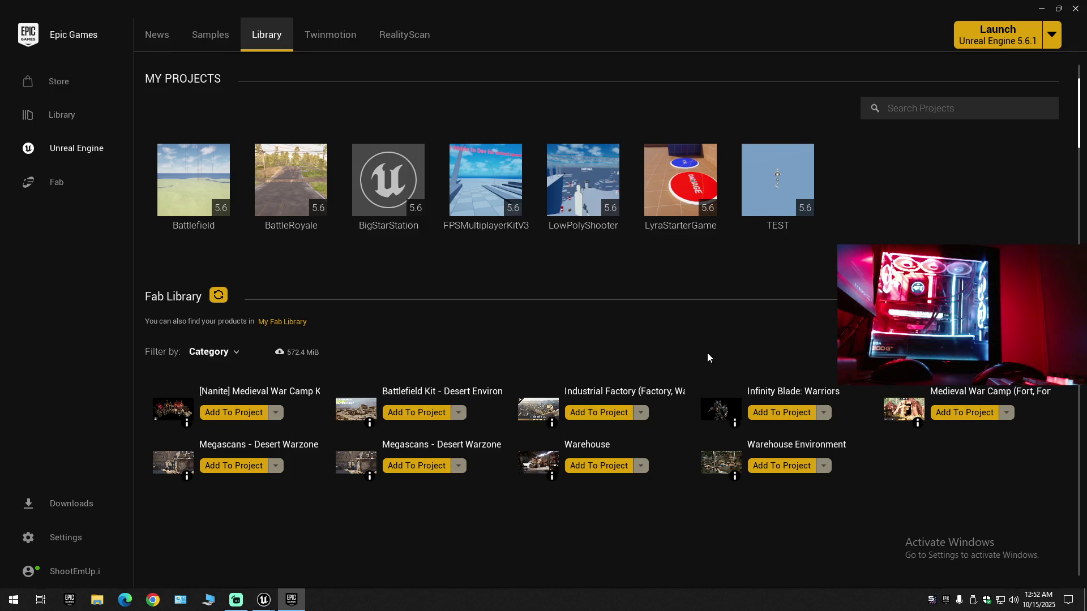
pyautogui.press('BackSpace')
pyautogui.press('BackSpace')
pyautogui.press('BackSpace')
pyautogui.write('vehicle')
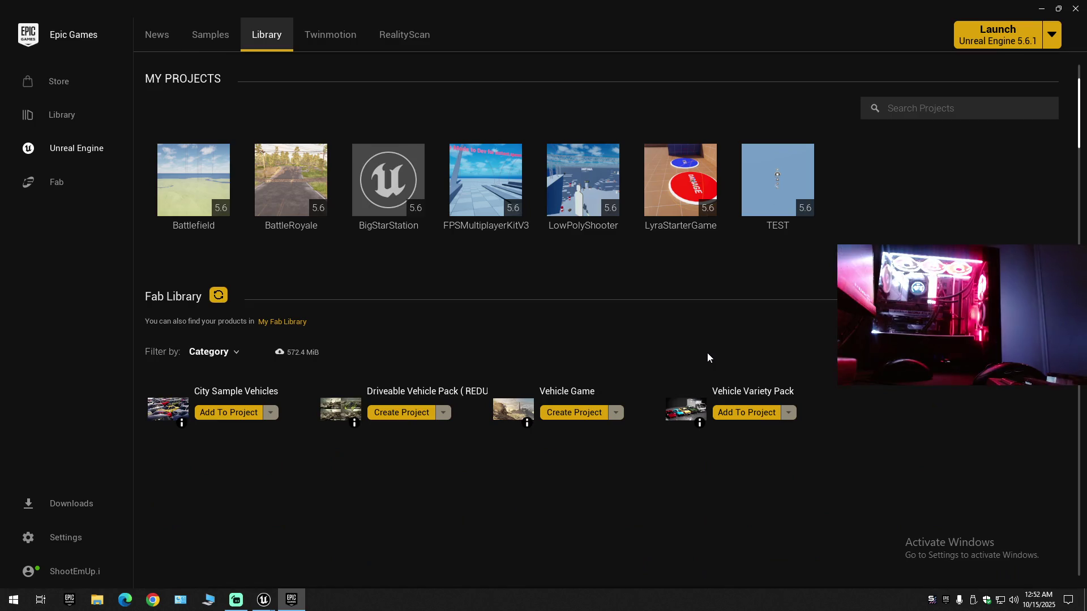
pyautogui.click(390, 415)
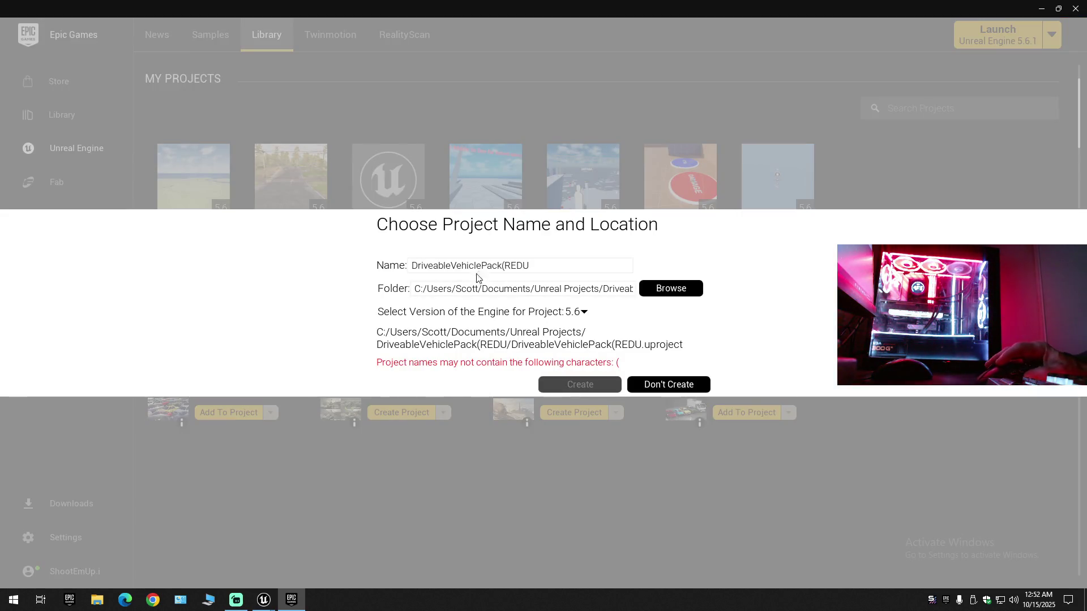
# - Name the project DriveableVehicle, place it in D:\Unreal Engine\Projects, and create it
pyautogui.moveTo(533, 265); pyautogui.dragTo(481, 266)
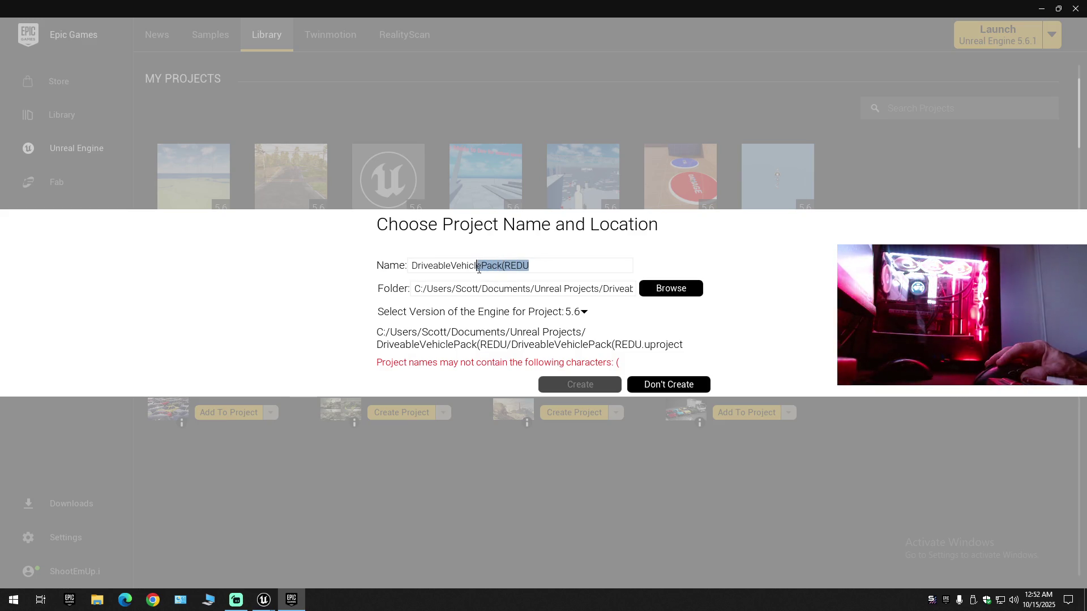
pyautogui.press('BackSpace')
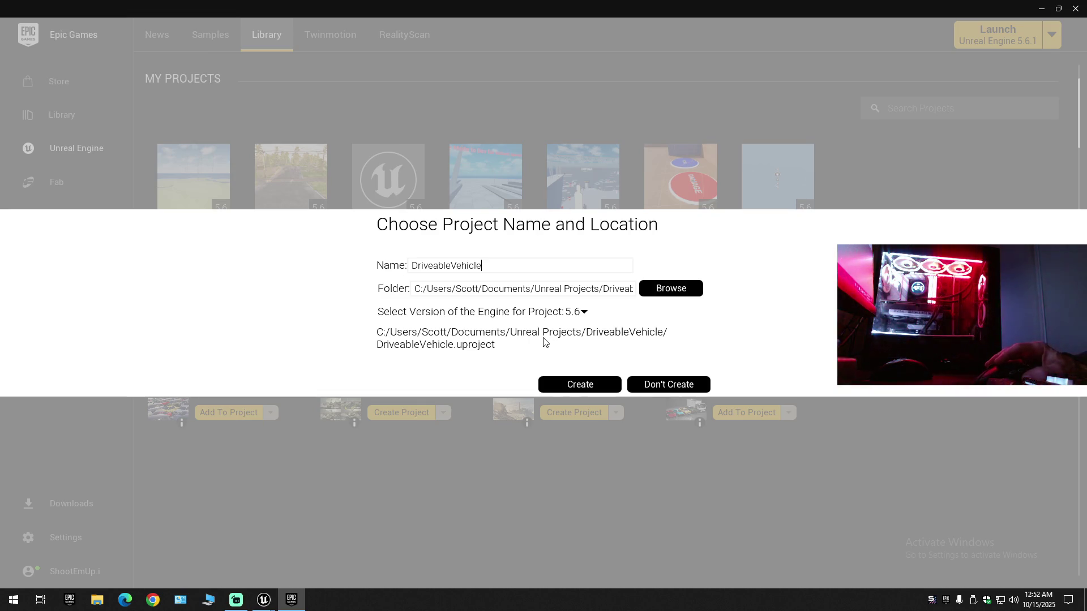
pyautogui.click(656, 291)
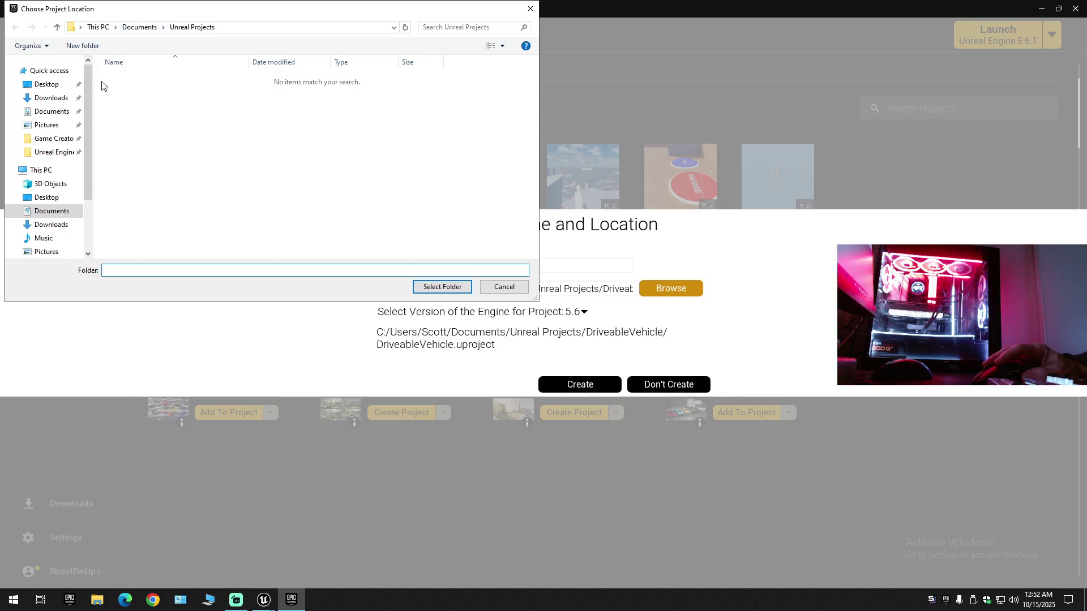
pyautogui.click(54, 151)
pyautogui.click(129, 103)
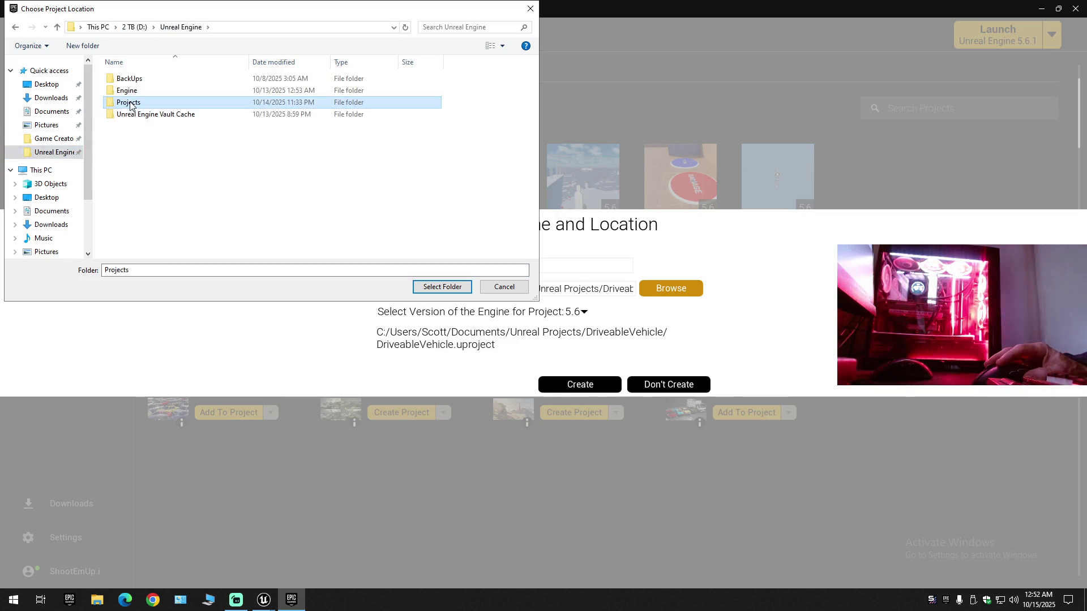
pyautogui.doubleClick(129, 102)
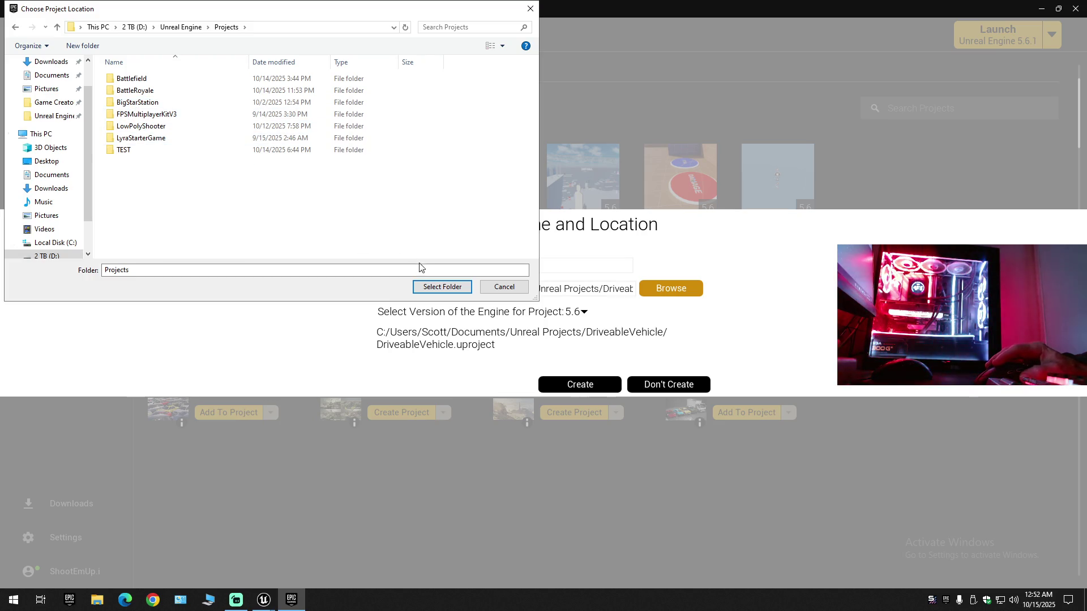
pyautogui.click(443, 287)
pyautogui.click(561, 383)
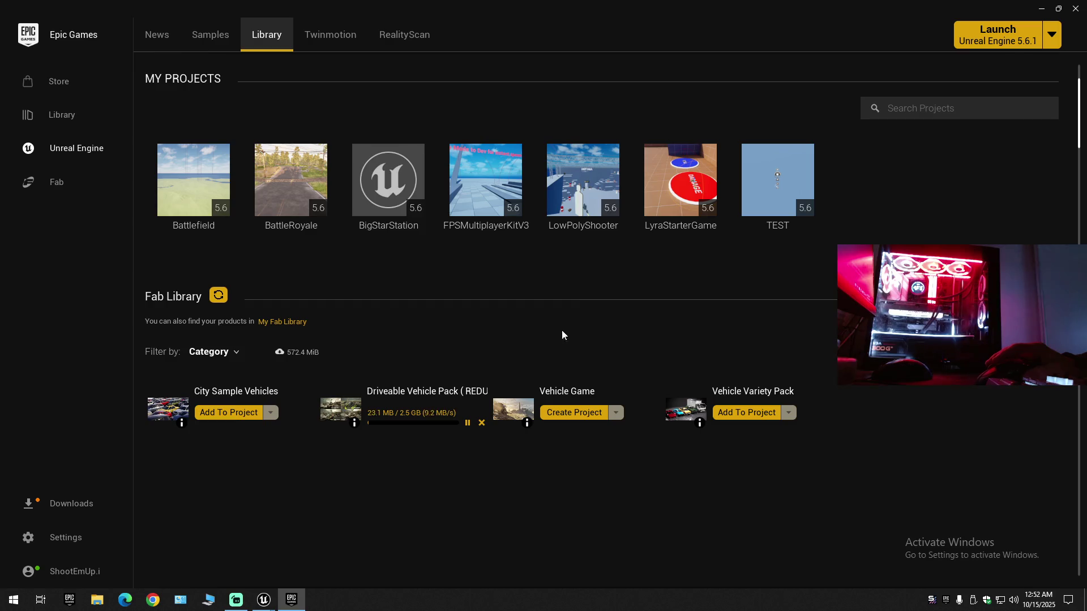
# - Close the launcher, then compile and close the BP_LPSP_PCH_Player Blueprint
pyautogui.click(1075, 9)
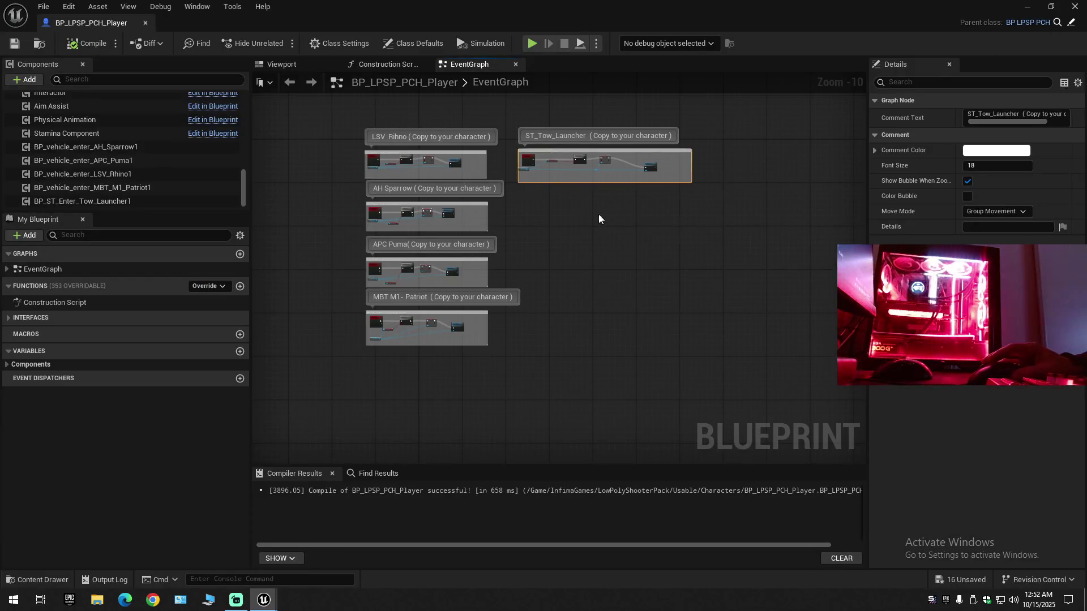
pyautogui.click(94, 45)
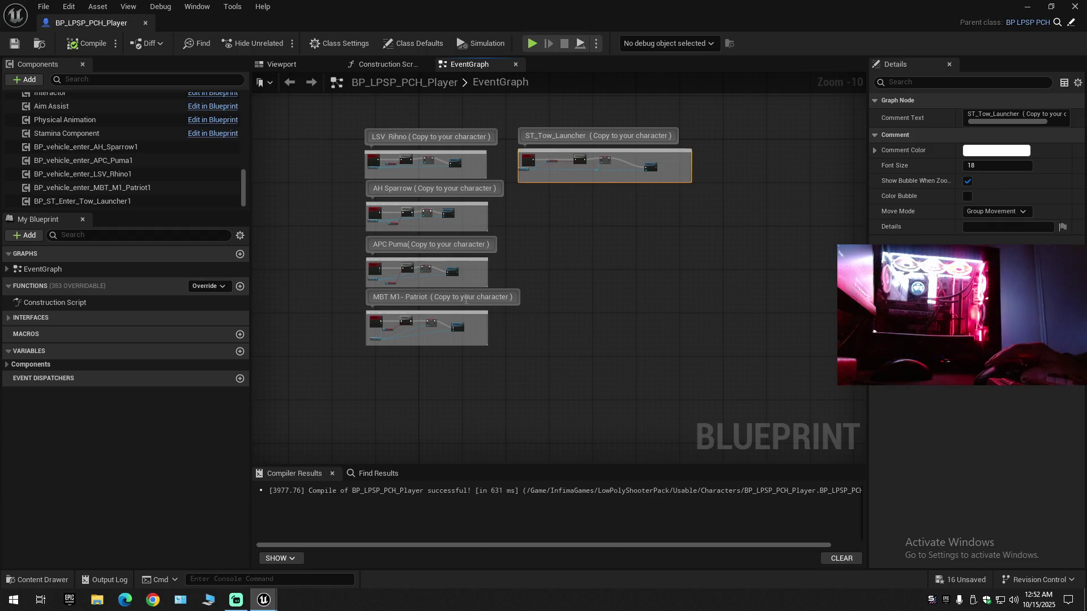
pyautogui.click(145, 23)
# - Open Project Settings, look over Maps & Modes, then go to Engine > Input
pyautogui.click(68, 6)
pyautogui.click(117, 185)
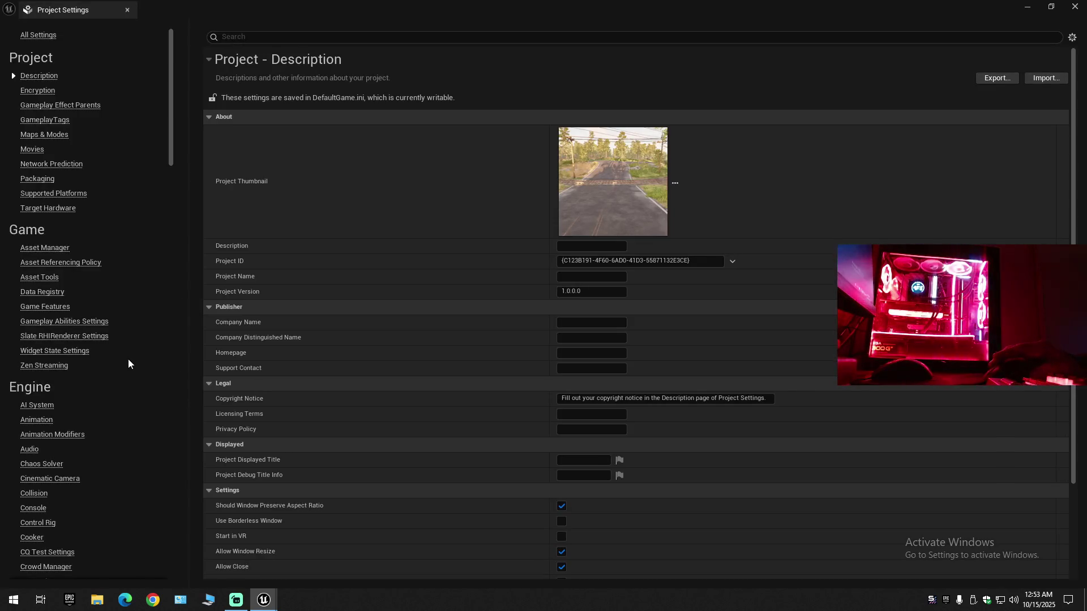
pyautogui.click(53, 138)
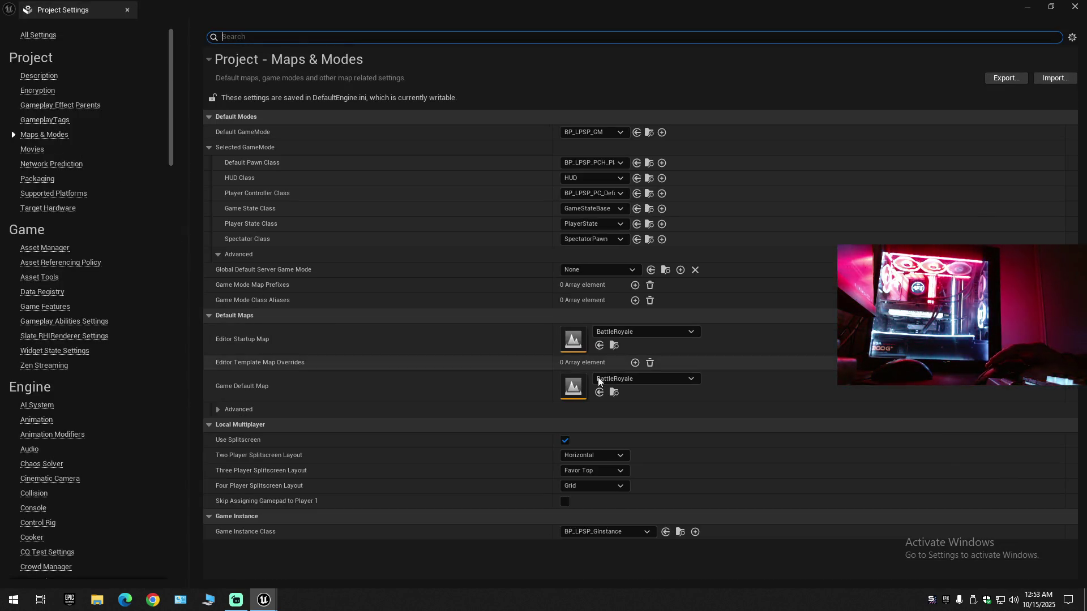
pyautogui.scroll(-10, 133, 320)
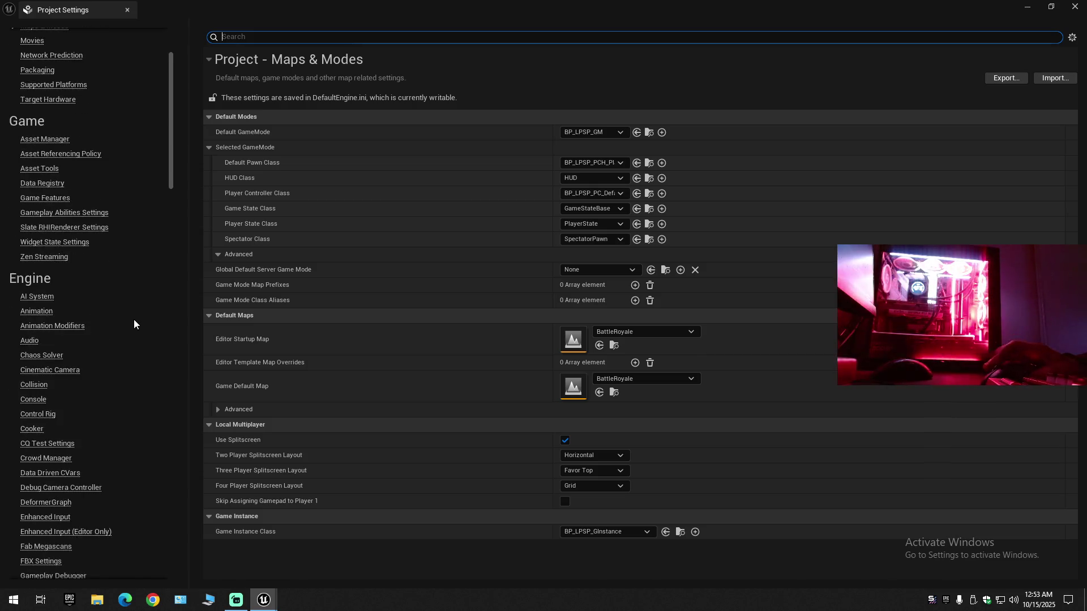
pyautogui.scroll(-5, 132, 335)
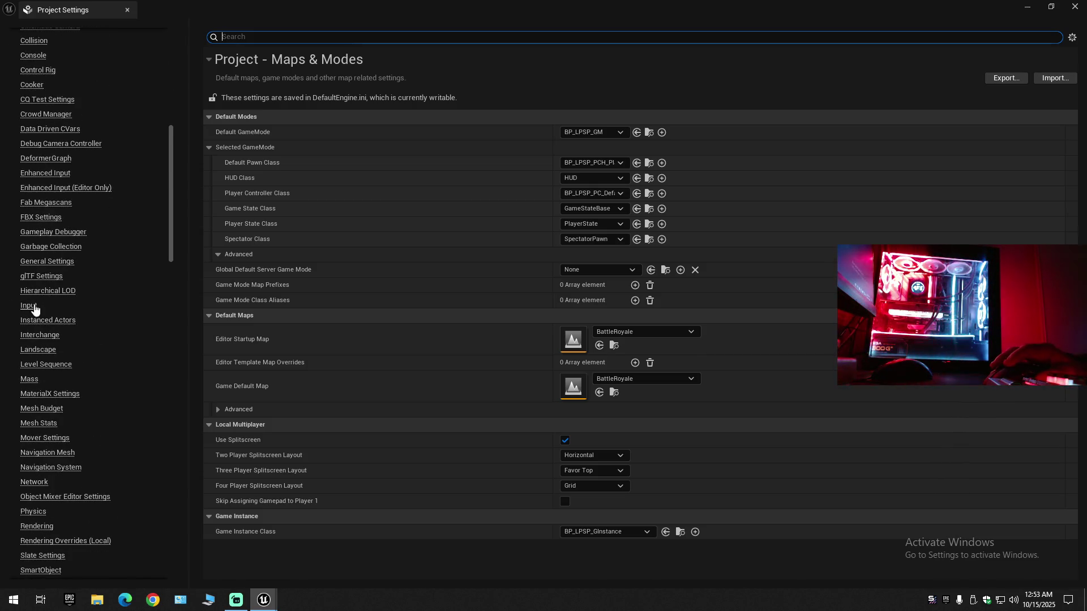
pyautogui.click(30, 308)
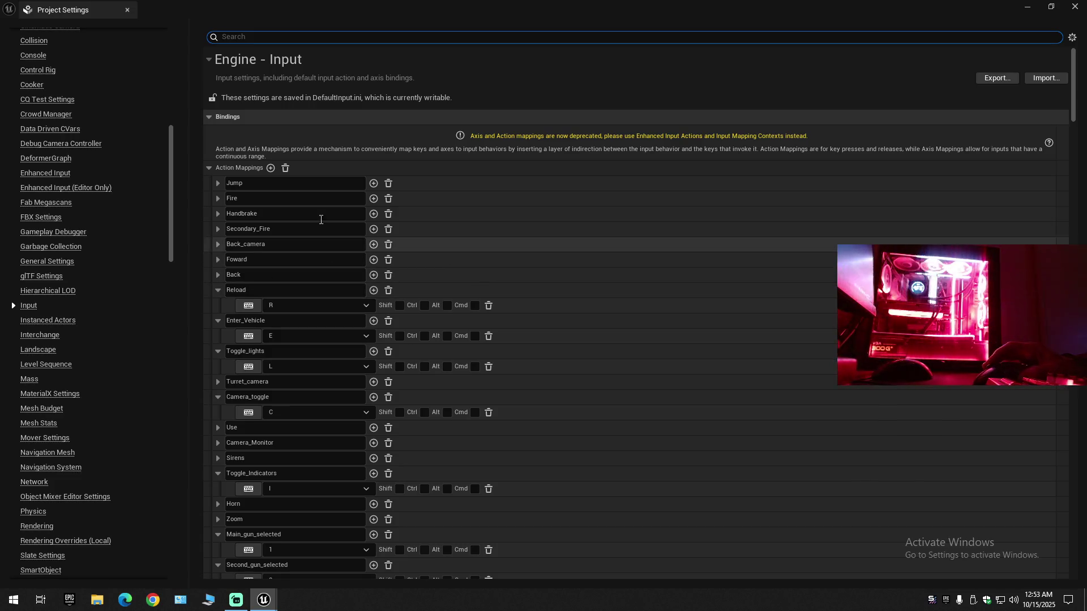
# - Collapse and re-expand the Action Mappings and Axis Mappings lists to review their bindings
pyautogui.click(208, 168)
pyautogui.click(208, 183)
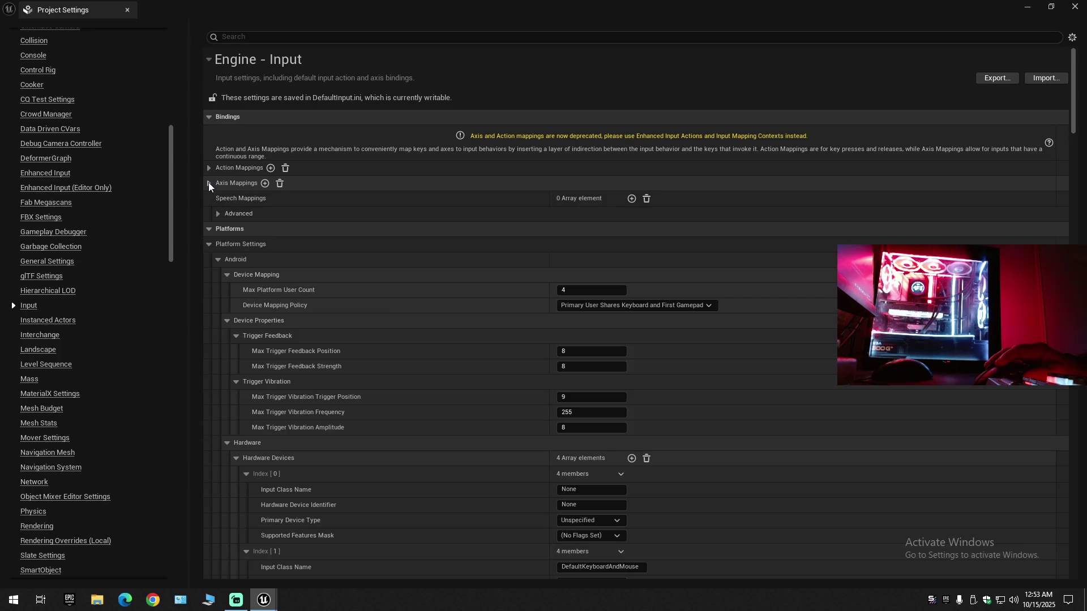
pyautogui.click(208, 183)
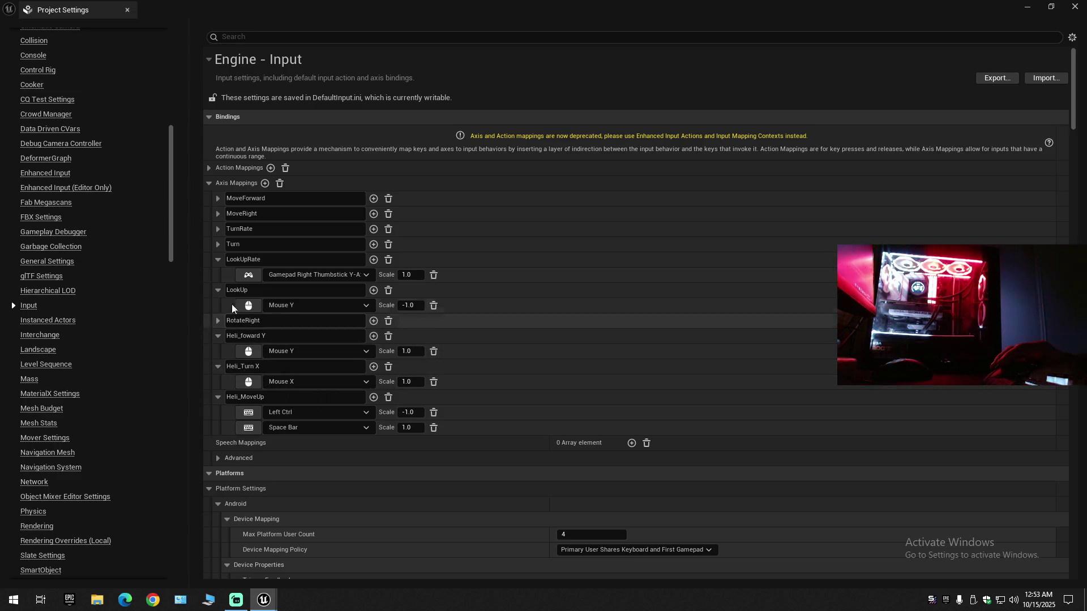
pyautogui.click(208, 184)
pyautogui.click(208, 169)
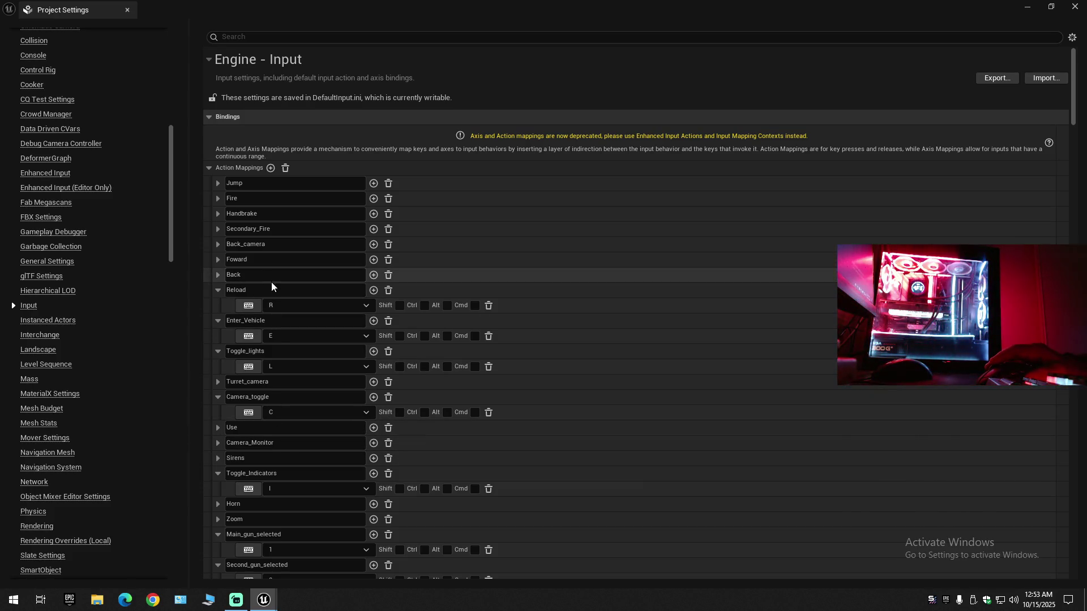
# - Search Project Settings for a flashlight binding, find none, and close the window
pyautogui.click(271, 35)
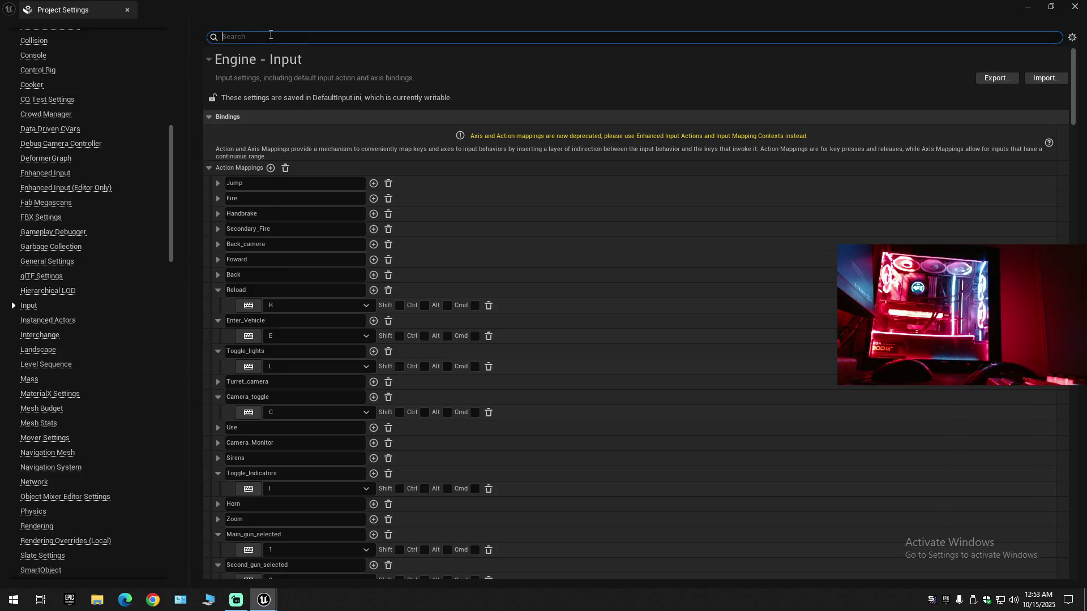
pyautogui.write('fashlight')
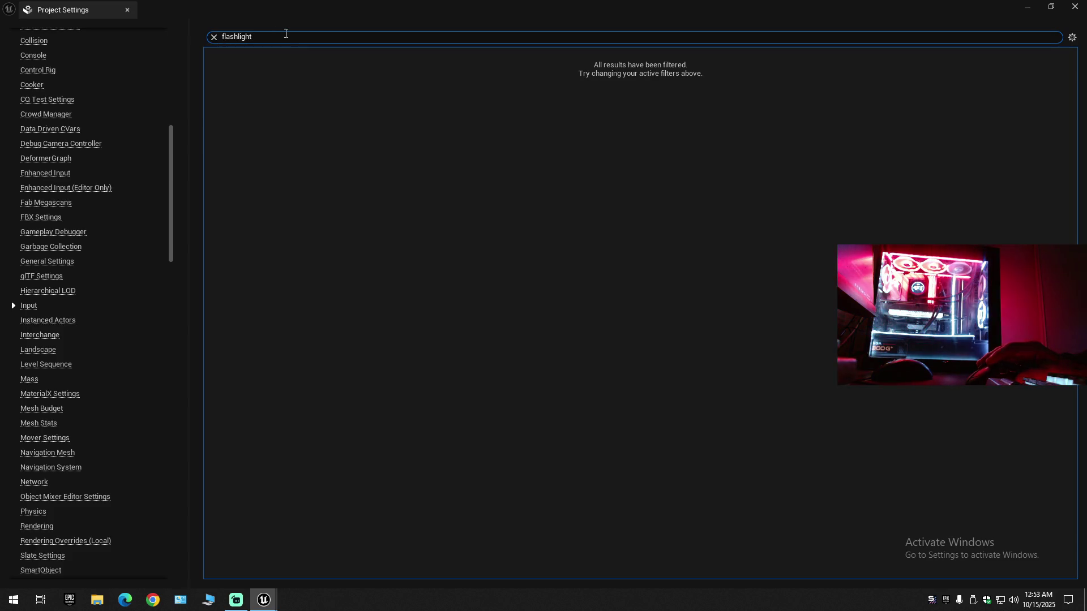
pyautogui.press('BackSpace')
pyautogui.press('BackSpace')
pyautogui.press('BackSpace')
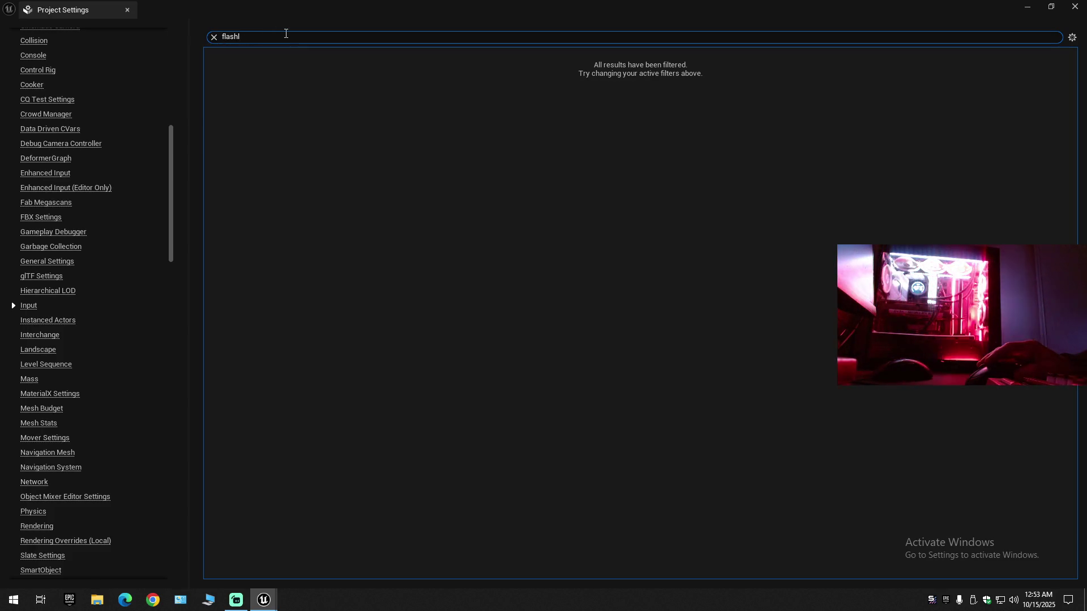
pyautogui.press('BackSpace')
pyautogui.press('BackSpace')
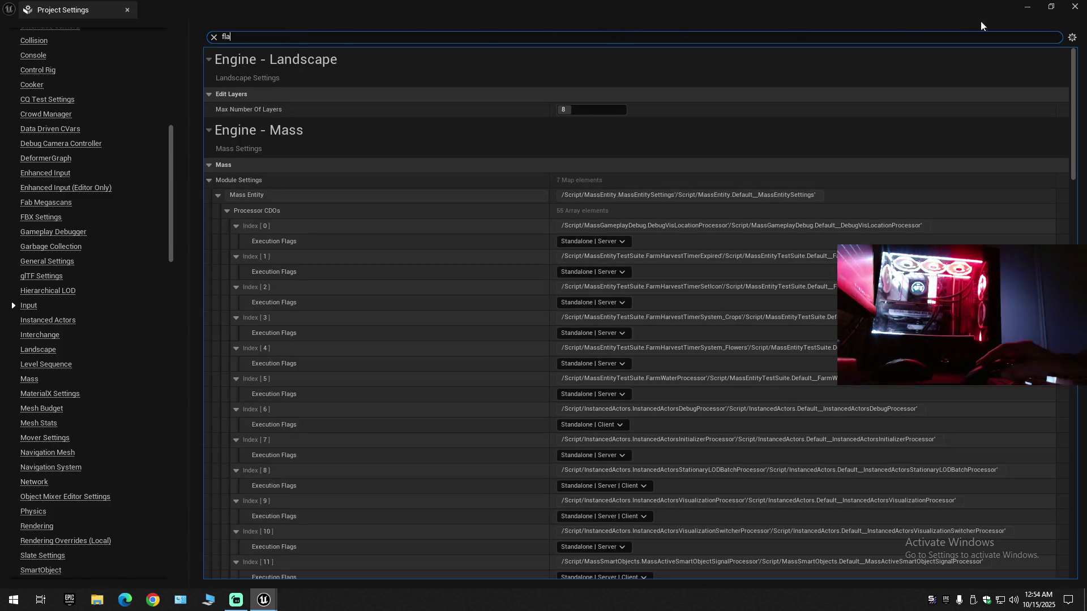
pyautogui.click(1074, 7)
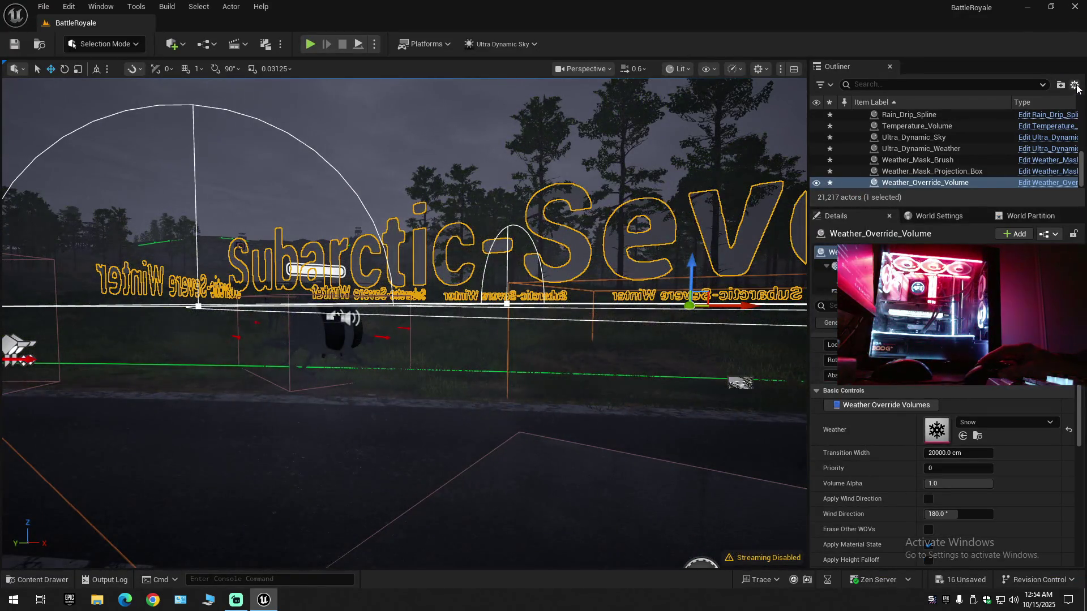
# - Collapse the Outliner, expand the BattleRoyale level and select Ultra_Dynamic_Sky
pyautogui.rightClick(923, 113)
pyautogui.click(995, 142)
pyautogui.click(871, 128)
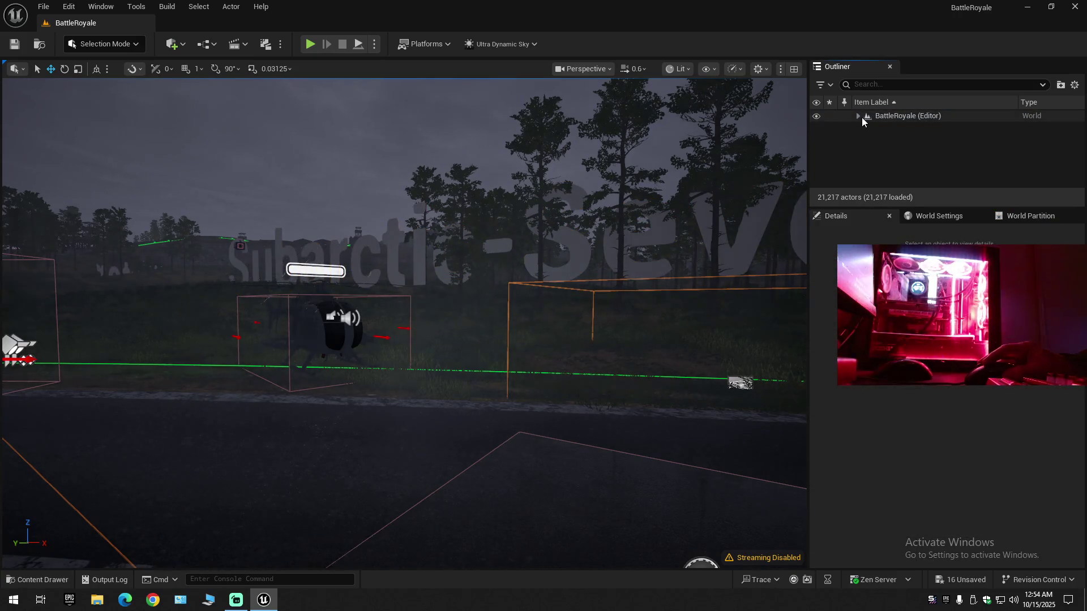
pyautogui.click(858, 116)
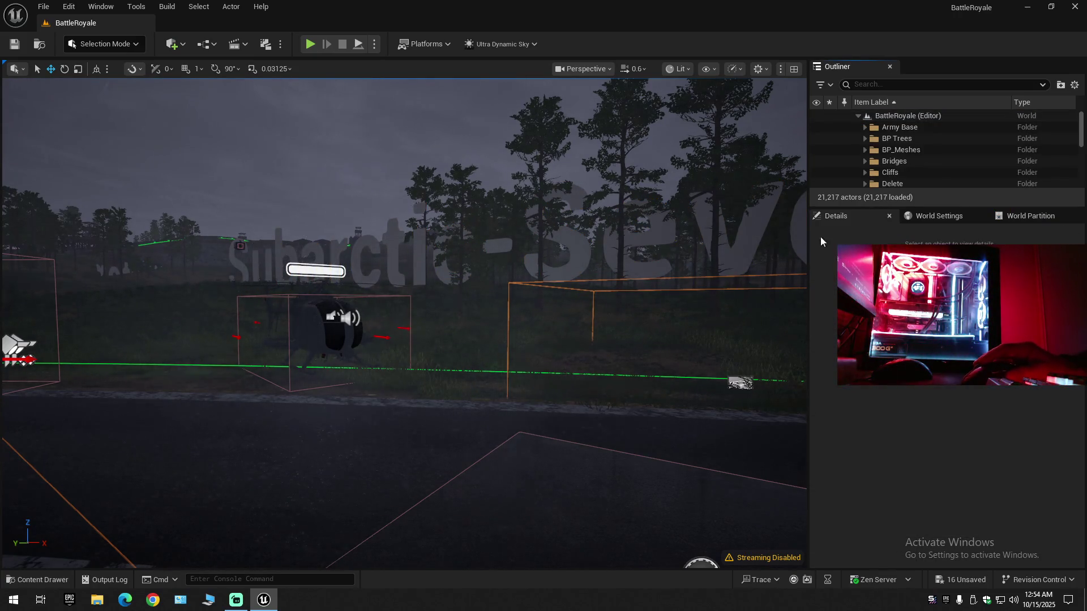
pyautogui.scroll(-5, 916, 164)
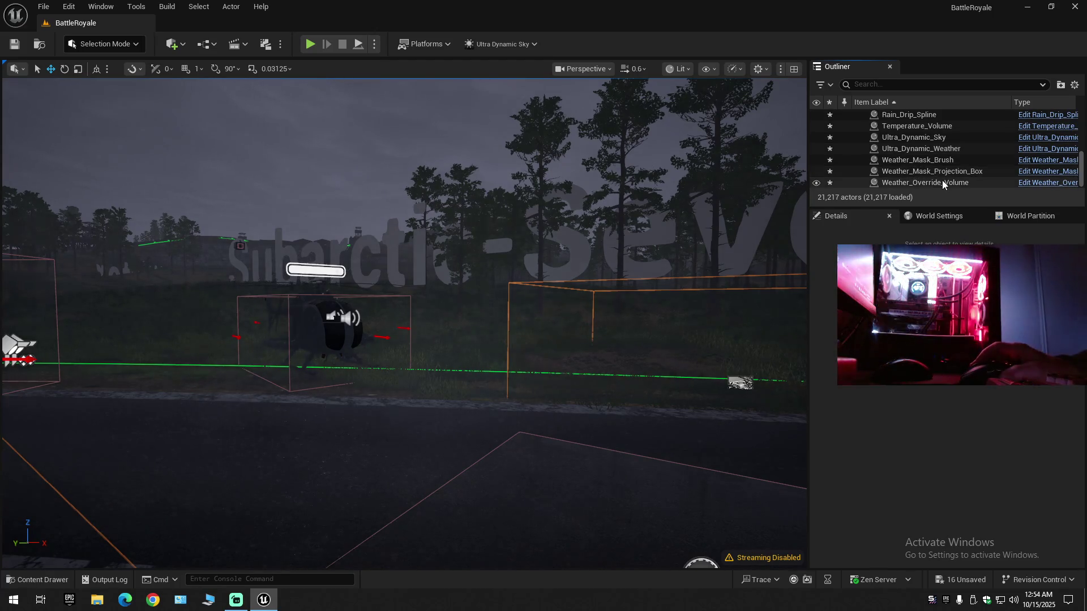
pyautogui.scroll(2, 942, 180)
pyautogui.scroll(-3, 942, 180)
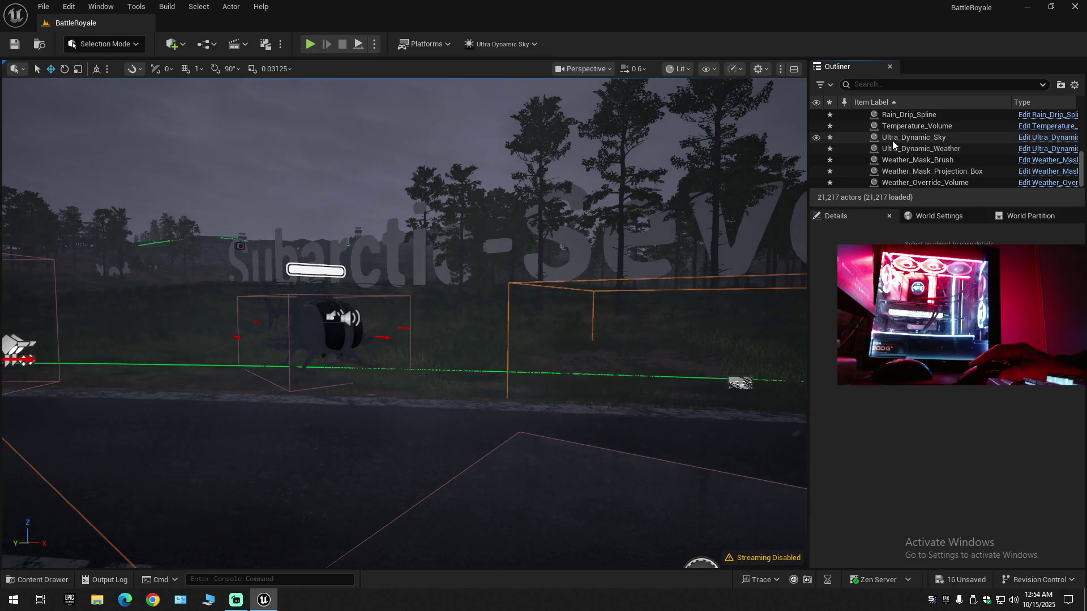
pyautogui.click(892, 138)
# - Filter the sky's Details by 'post' to show its Post Processing settings
pyautogui.click(832, 306)
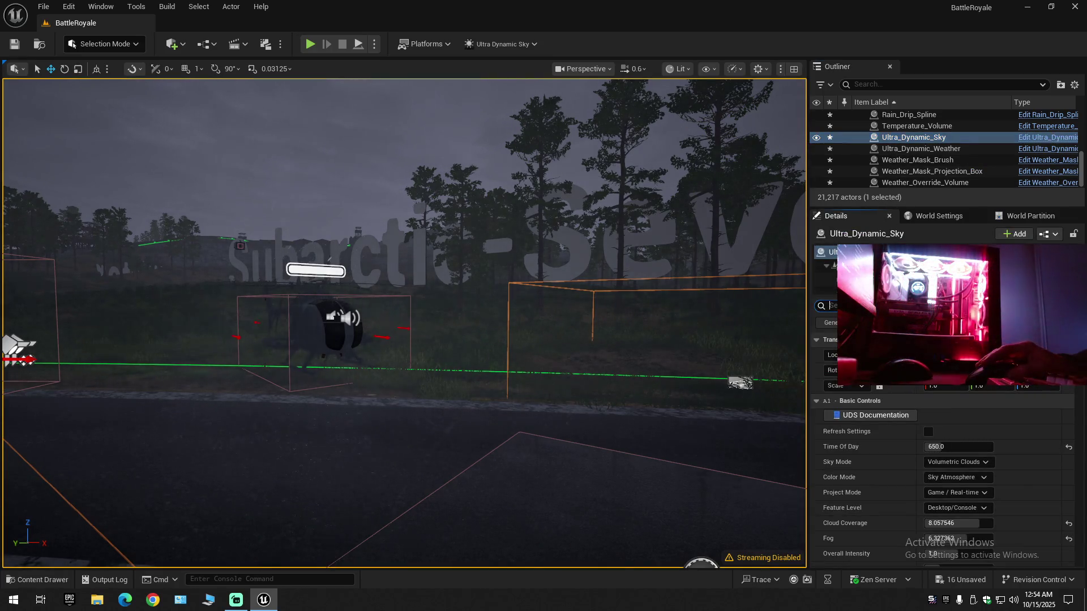
pyautogui.write('post')
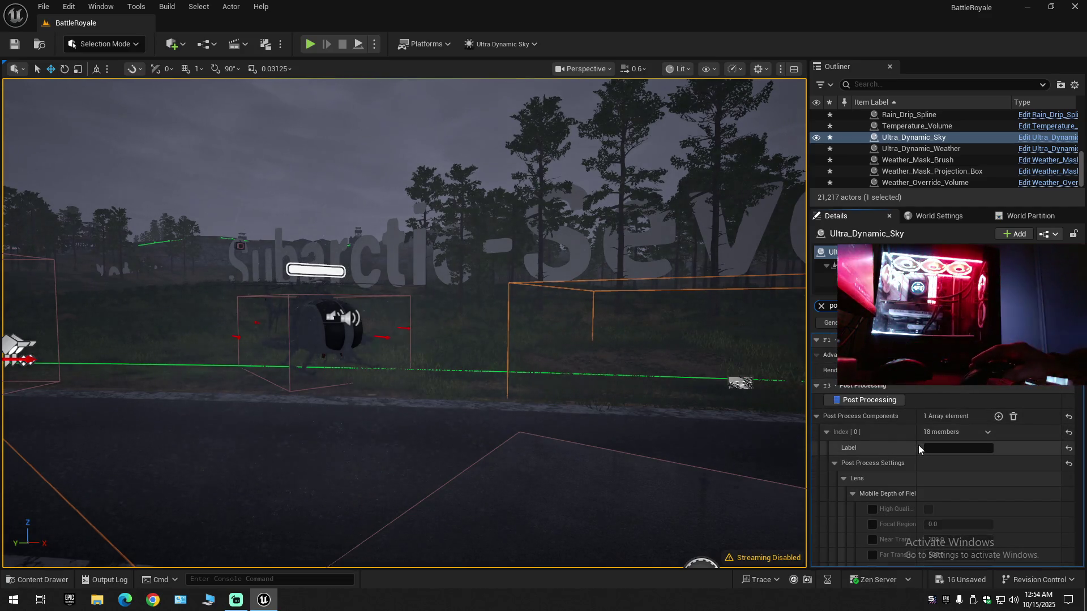
pyautogui.scroll(-2, 904, 451)
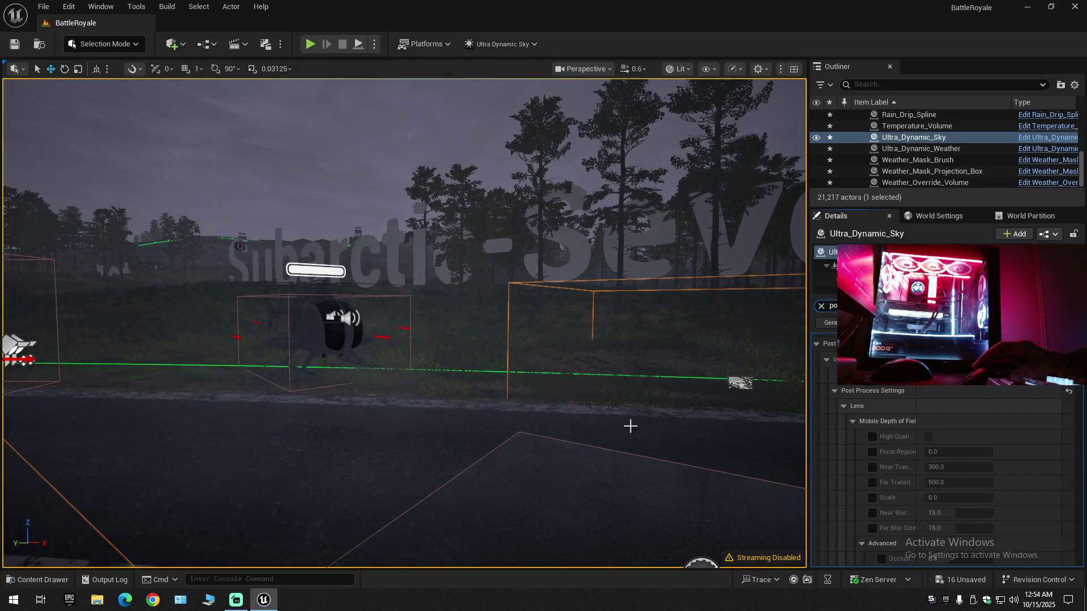
pyautogui.scroll(-2, 887, 454)
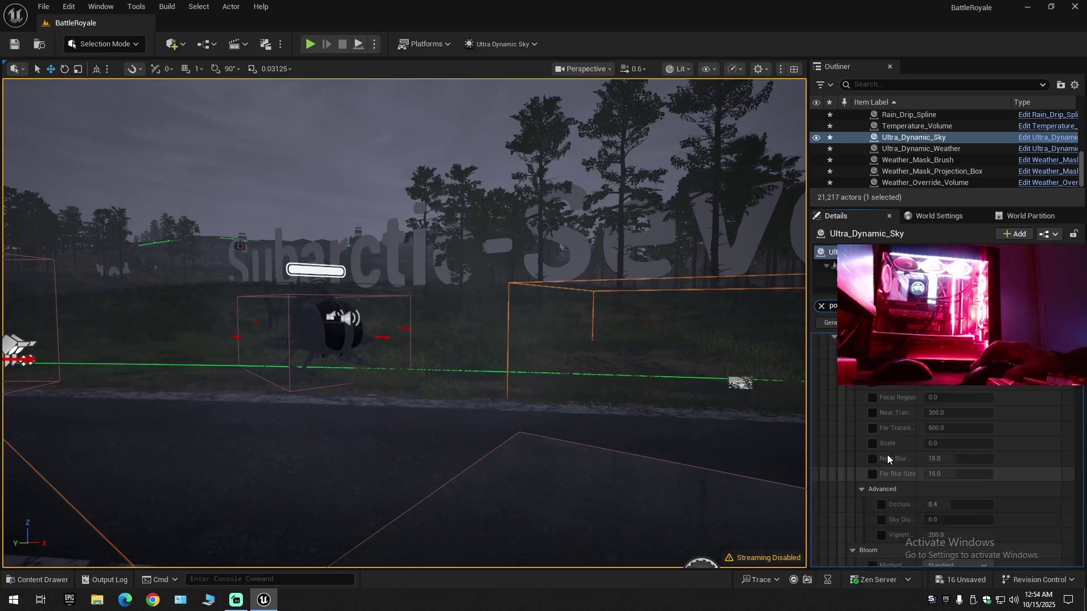
pyautogui.scroll(5, 888, 458)
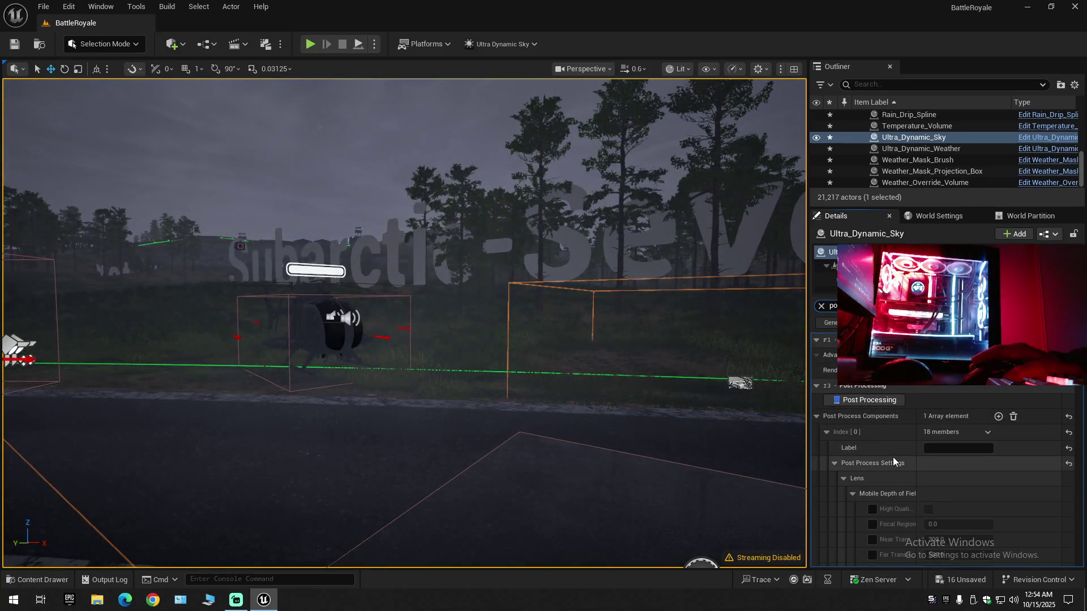
# - Glance at the UDS Post Processing README, then edit the exposure Speed Down value to 0.02
pyautogui.click(875, 416)
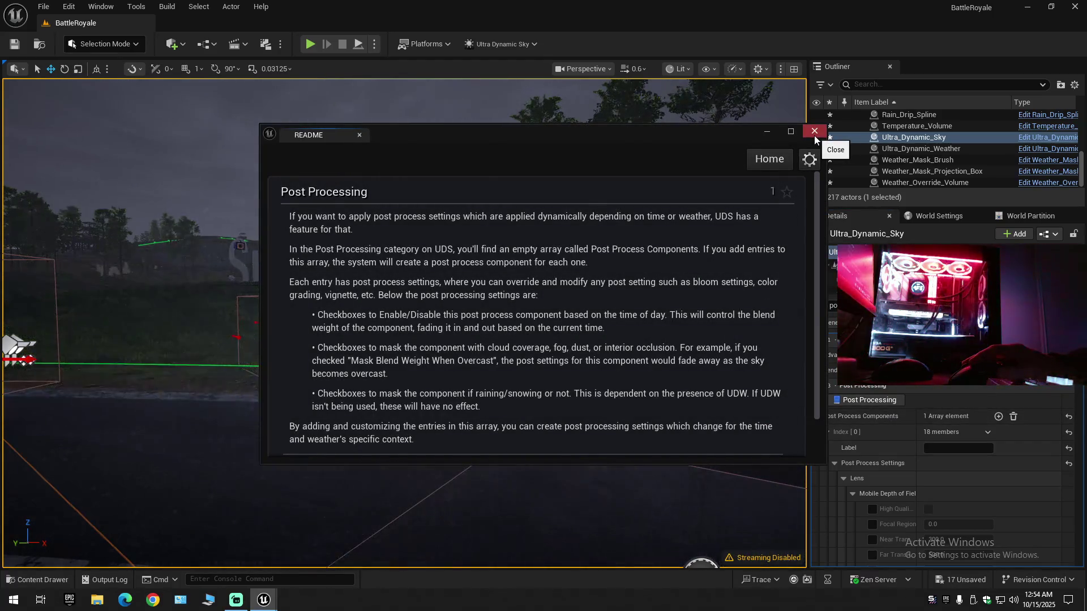
pyautogui.click(814, 135)
pyautogui.scroll(-5, 878, 451)
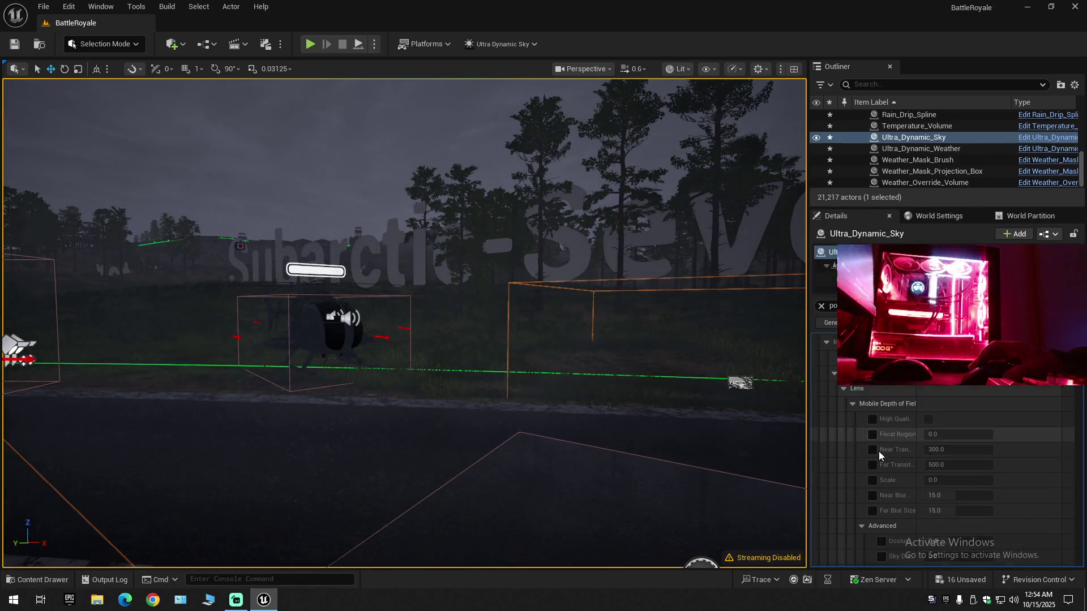
pyautogui.scroll(-6, 883, 457)
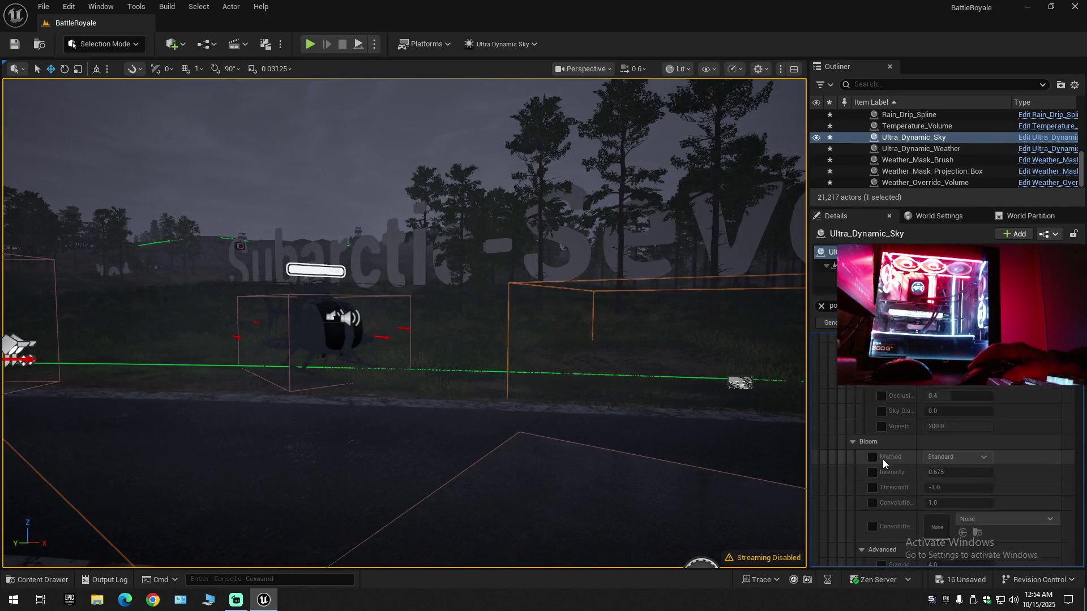
pyautogui.scroll(-8, 882, 465)
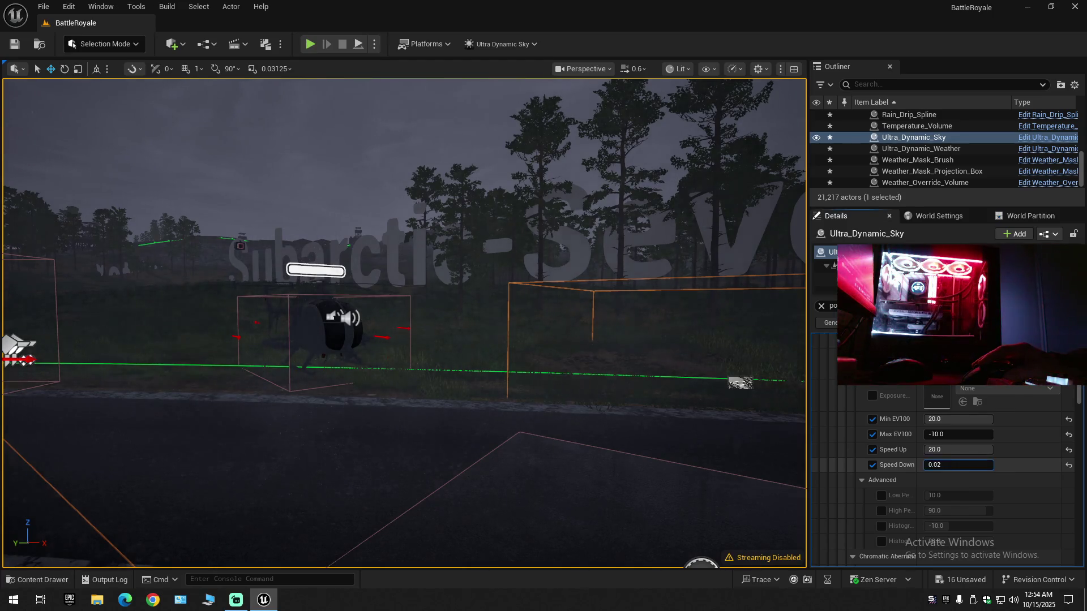
pyautogui.moveTo(935, 466); pyautogui.dragTo(990, 465)
pyautogui.click(935, 465)
pyautogui.write('0.02')
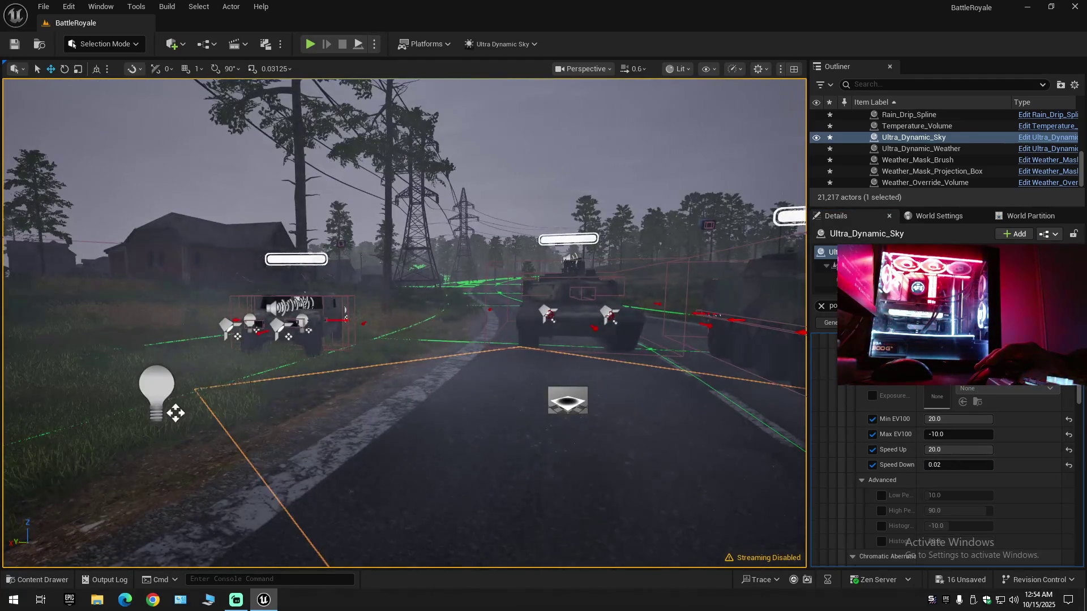
# - Set the exposure Speed Up value to 20.0
pyautogui.scroll(1, 310, 436)
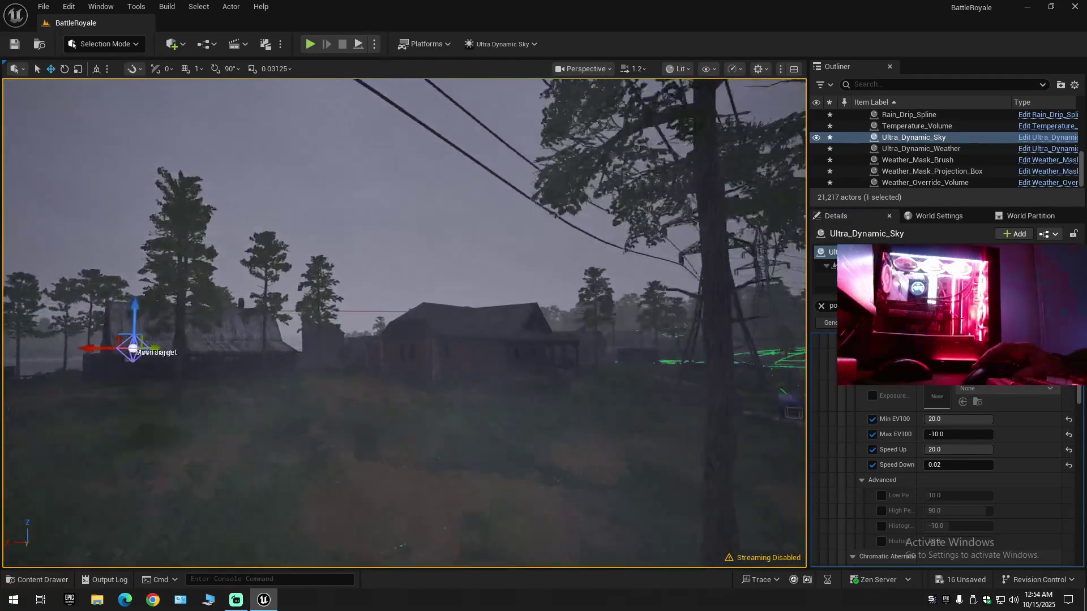
pyautogui.scroll(-1, 404, 322)
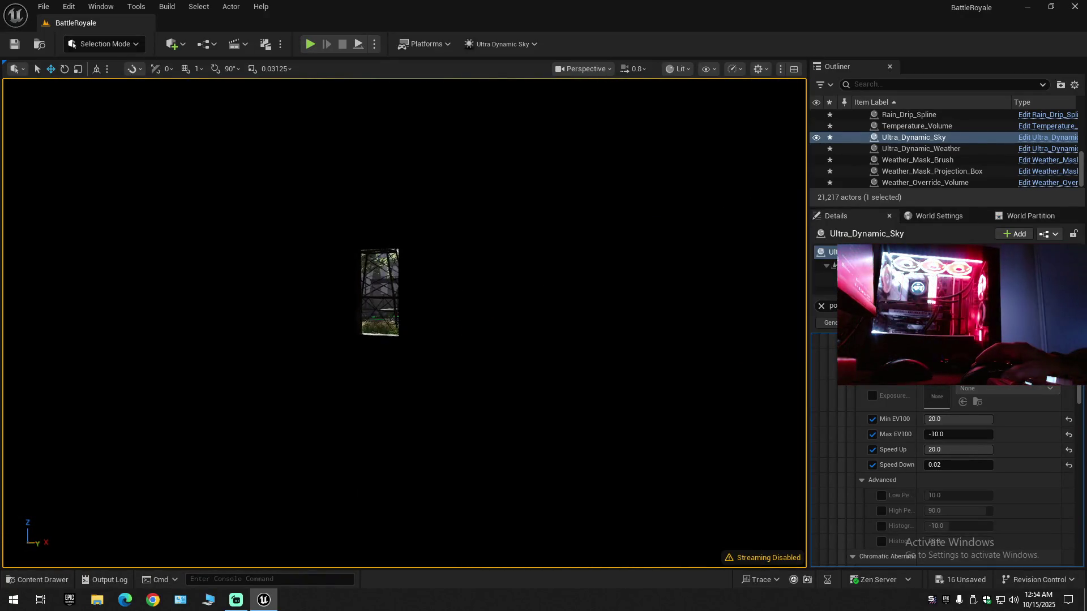
pyautogui.scroll(-5, 404, 323)
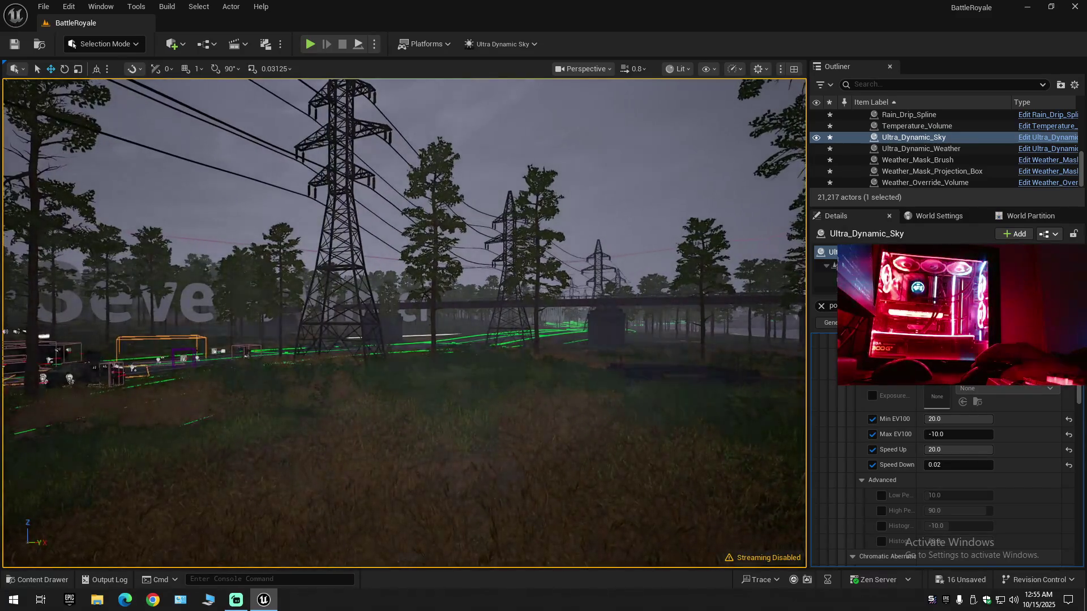
pyautogui.scroll(5, 404, 323)
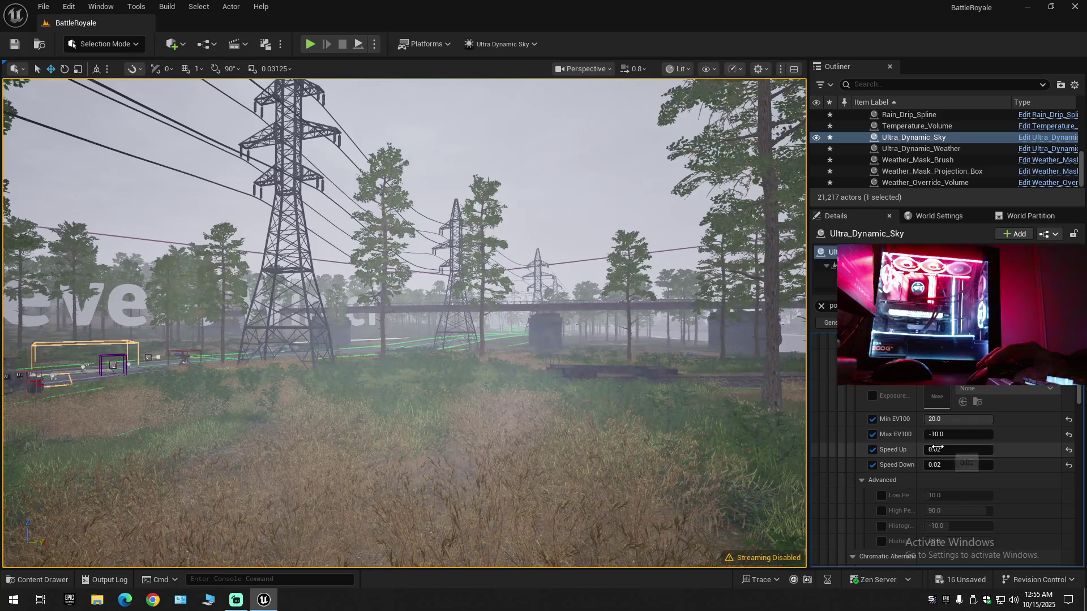
pyautogui.write('20')
pyautogui.press('Return')
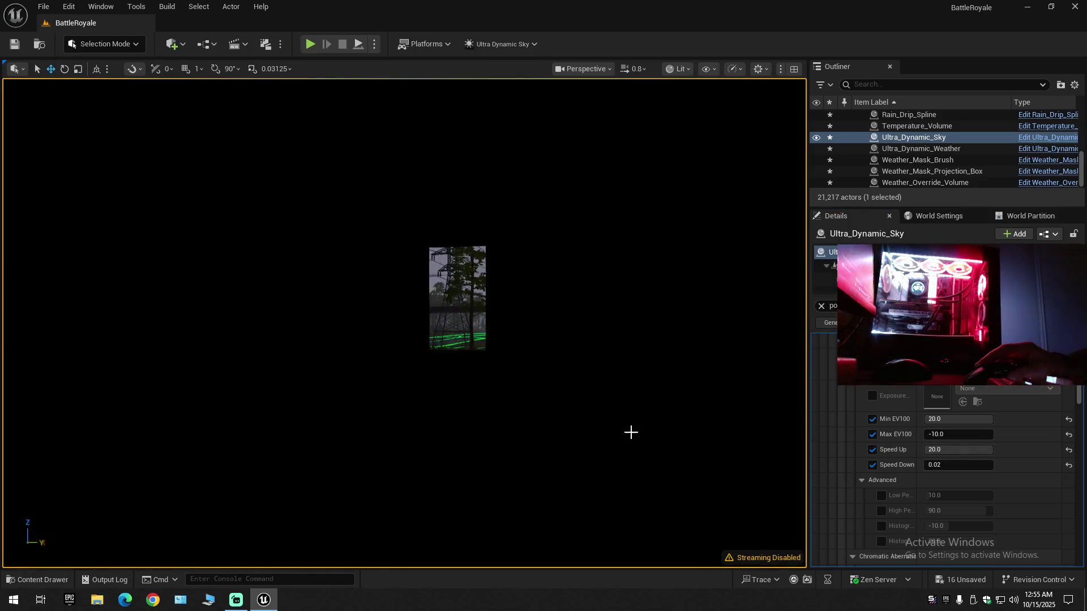
# - Leave both Speed Up and Speed Down overrides unchecked and save the level
pyautogui.click(873, 450)
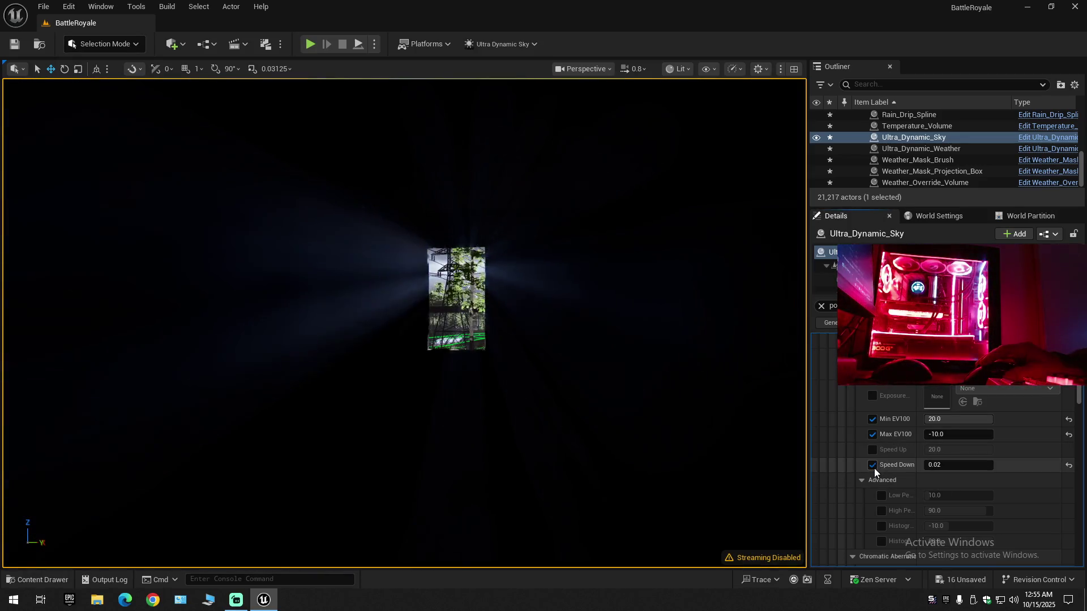
pyautogui.click(873, 465)
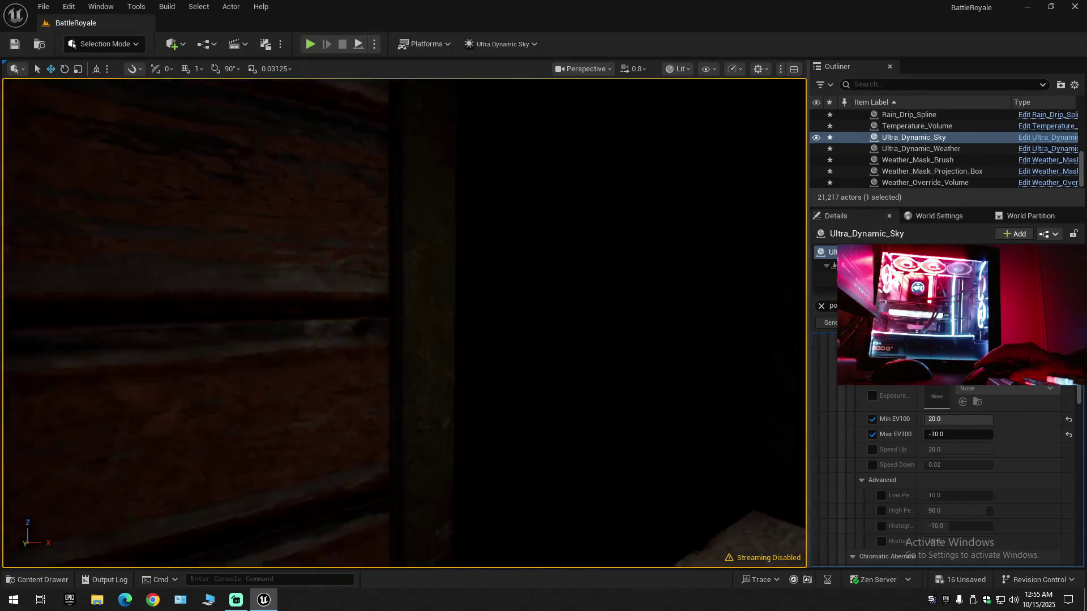
pyautogui.scroll(-2, 404, 322)
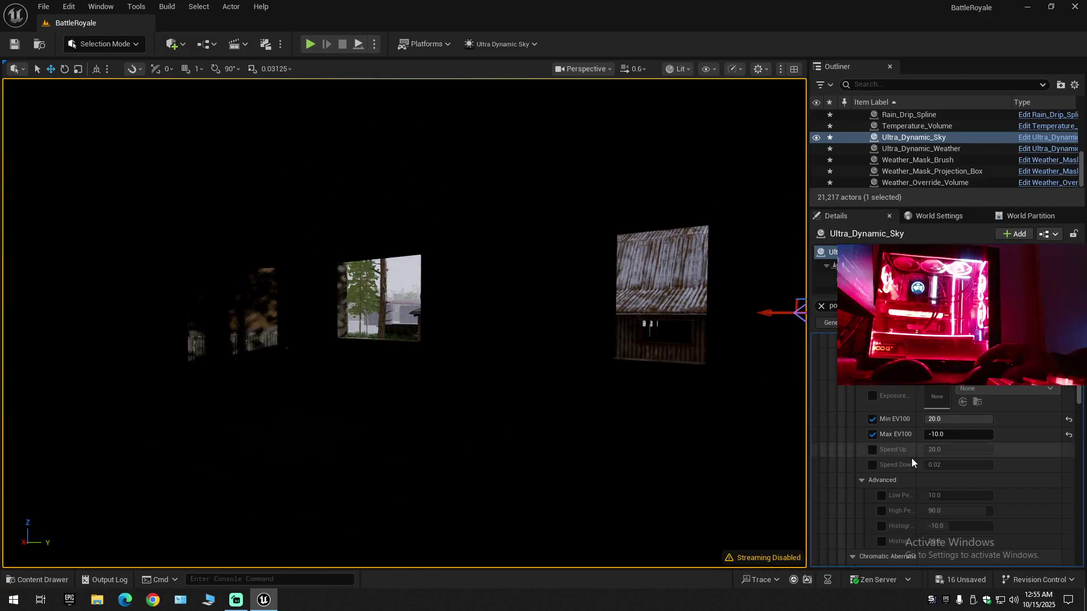
pyautogui.click(874, 449)
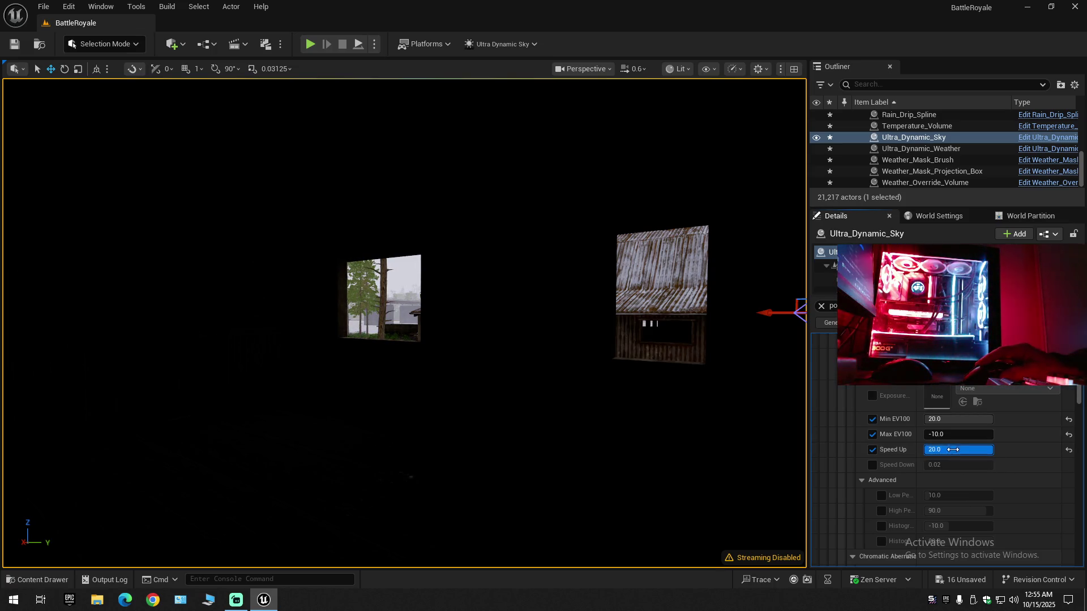
pyautogui.click(872, 449)
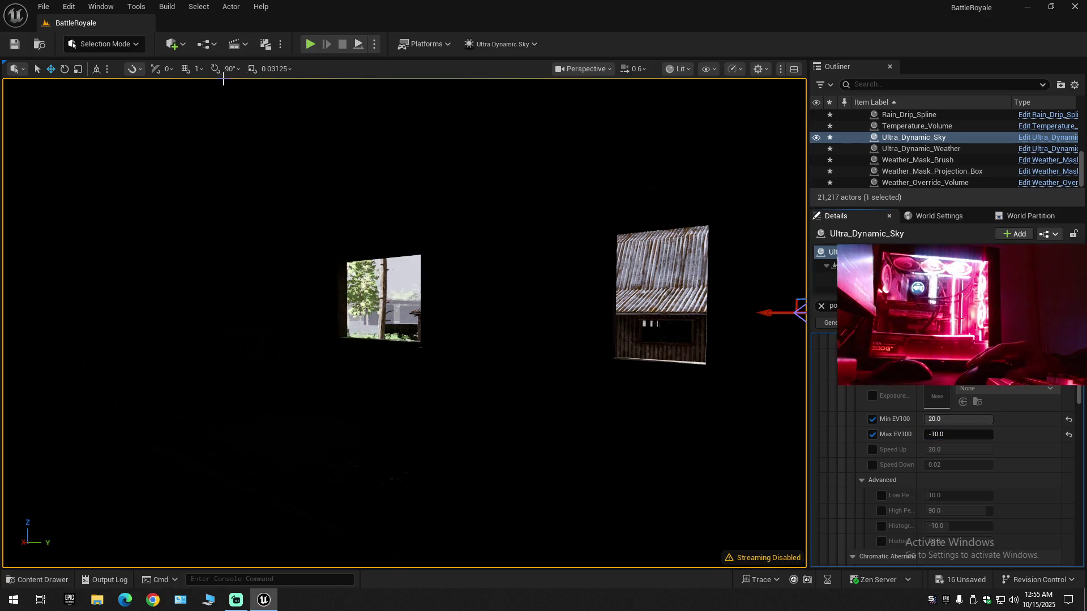
pyautogui.click(22, 44)
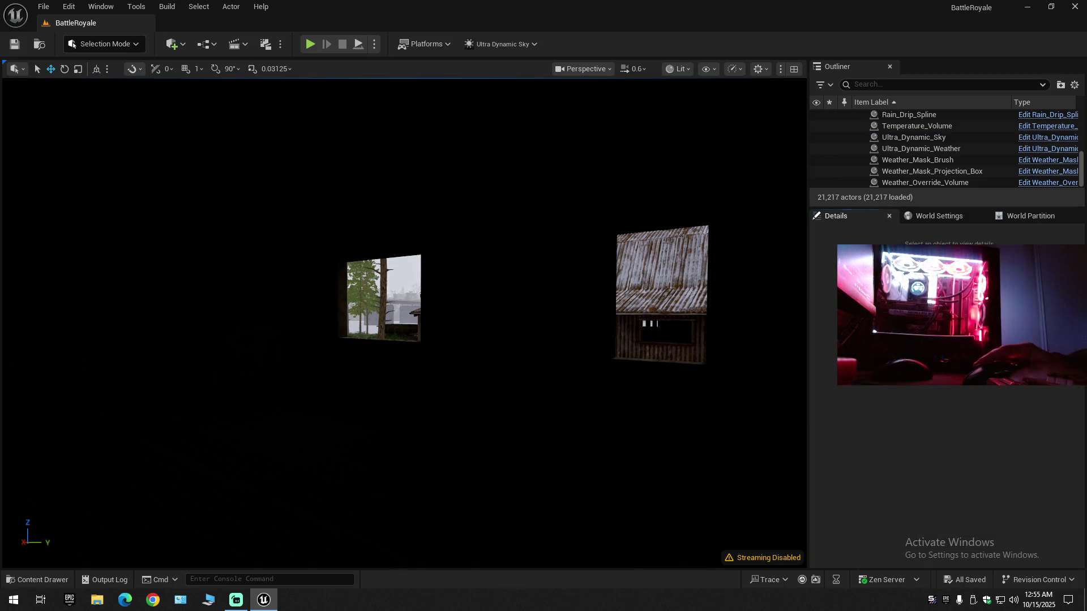
# - Fly toward the parked vehicles, select Ultra_Dynamic_Sky and filter its Details by 'po'
pyautogui.scroll(1, 405, 323)
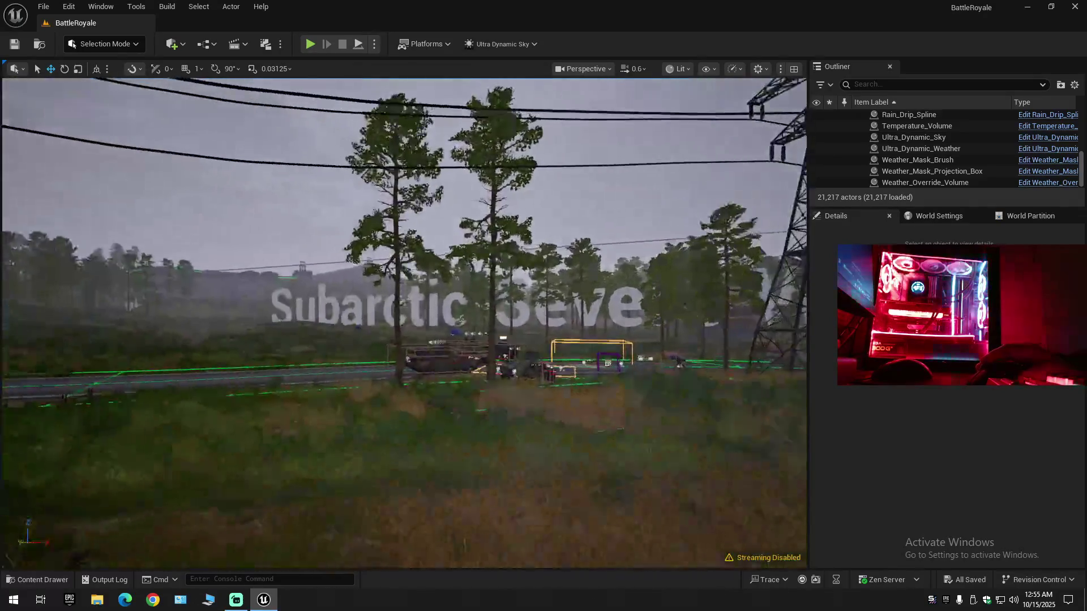
pyautogui.press('d')
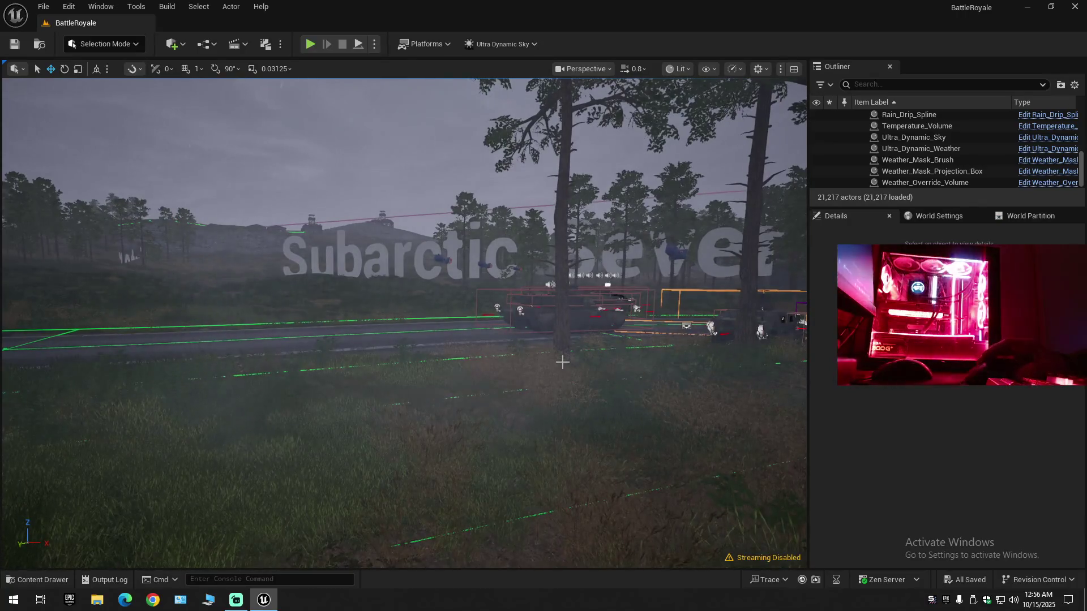
pyautogui.click(945, 137)
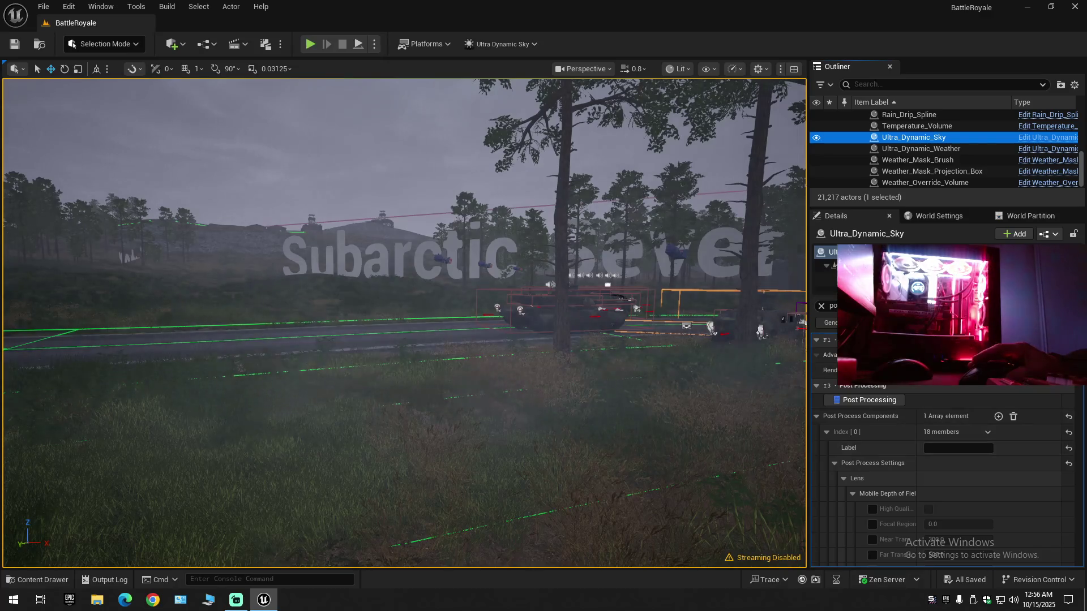
pyautogui.click(821, 306)
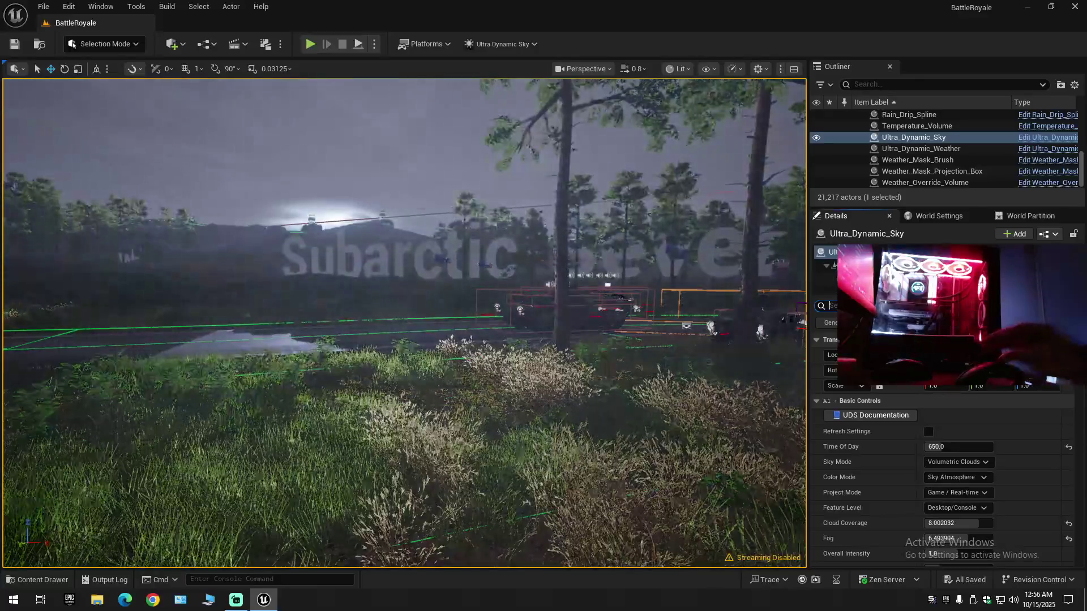
pyautogui.write('po')
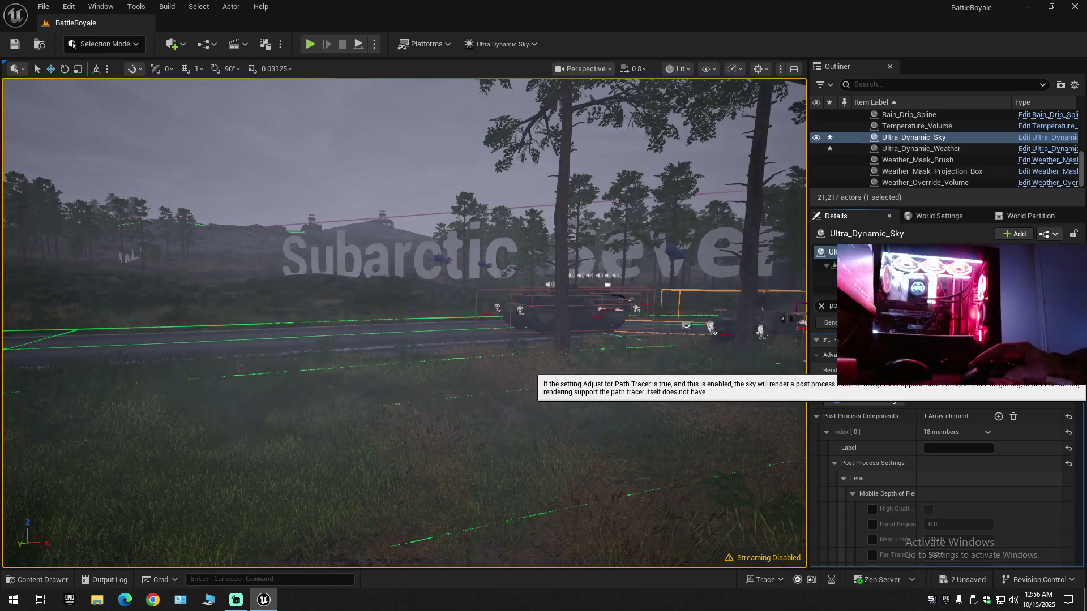
pyautogui.click(821, 307)
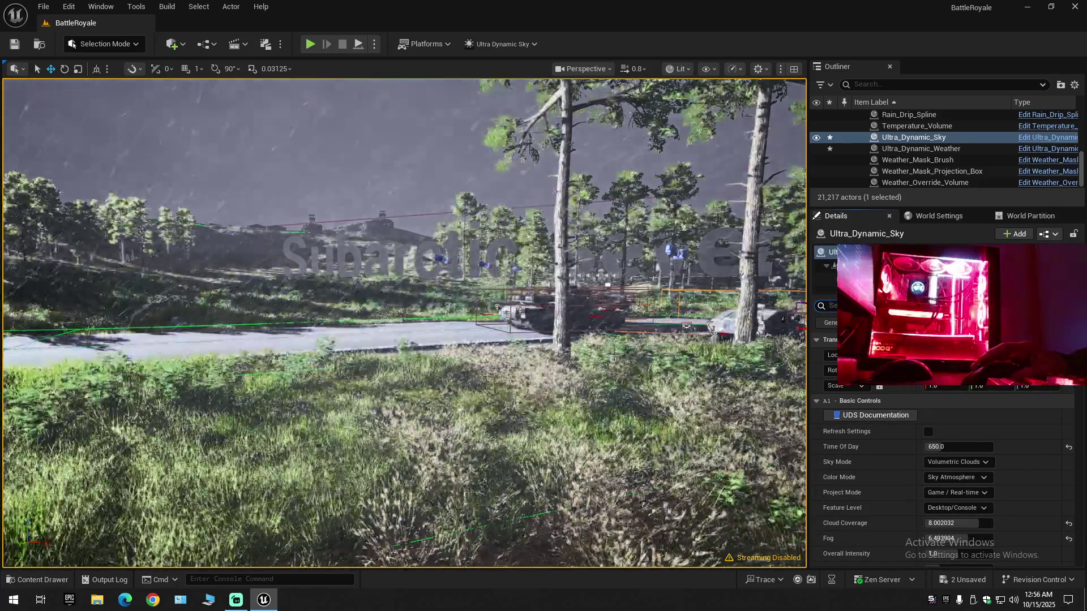
# - Fly the camera along the road past the Subarctic sign toward the power lines
pyautogui.press('Up')
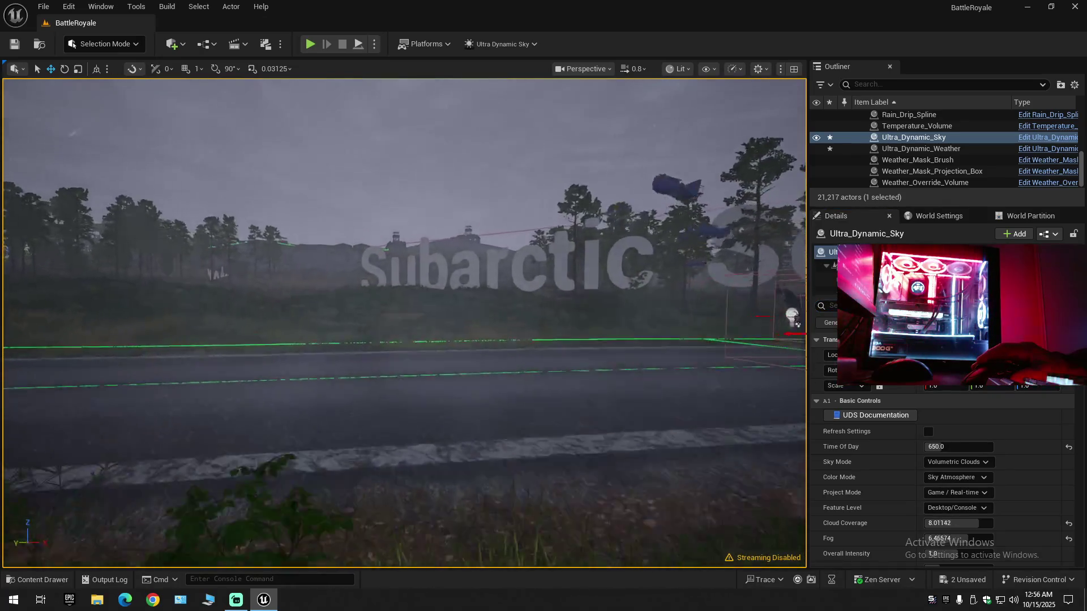
pyautogui.press('Up')
pyautogui.scroll(2, 405, 323)
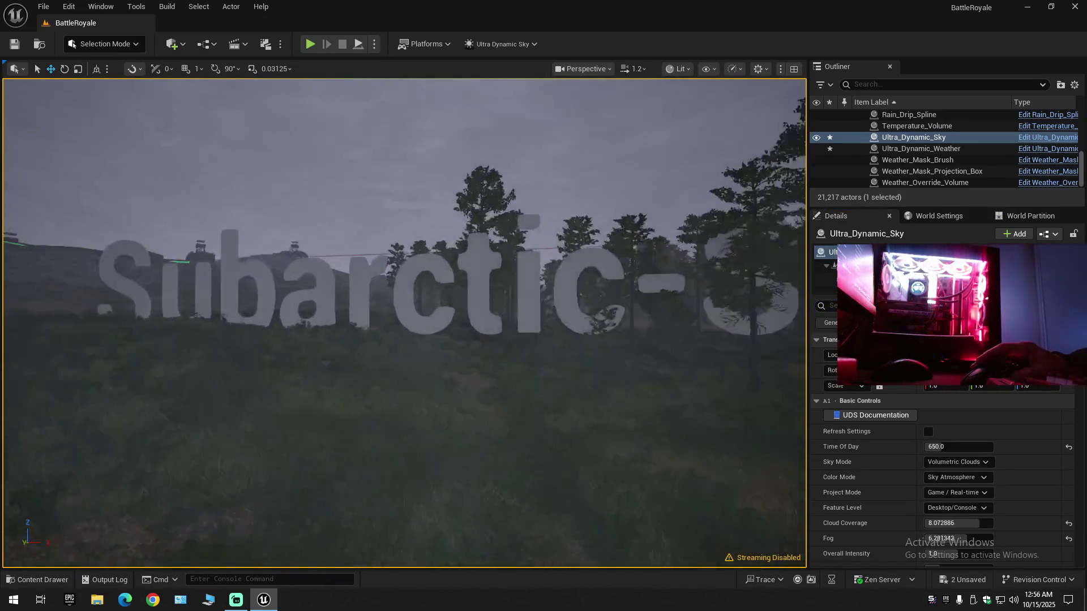
pyautogui.press('Up')
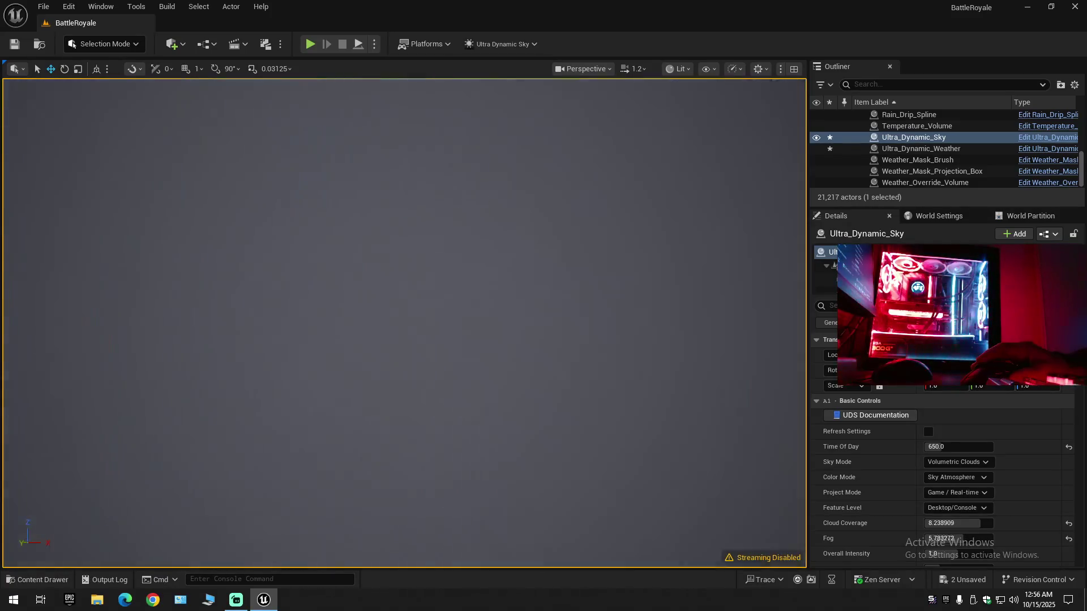
pyautogui.press('Up')
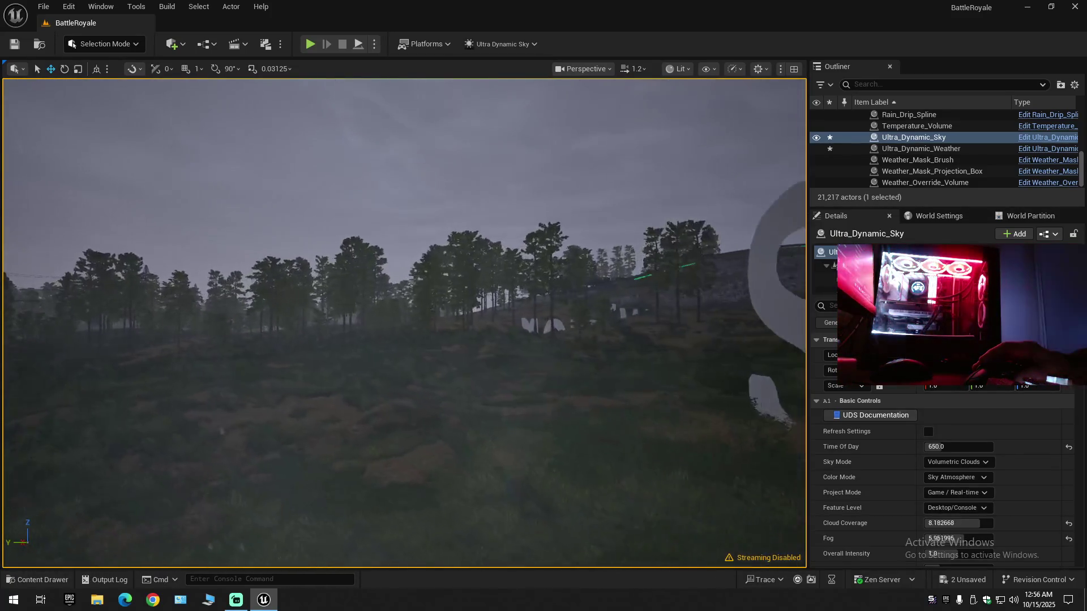
pyautogui.press('Up')
pyautogui.press('Up')
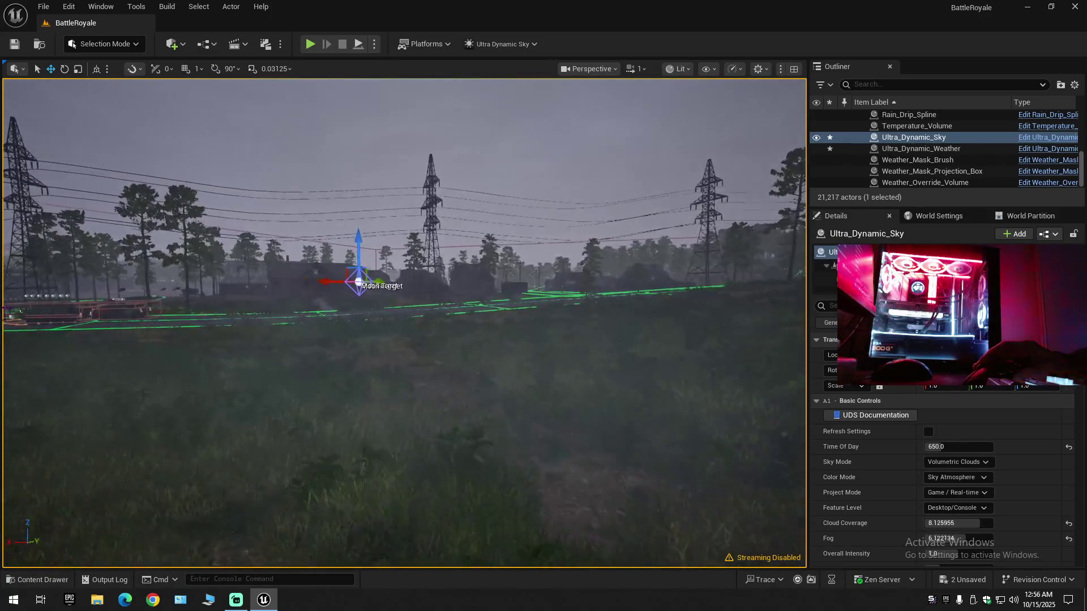
pyautogui.press('Up')
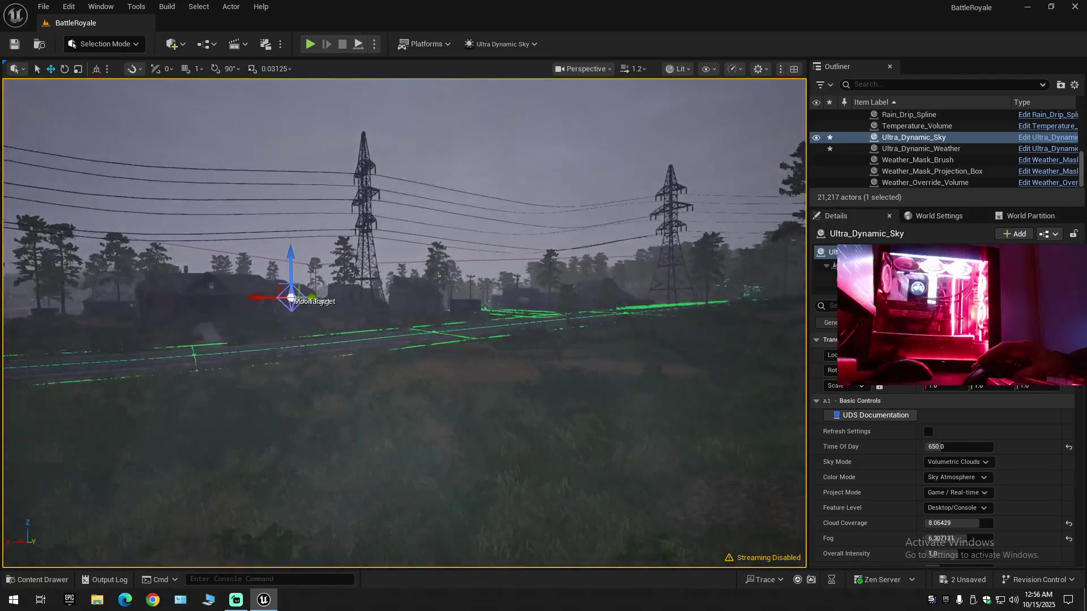
pyautogui.press('Up')
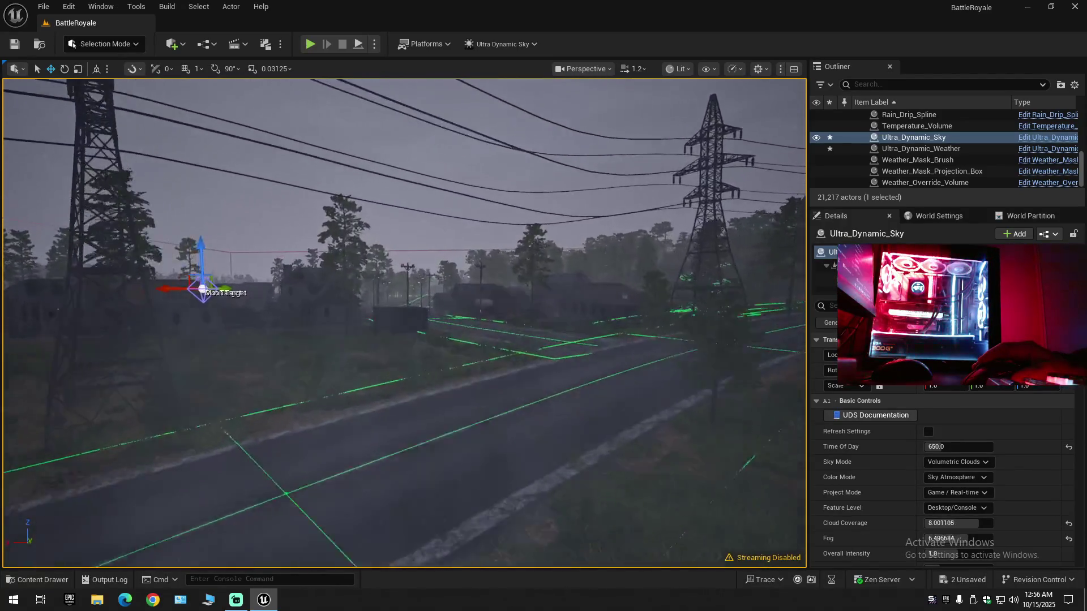
# - Rise above the road, tilt toward the horizon and frame Ultra_Dynamic_Sky in the viewport
pyautogui.press('e')
pyautogui.scroll(2, 405, 323)
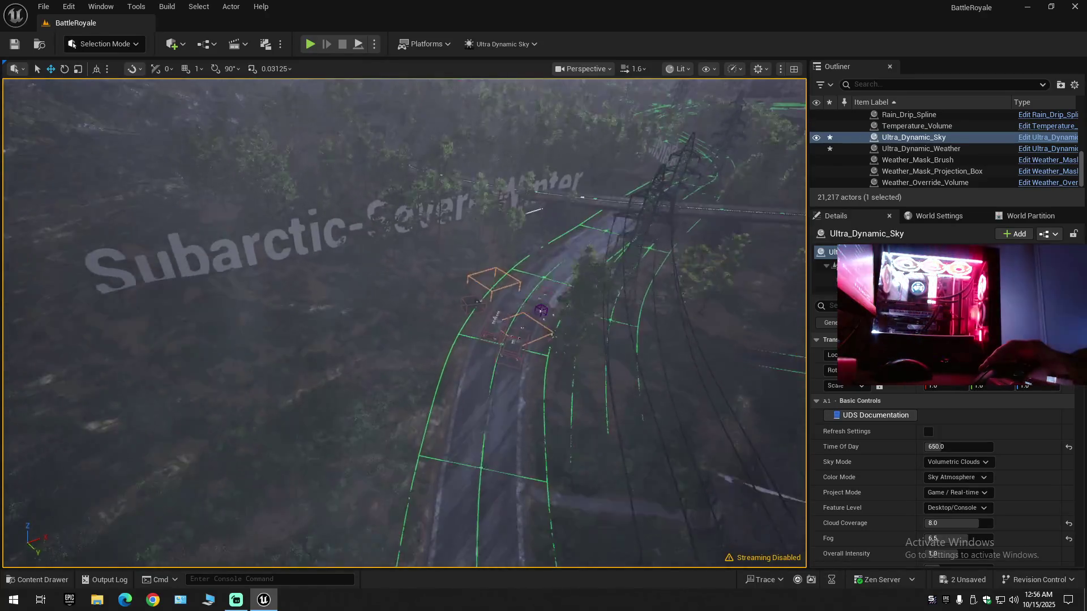
pyautogui.moveTo(404, 322); pyautogui.dragTo(404, 266)
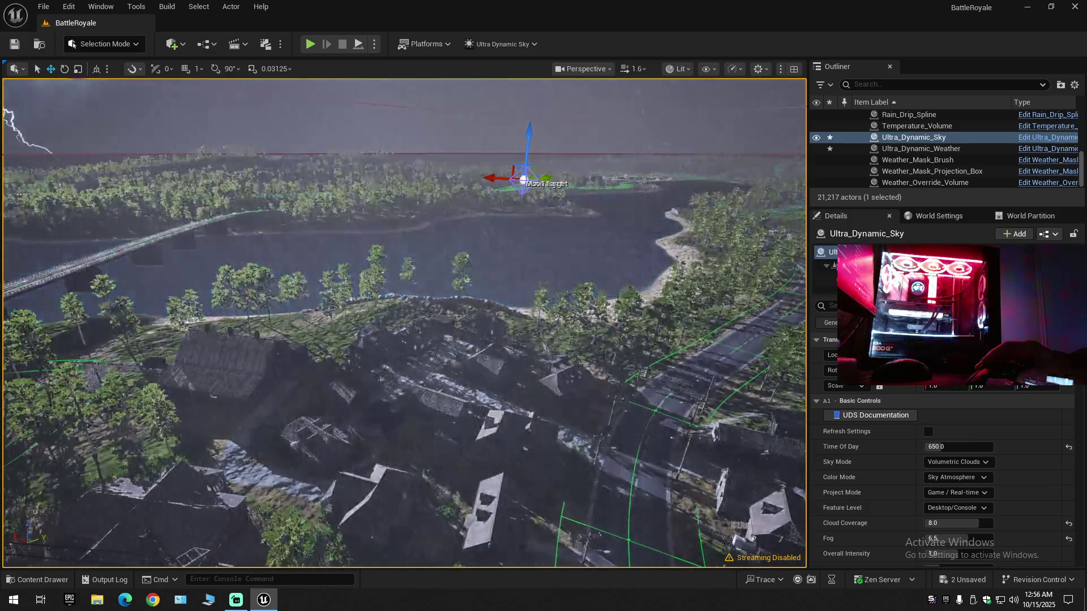
pyautogui.doubleClick(930, 140)
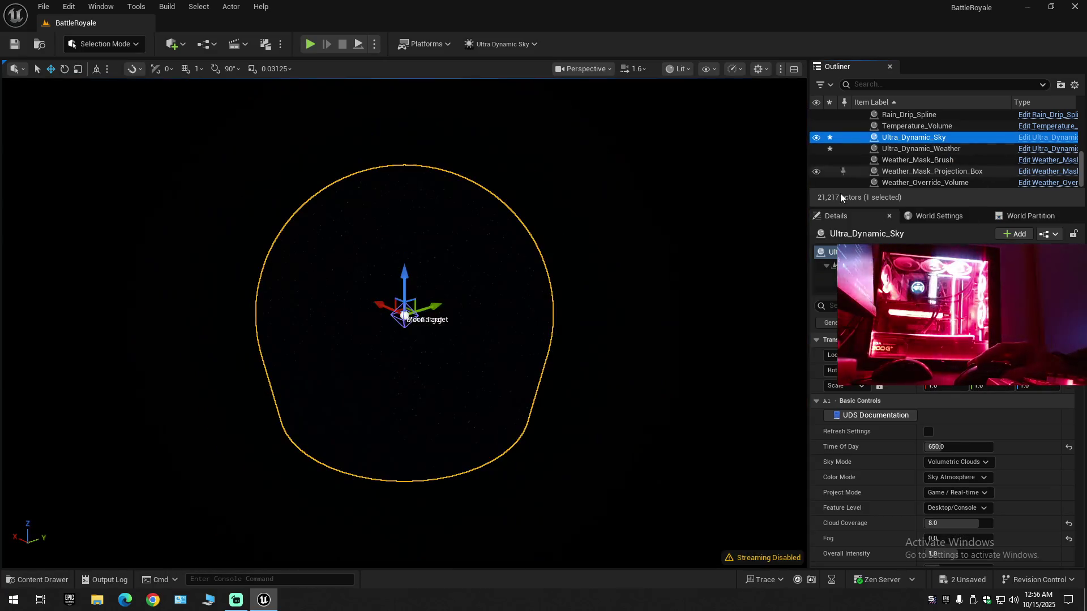
# - Refocus on Ultra_Dynamic_Sky, fly to Ultra_Dynamic_Weather, then to Weather_Mask_Brush
pyautogui.moveTo(404, 306); pyautogui.dragTo(368, 317)
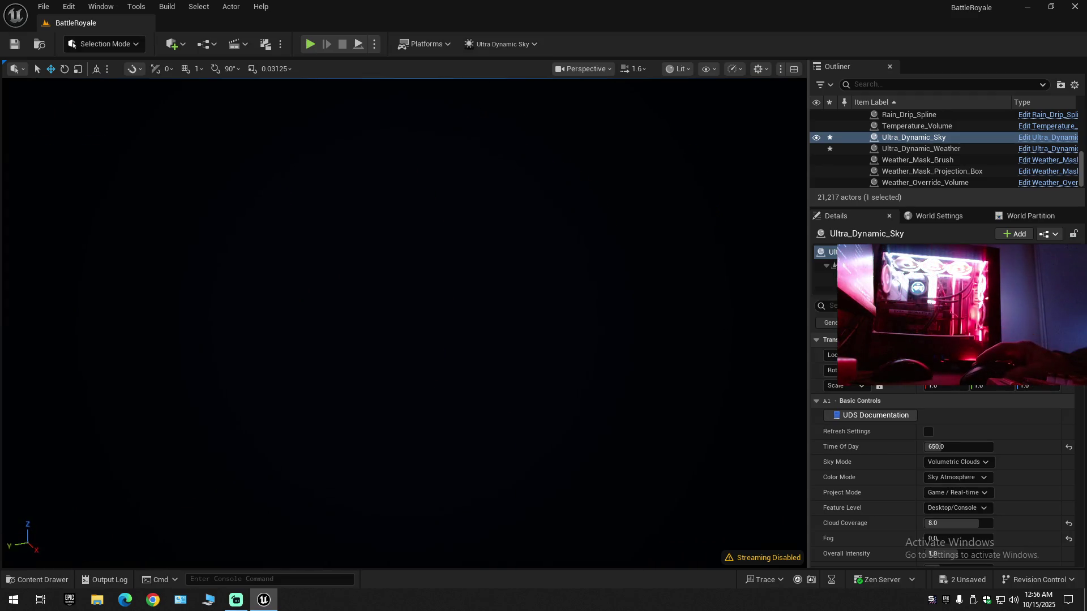
pyautogui.press('f')
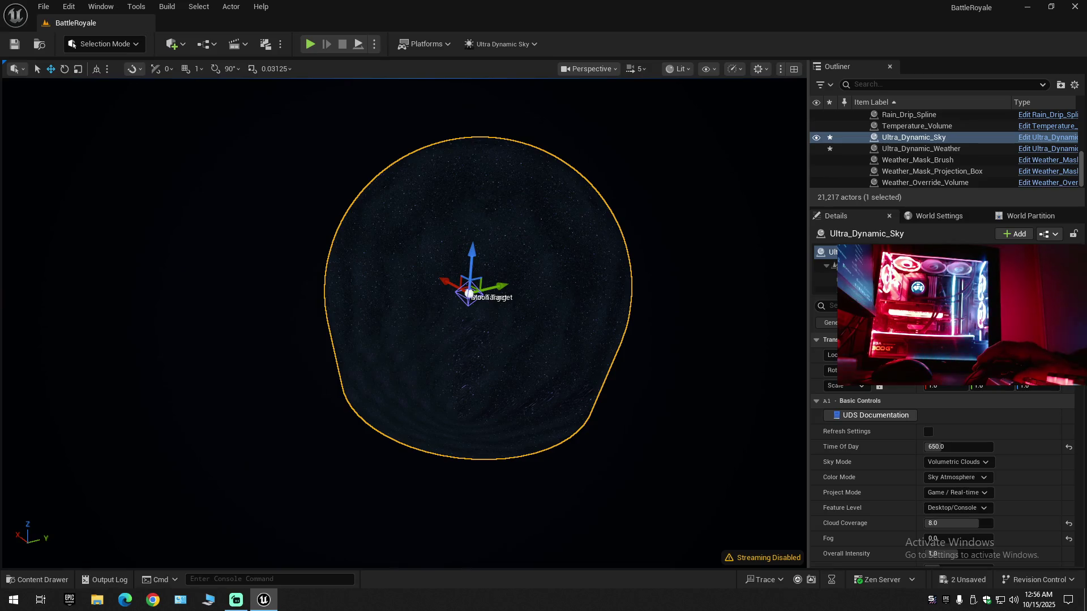
pyautogui.doubleClick(908, 149)
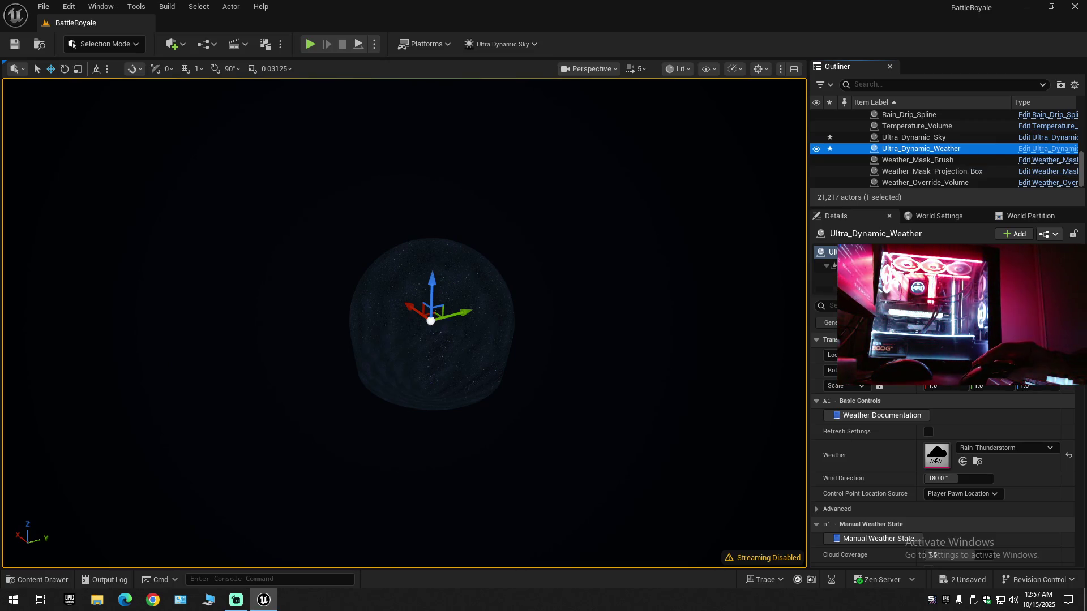
pyautogui.click(934, 138)
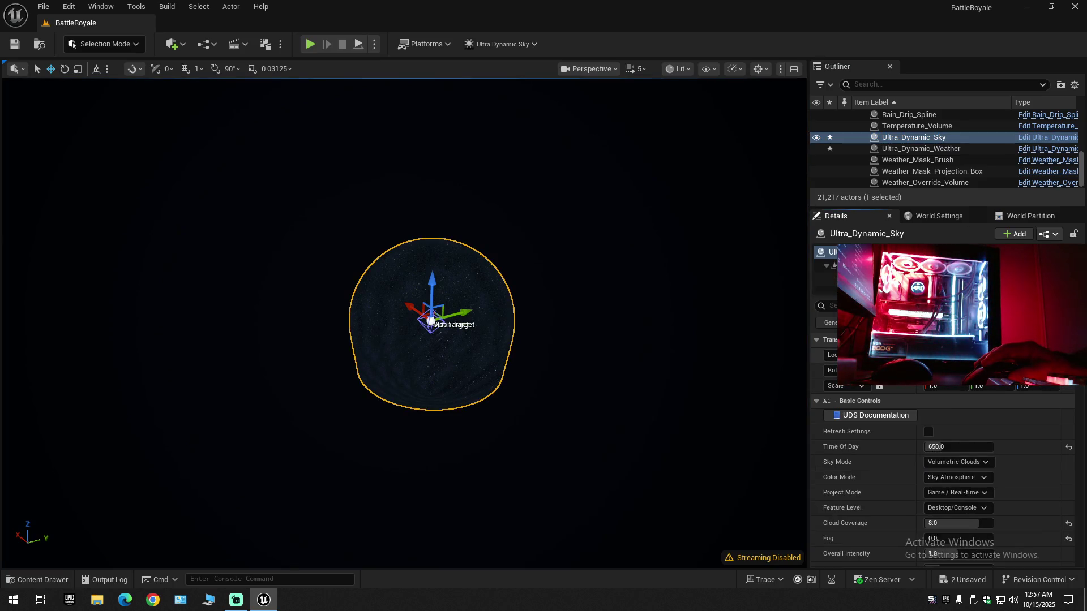
pyautogui.doubleClick(923, 161)
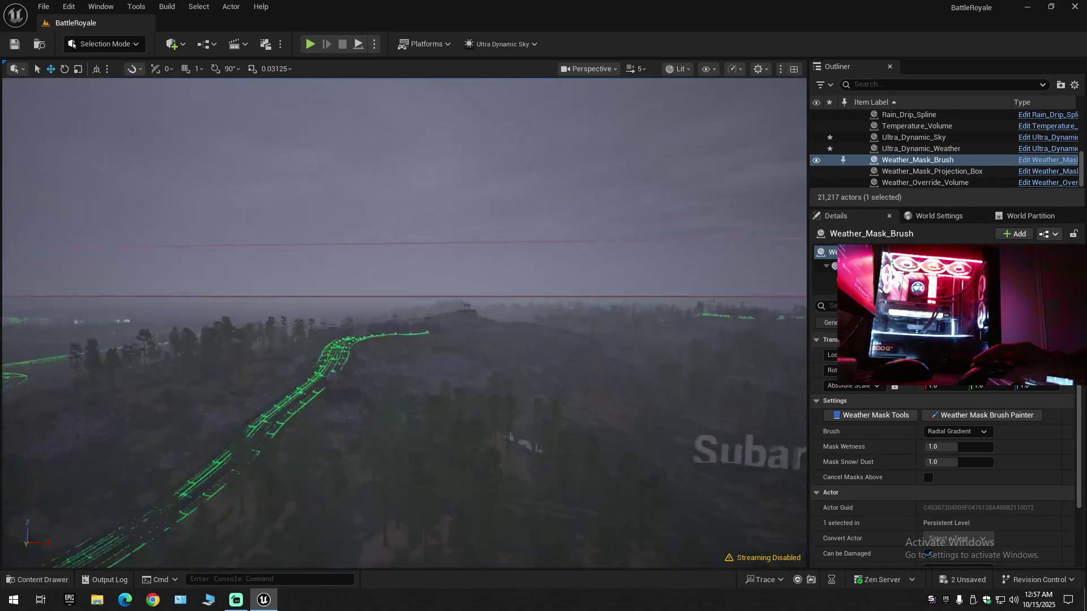
# - Select the Weather_Override_Volume actor in the Outliner
pyautogui.scroll(-1, 404, 323)
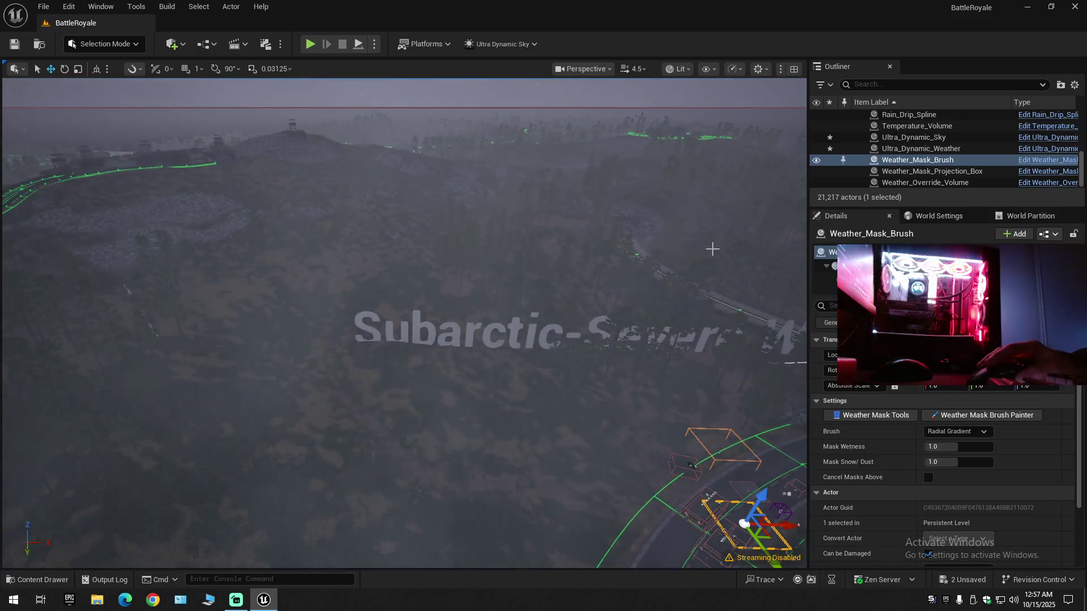
pyautogui.click(942, 173)
pyautogui.click(936, 183)
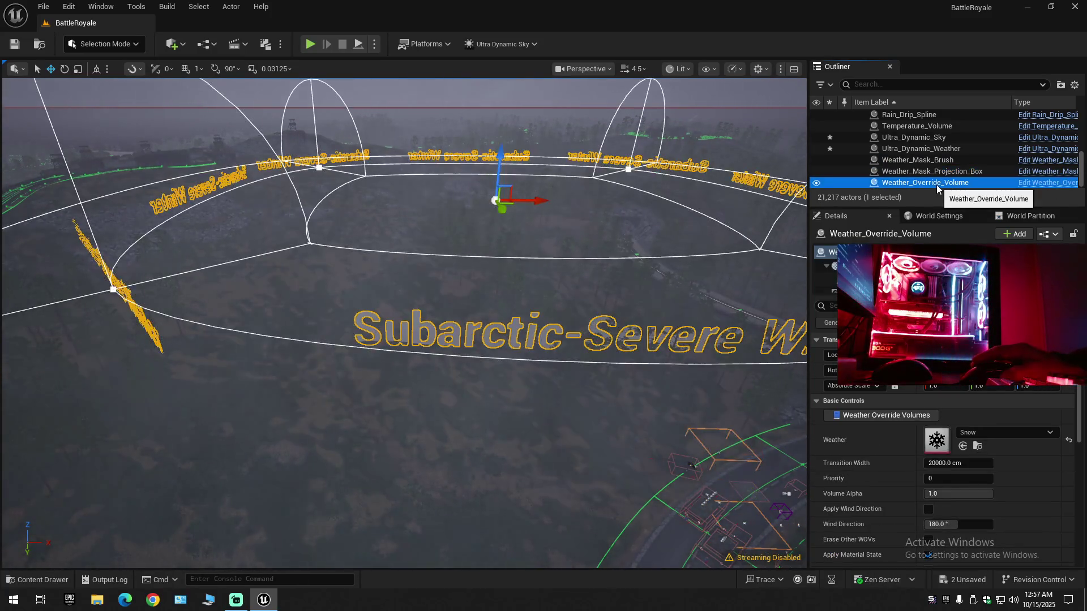
# - Fly the view down to ground level around the volume, then reselect Ultra_Dynamic_Sky
pyautogui.moveTo(643, 236); pyautogui.dragTo(566, 246)
pyautogui.scroll(-1, 404, 322)
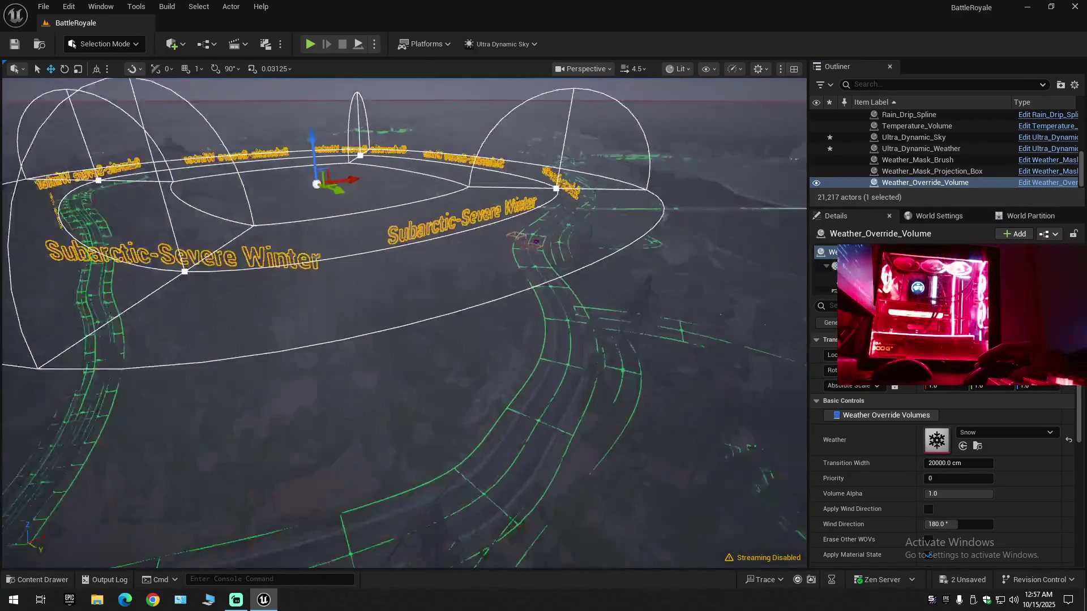
pyautogui.scroll(-1, 404, 322)
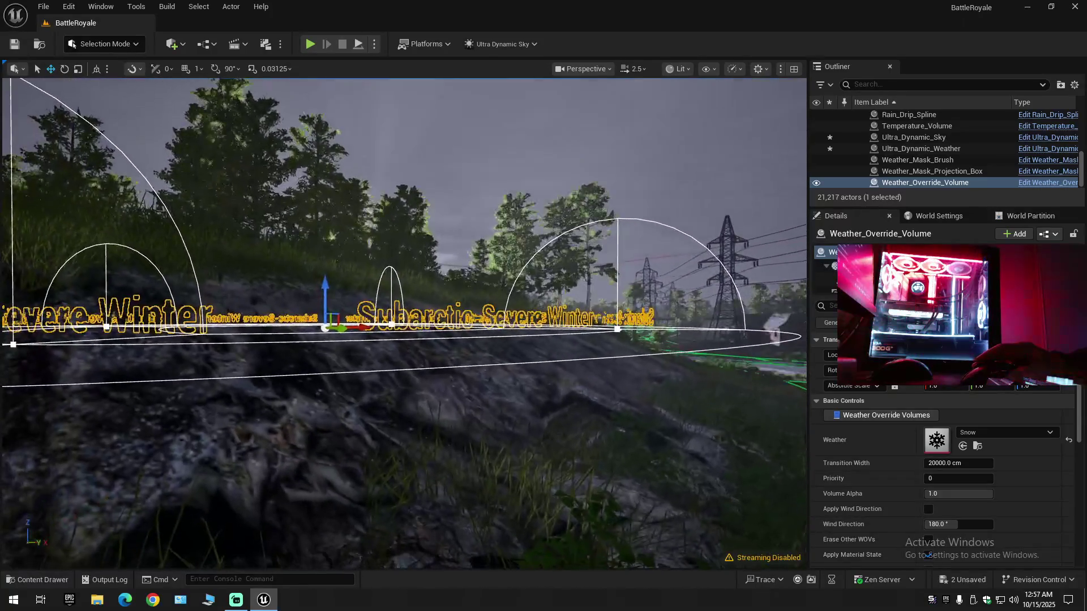
pyautogui.scroll(-1, 404, 323)
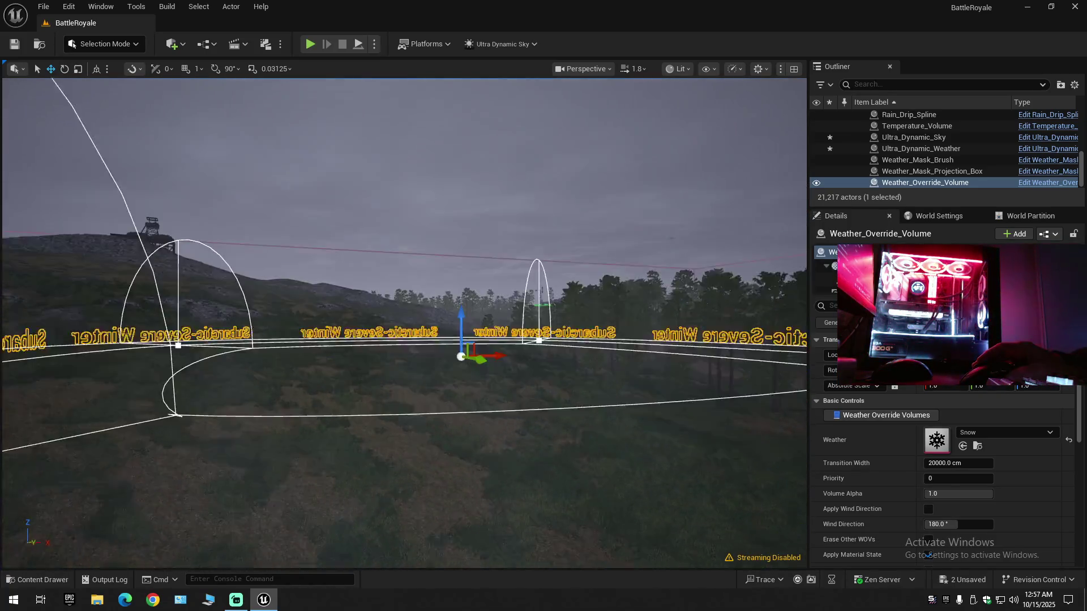
pyautogui.moveTo(404, 323)
pyautogui.mouseDown()
pyautogui.moveTo(375, 394)
pyautogui.moveTo(369, 344)
pyautogui.mouseUp()
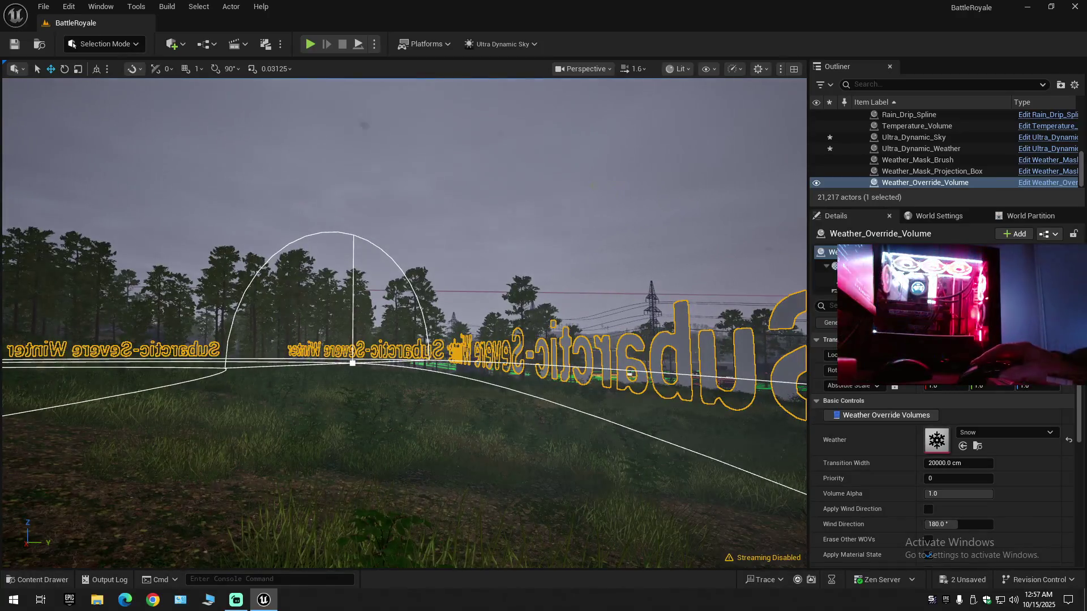
pyautogui.click(370, 226)
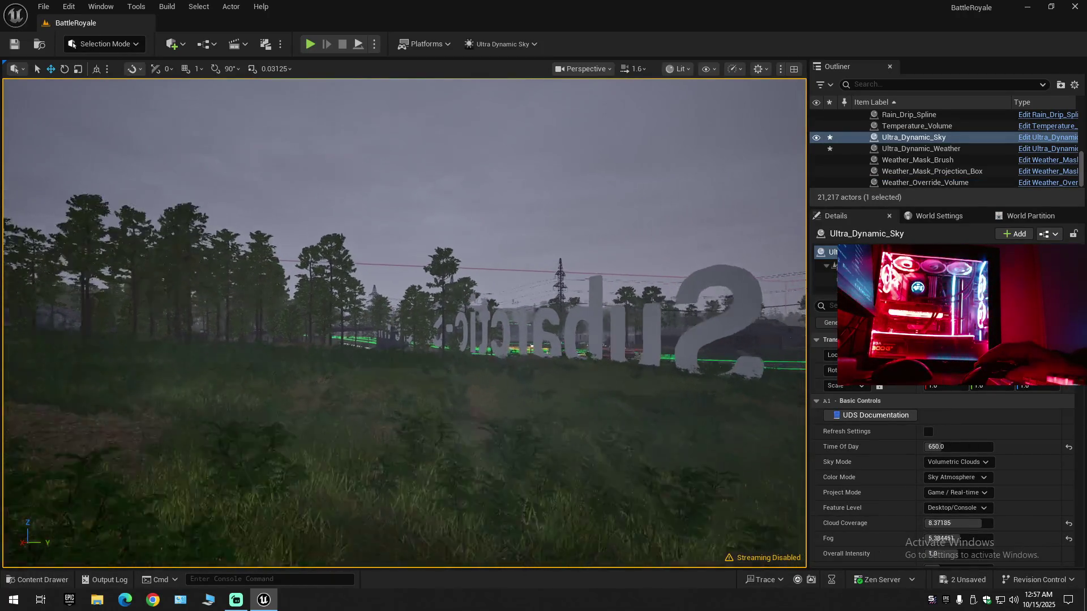
# - Look toward the power pylons and set the sky's Time Of Day to 625
pyautogui.moveTo(370, 226); pyautogui.dragTo(431, 237)
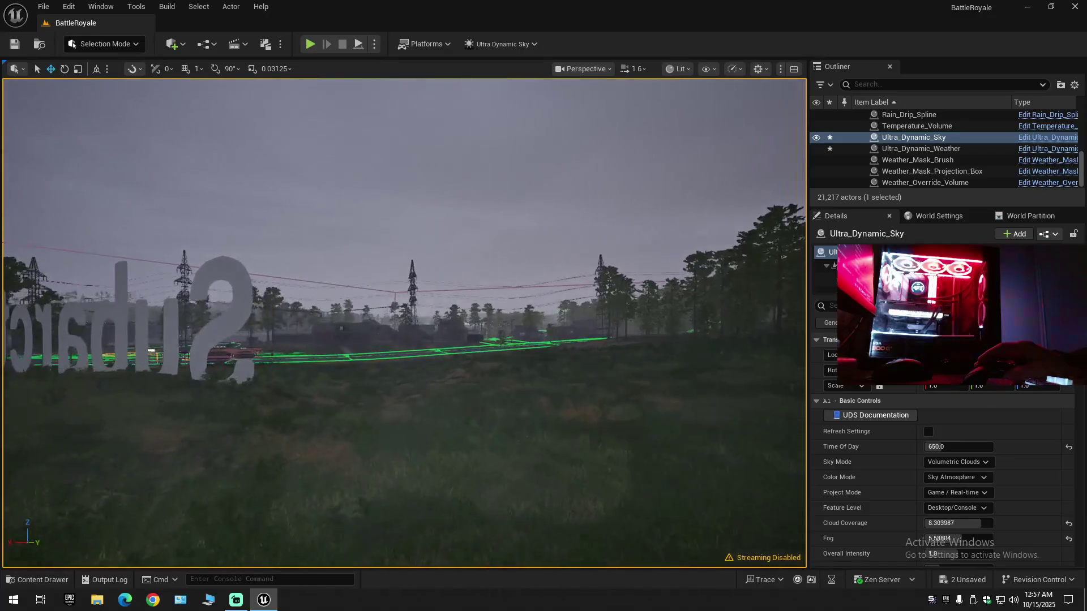
pyautogui.moveTo(431, 238); pyautogui.dragTo(419, 227)
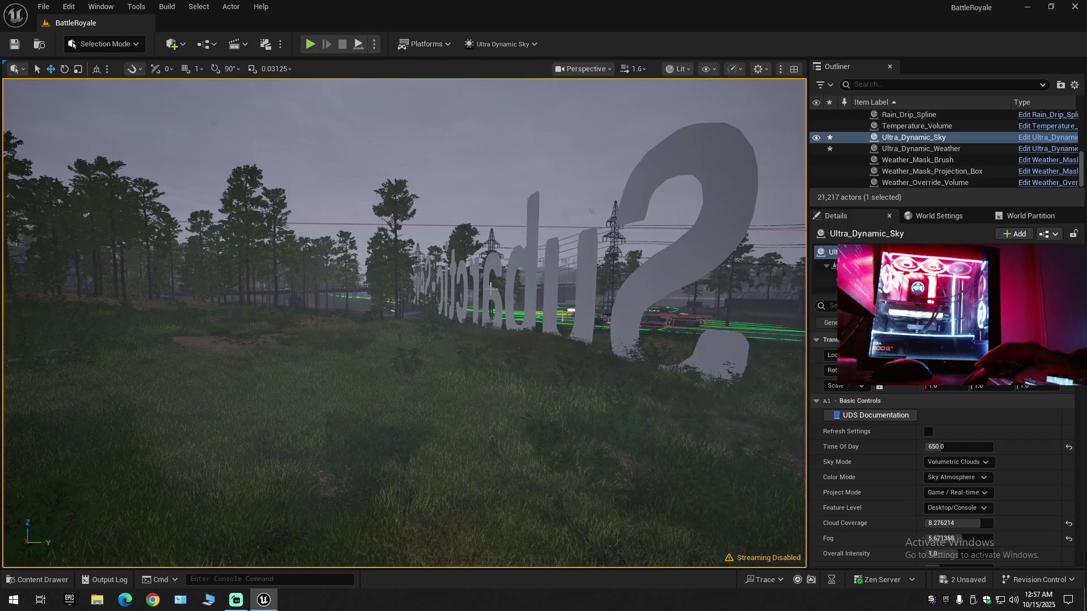
pyautogui.moveTo(419, 227)
pyautogui.mouseDown()
pyautogui.moveTo(543, 238)
pyautogui.moveTo(452, 244)
pyautogui.moveTo(537, 244)
pyautogui.moveTo(453, 207)
pyautogui.mouseUp()
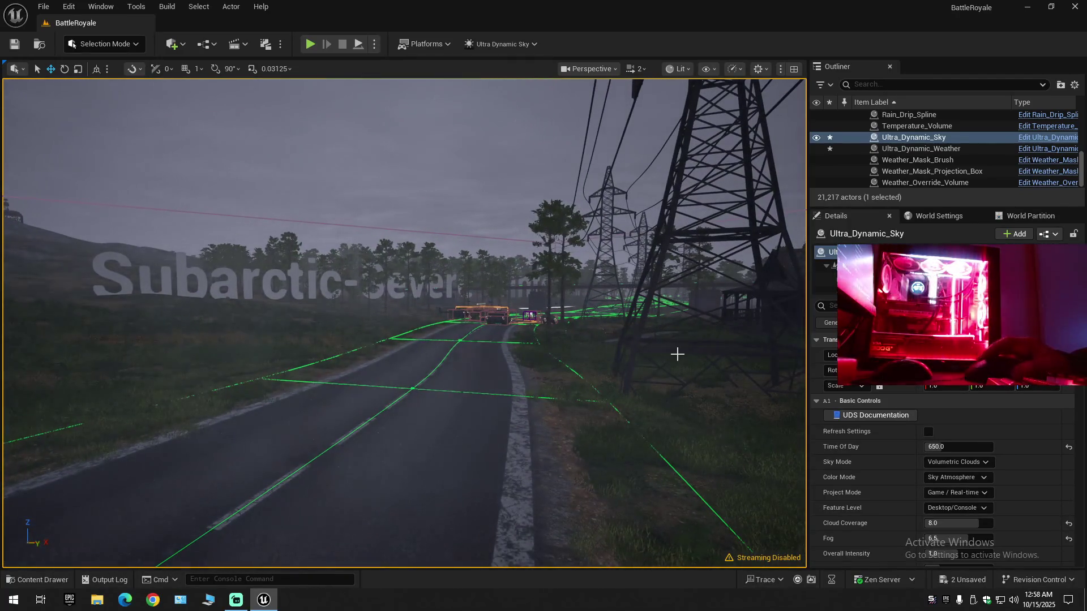
pyautogui.click(959, 446)
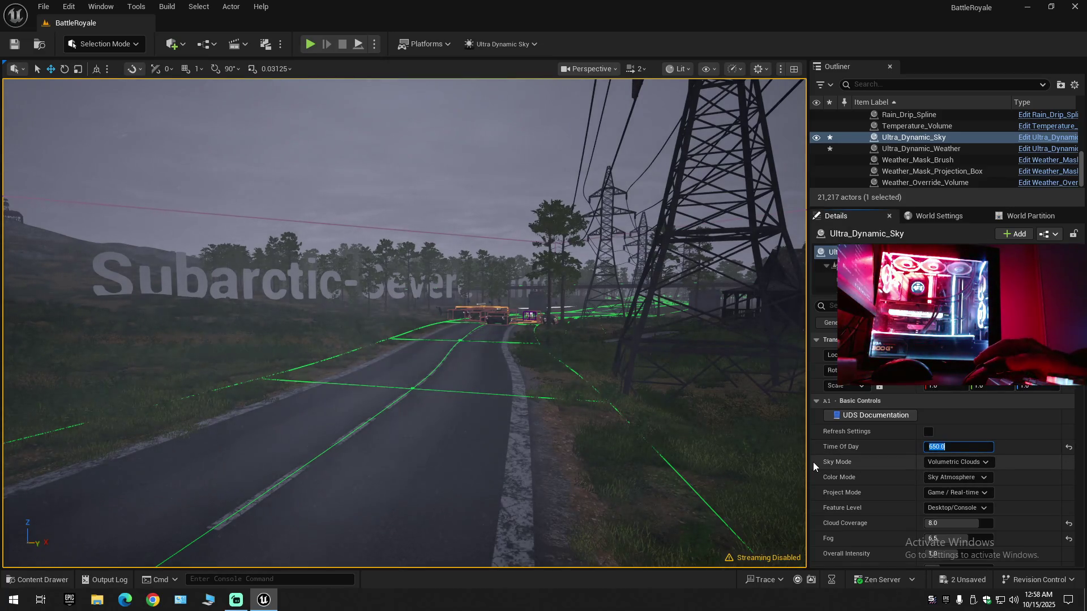
pyautogui.write('625')
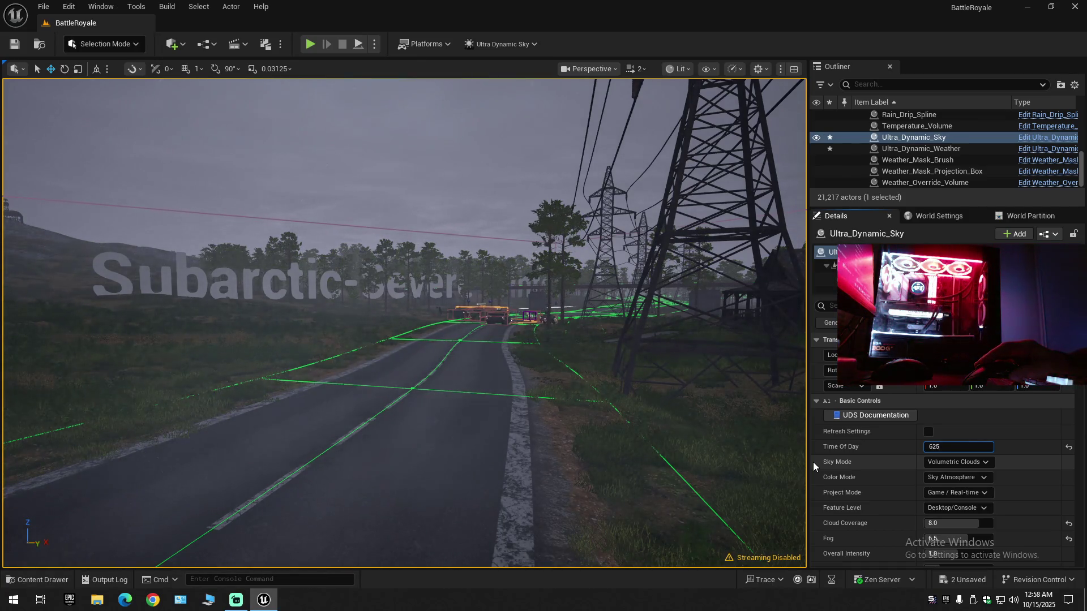
pyautogui.press('Return')
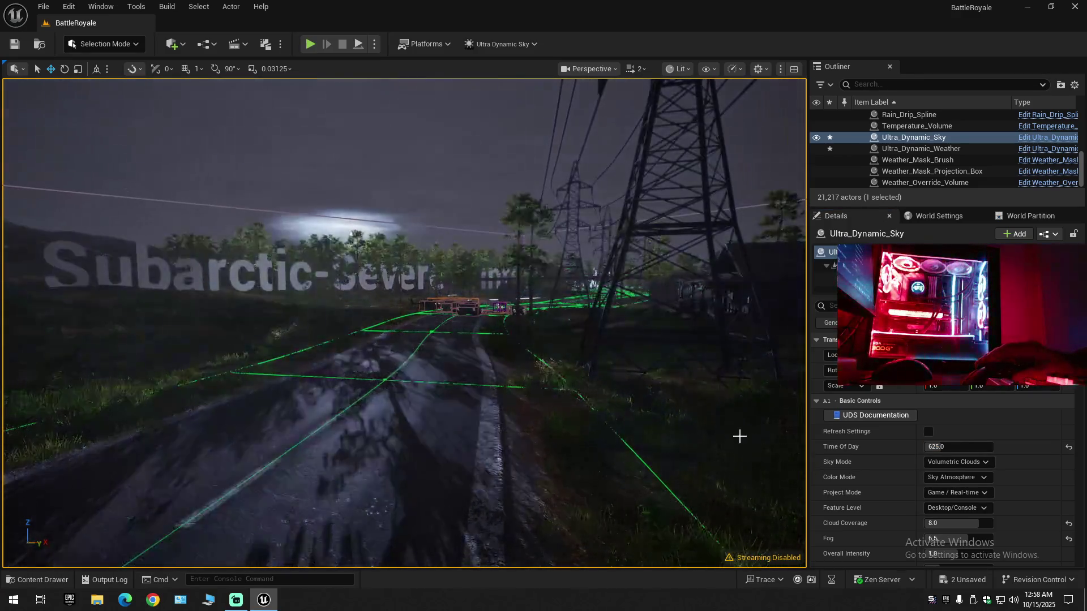
pyautogui.click(861, 443)
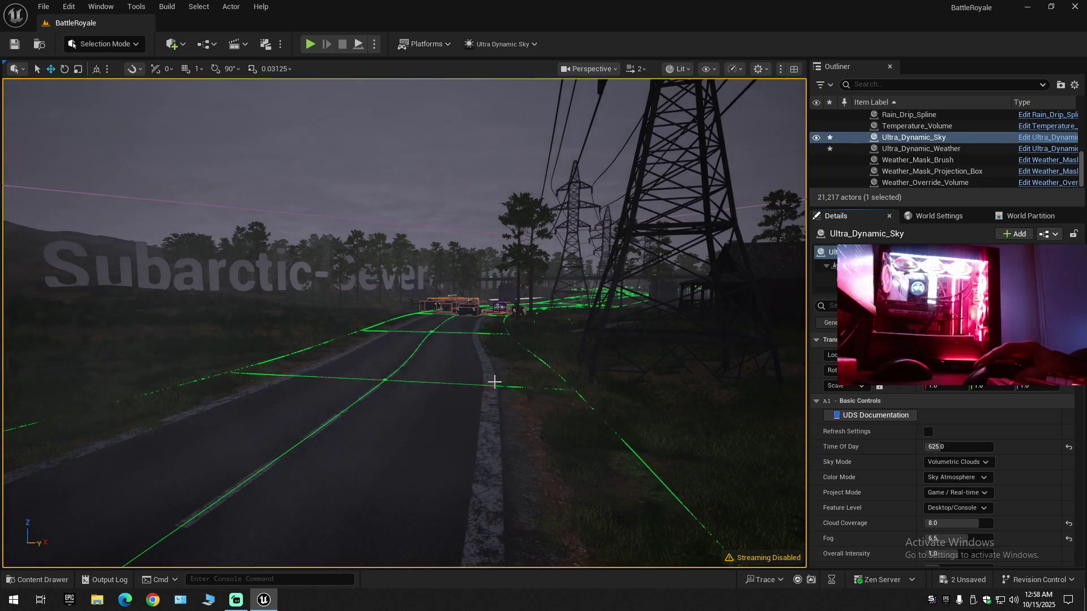
# - Fly toward the vehicles at the junction and lower Time Of Day to 600
pyautogui.moveTo(490, 381)
pyautogui.mouseDown()
pyautogui.moveTo(476, 362)
pyautogui.moveTo(490, 373)
pyautogui.moveTo(490, 351)
pyautogui.mouseUp()
pyautogui.scroll(-1, 490, 365)
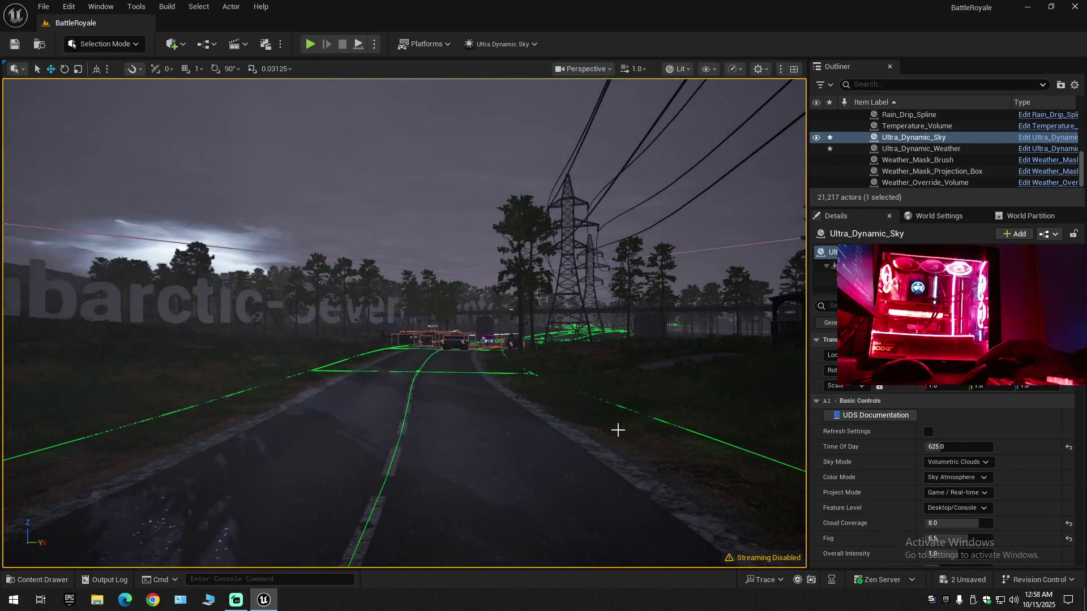
pyautogui.moveTo(618, 426); pyautogui.dragTo(618, 334)
pyautogui.scroll(-1, 618, 418)
pyautogui.scroll(-1, 619, 393)
pyautogui.scroll(-1, 619, 368)
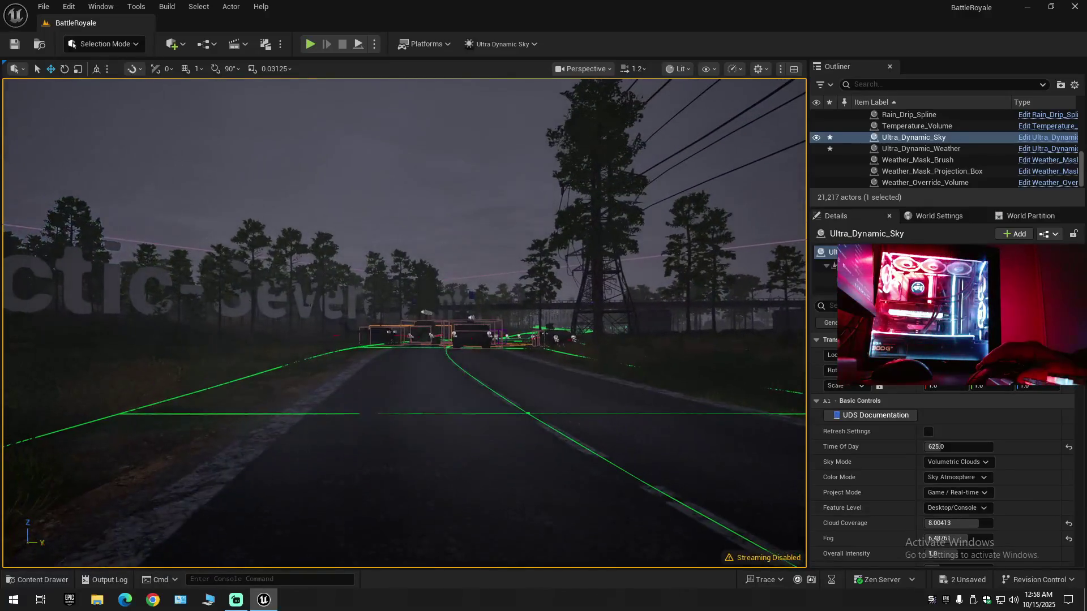
pyautogui.click(957, 447)
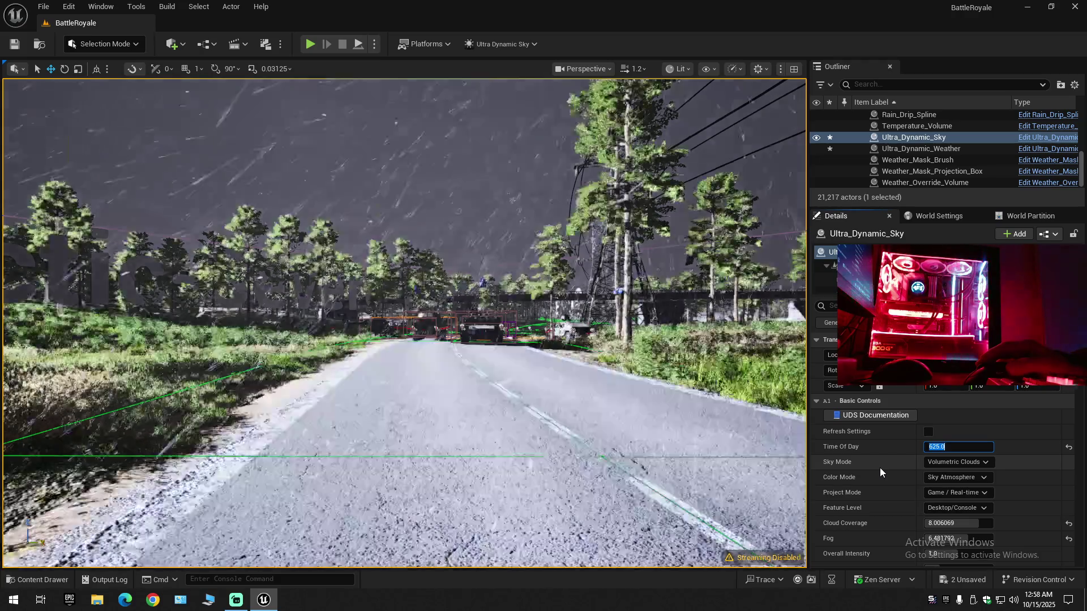
pyautogui.write('600')
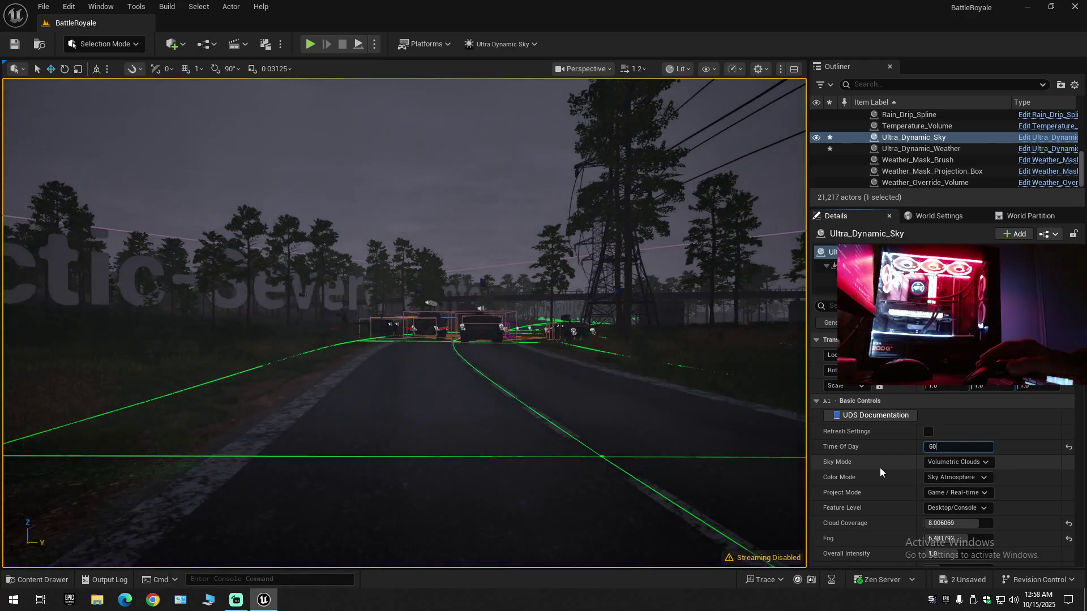
pyautogui.press('Return')
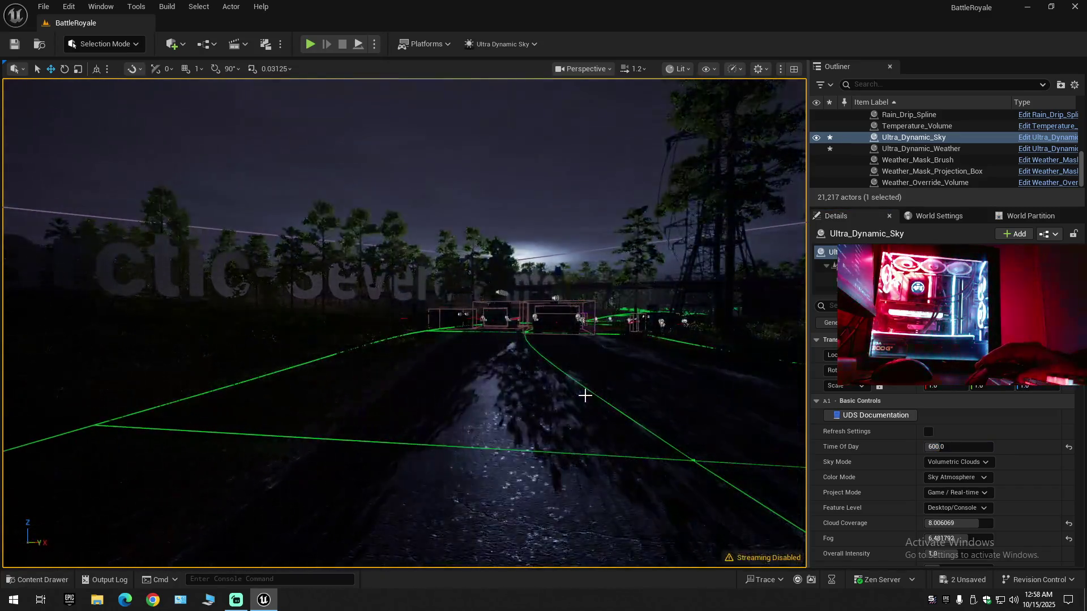
pyautogui.moveTo(583, 393)
pyautogui.mouseDown()
pyautogui.moveTo(374, 393)
pyautogui.moveTo(543, 393)
pyautogui.moveTo(430, 419)
pyautogui.moveTo(293, 389)
pyautogui.mouseUp()
pyautogui.scroll(1, 504, 402)
pyautogui.scroll(3, 339, 401)
pyautogui.scroll(-2, 332, 399)
pyautogui.scroll(1, 314, 395)
pyautogui.scroll(-1, 300, 393)
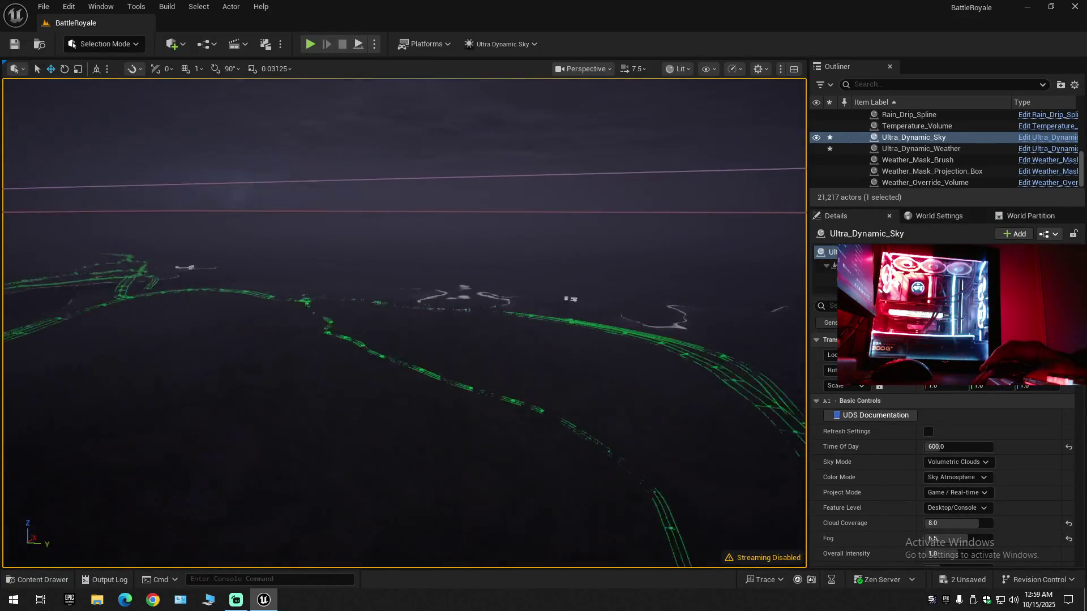
pyautogui.moveTo(293, 388); pyautogui.dragTo(291, 387)
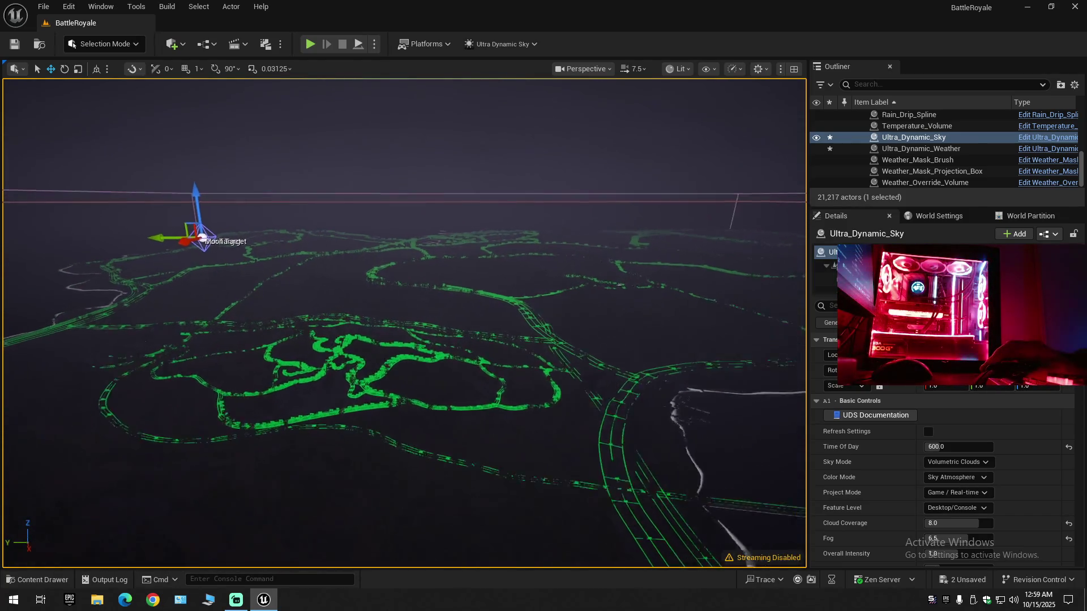
pyautogui.press('w')
pyautogui.scroll(-1, 405, 322)
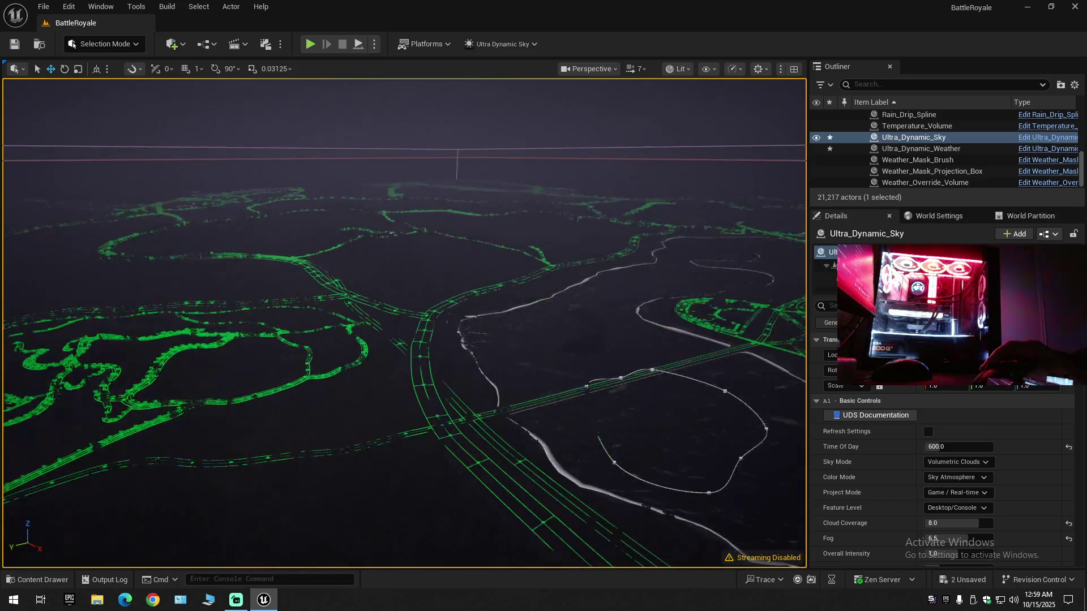
pyautogui.press('f')
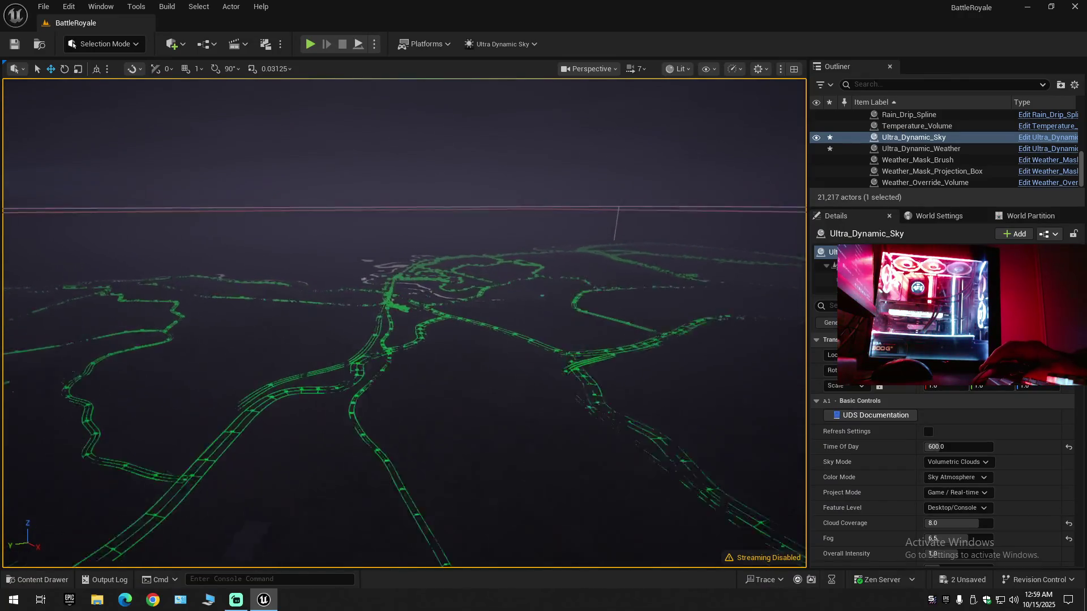
pyautogui.press('w')
pyautogui.scroll(-1, 405, 322)
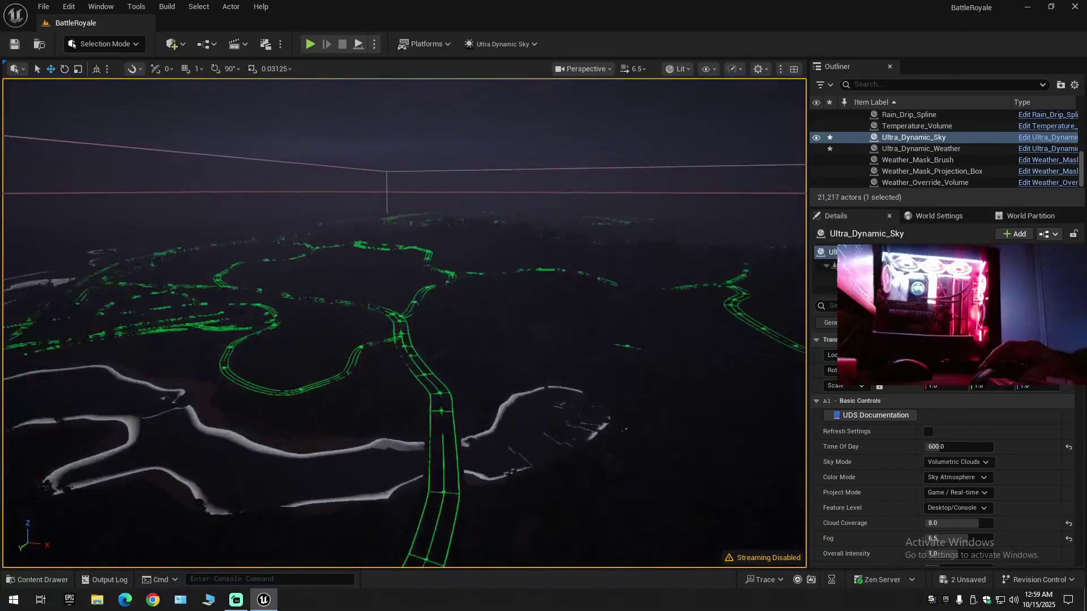
pyautogui.press('w')
pyautogui.scroll(-1, 405, 322)
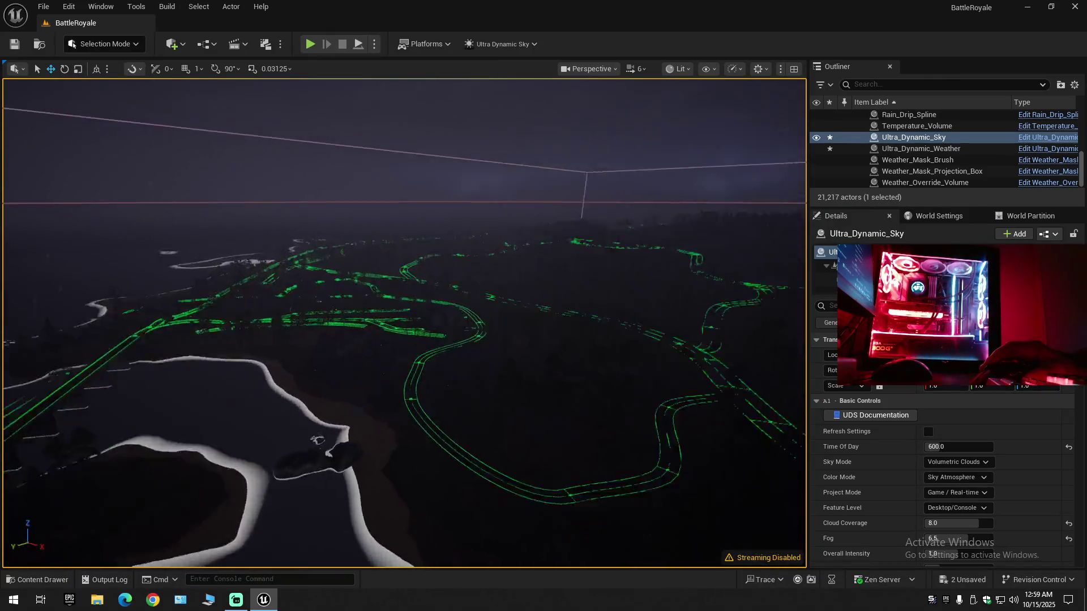
pyautogui.press('w')
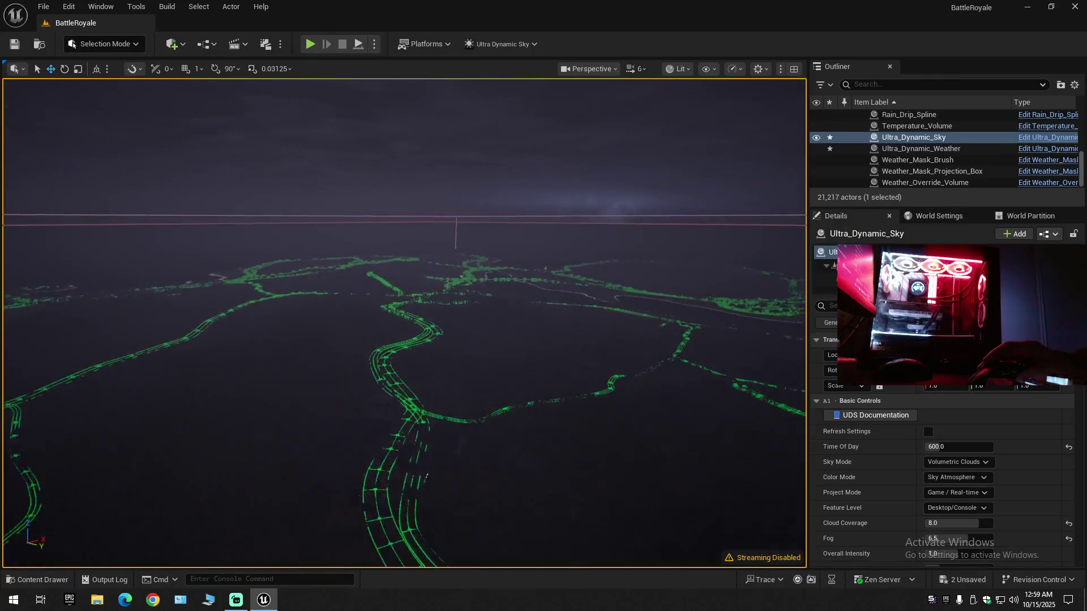
pyautogui.press('w')
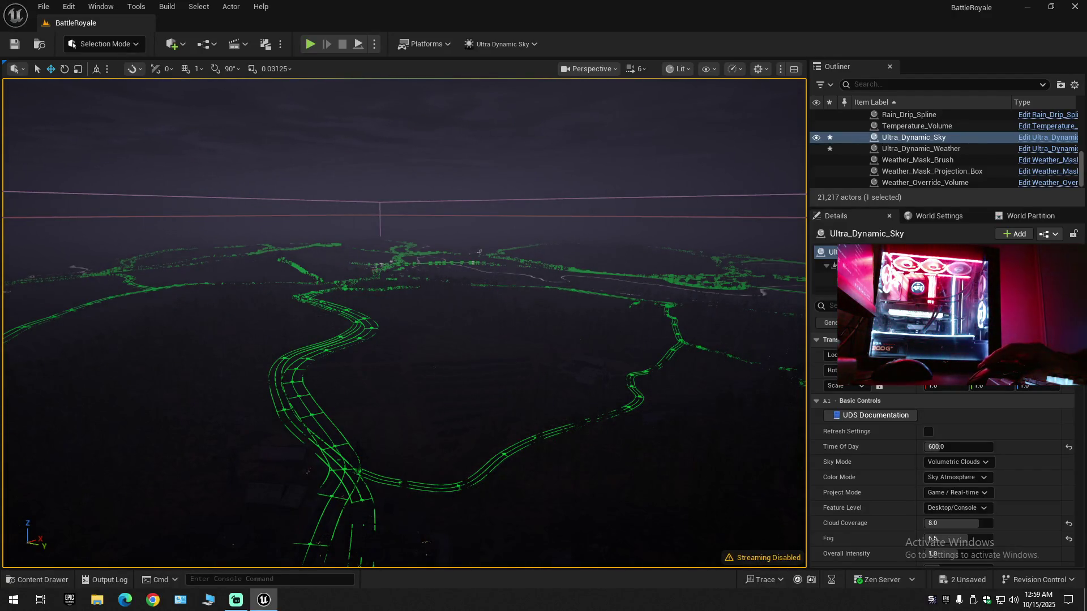
pyautogui.press('w')
pyautogui.press('w')
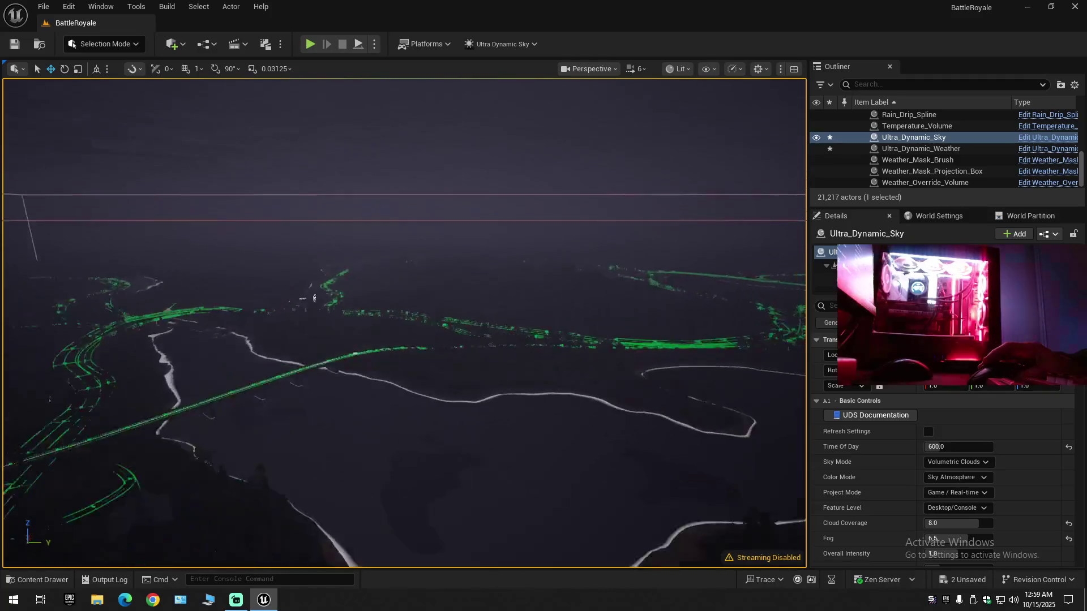
pyautogui.scroll(-2, 242, 345)
pyautogui.press('w')
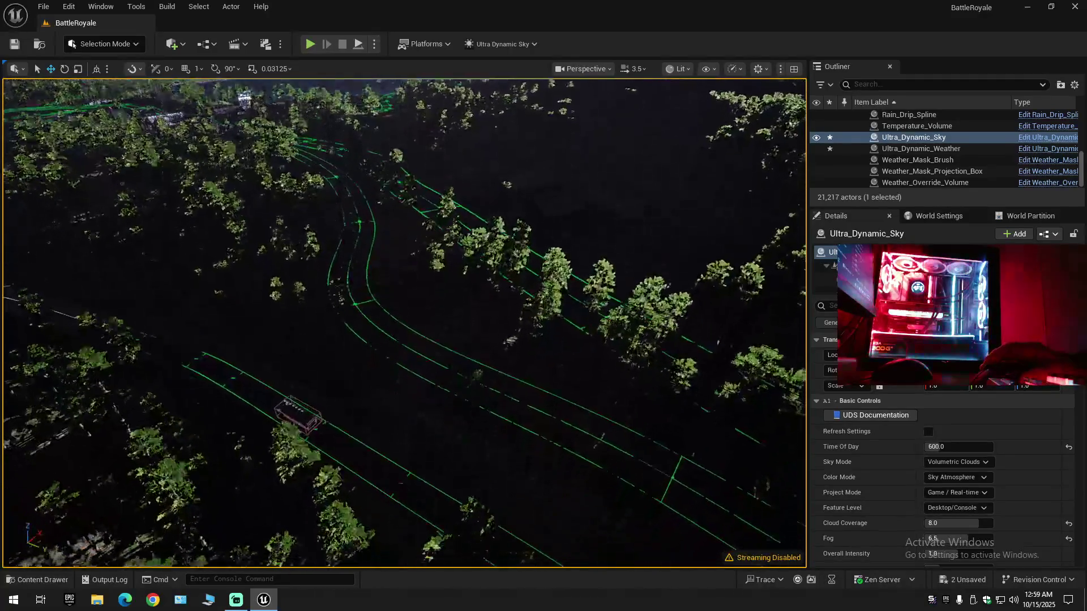
pyautogui.press('w')
pyautogui.scroll(-1, 405, 323)
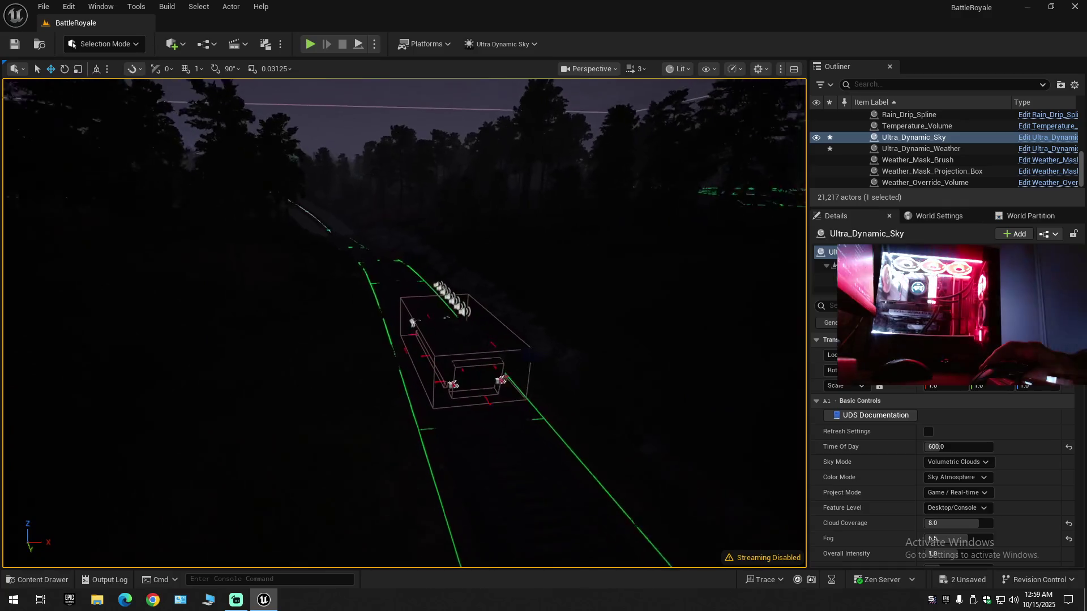
pyautogui.press('w')
pyautogui.scroll(3, 405, 322)
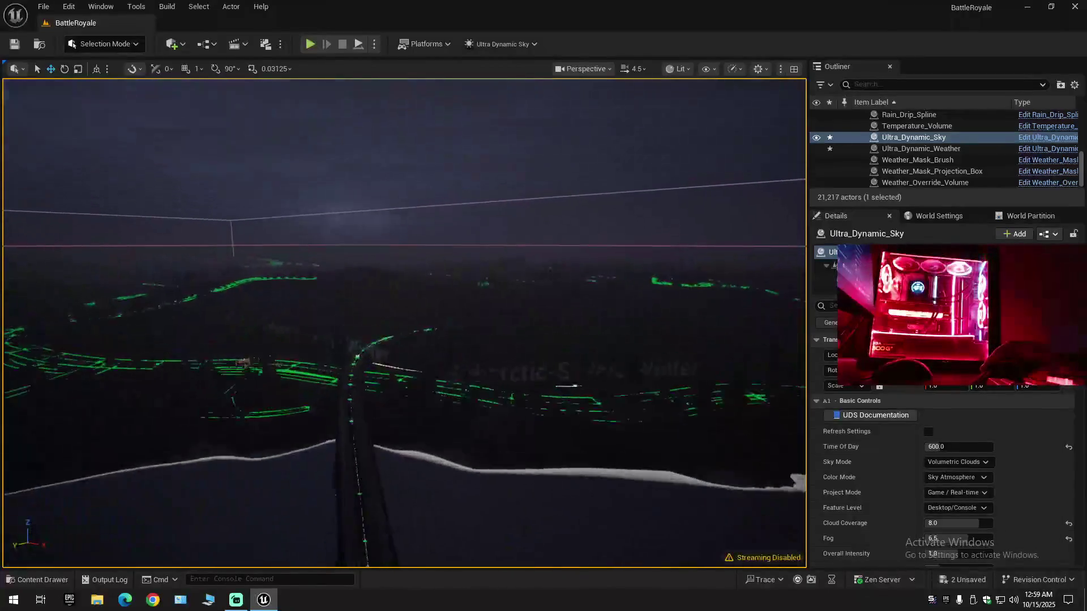
pyautogui.press('w')
pyautogui.scroll(-2, 404, 323)
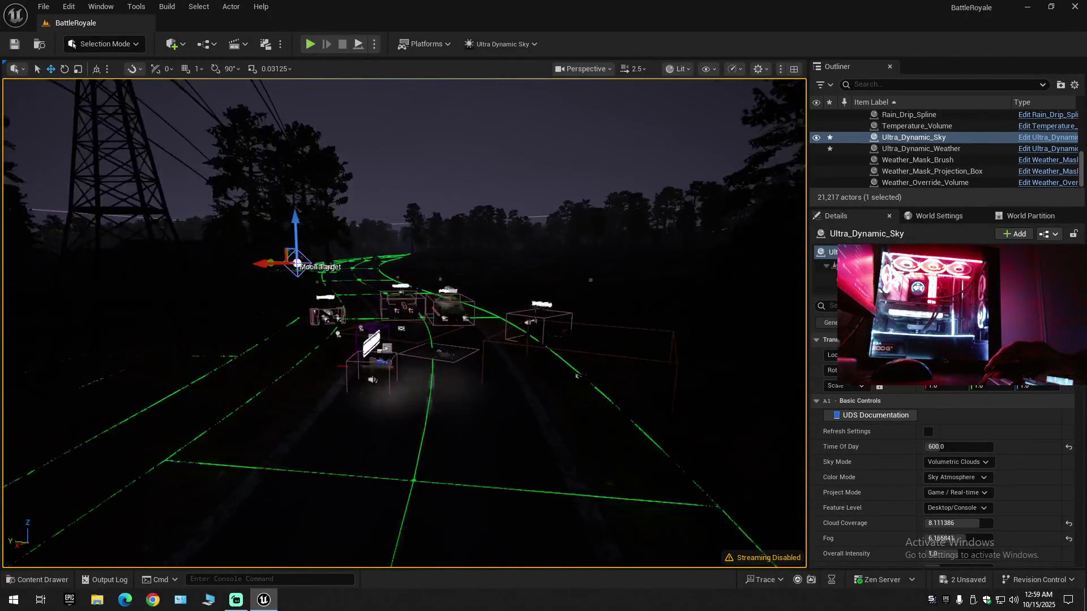
pyautogui.press('w')
pyautogui.scroll(-1, 404, 323)
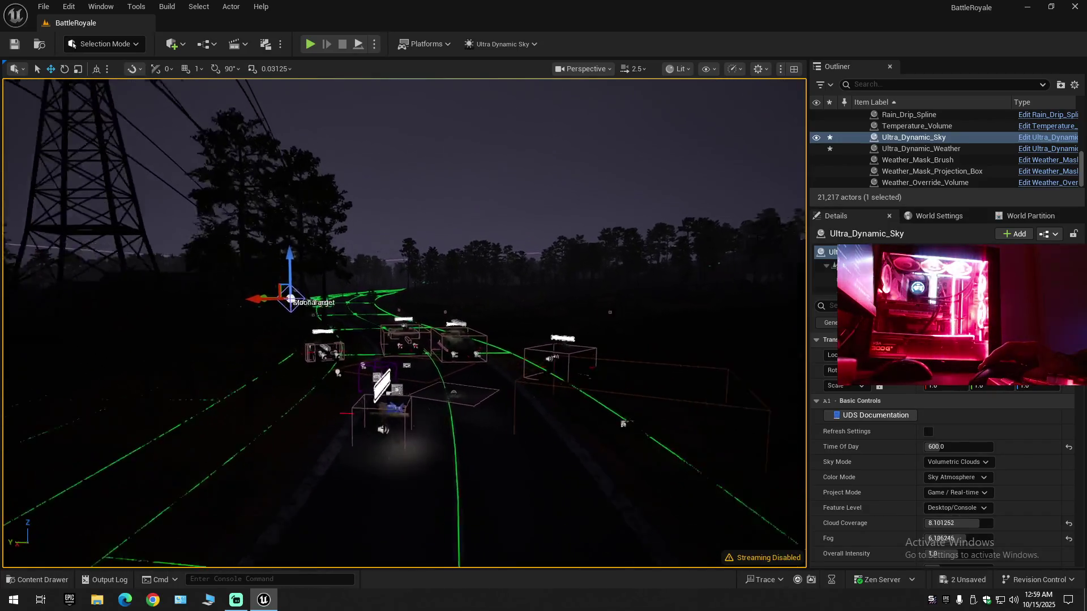
pyautogui.scroll(-1, 405, 322)
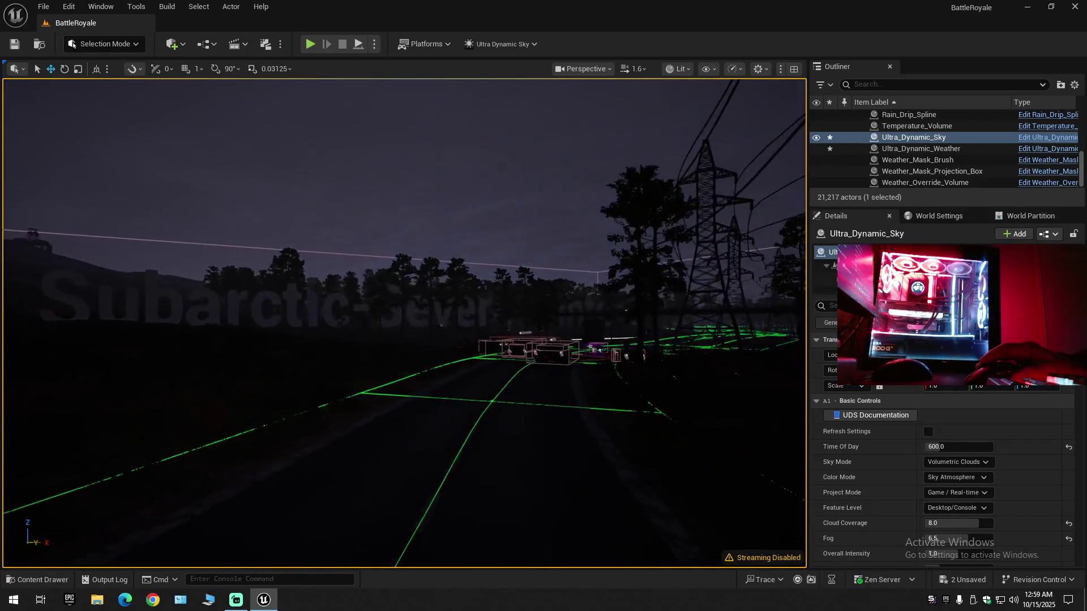
pyautogui.press('w')
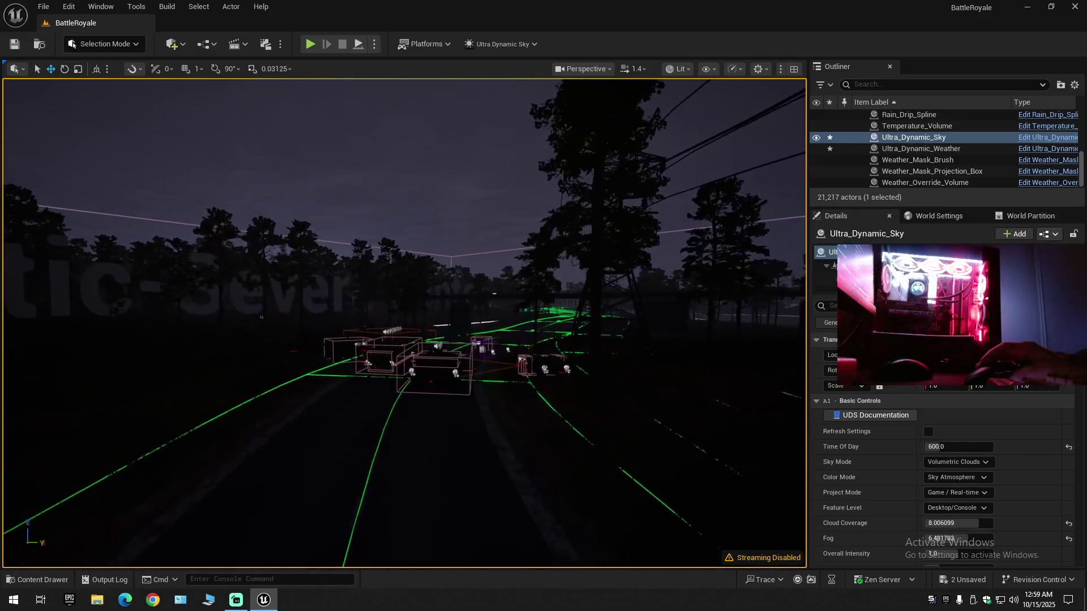
pyautogui.press('w')
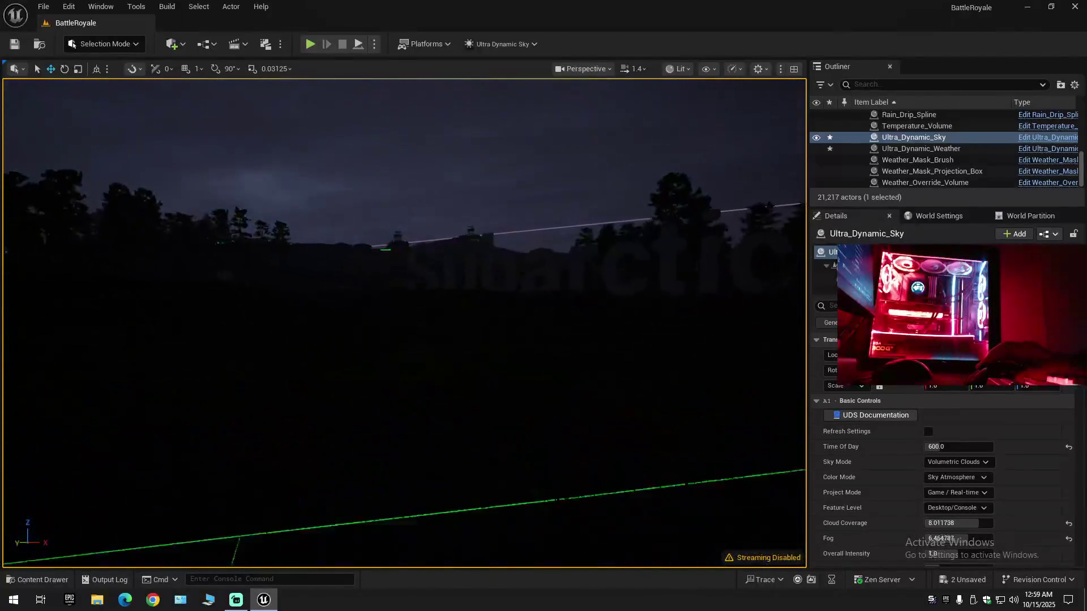
pyautogui.press('w')
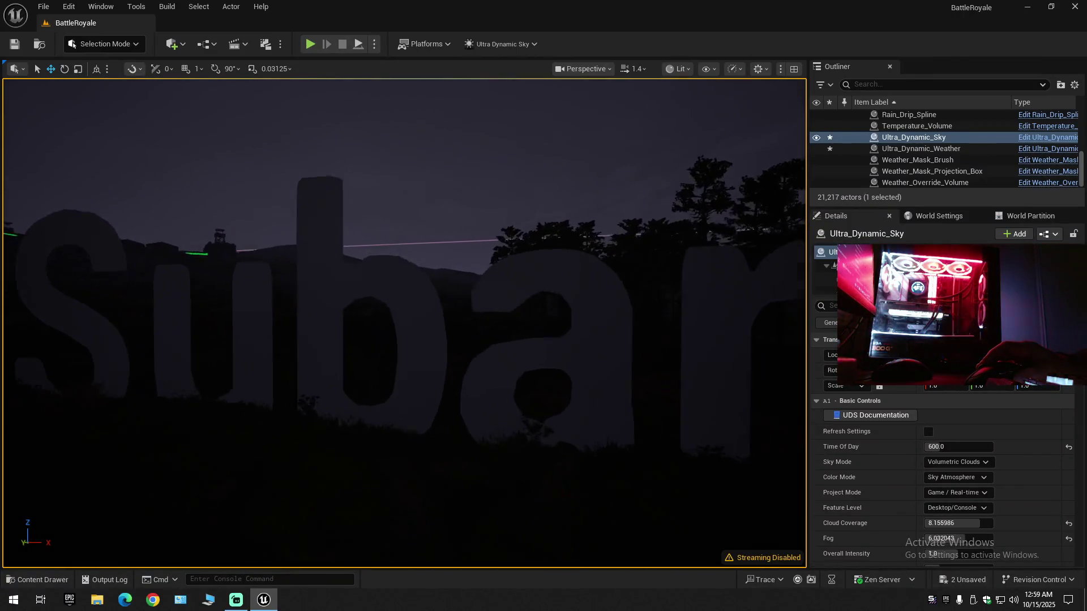
pyautogui.press('w')
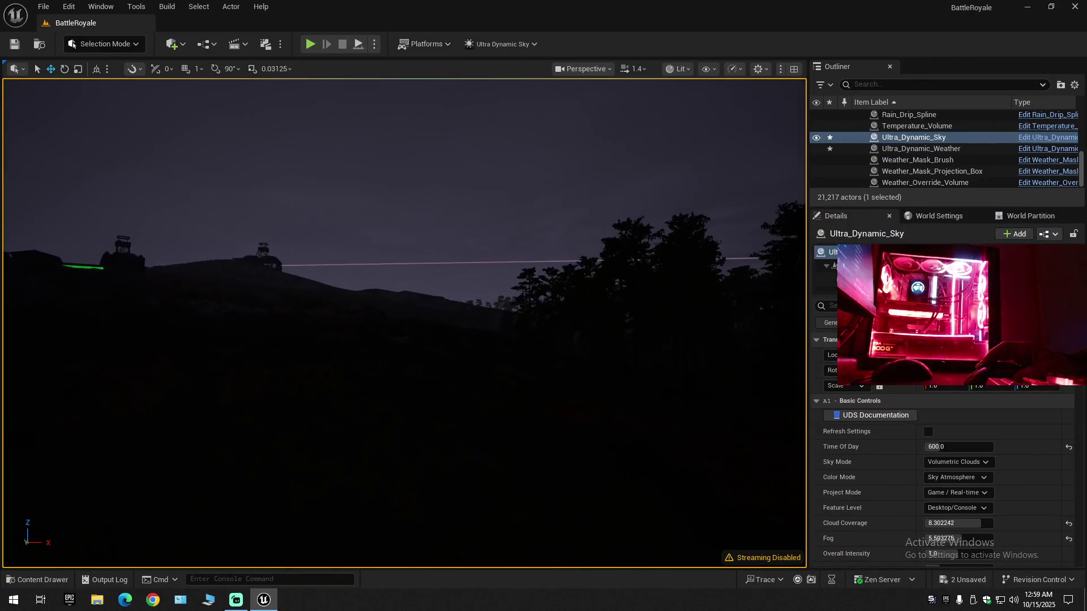
pyautogui.press('w')
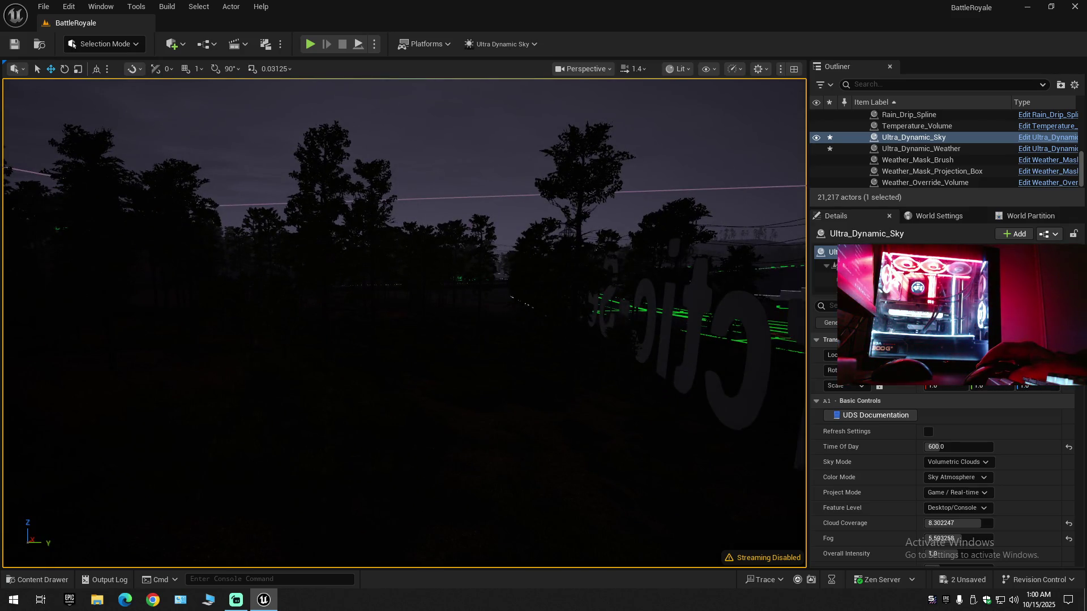
pyautogui.press('w')
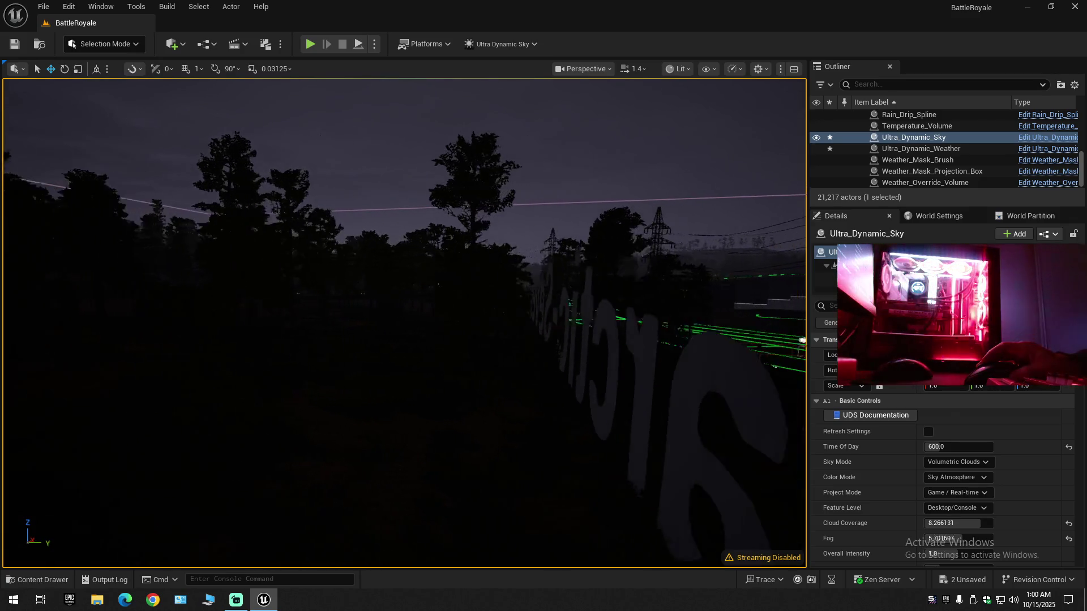
pyautogui.press('w')
pyautogui.scroll(2, 404, 323)
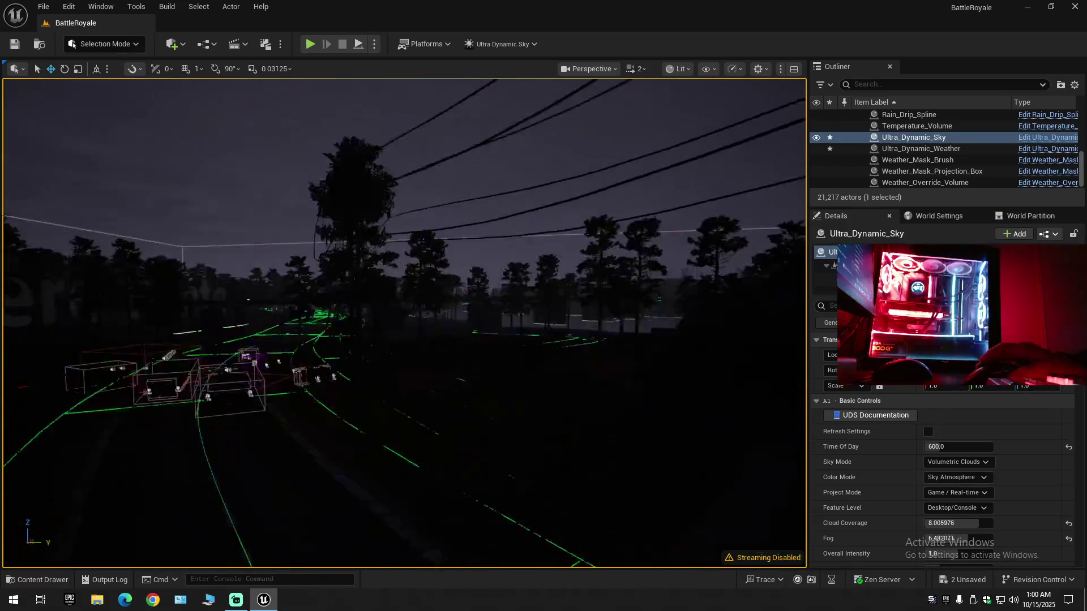
pyautogui.press('w')
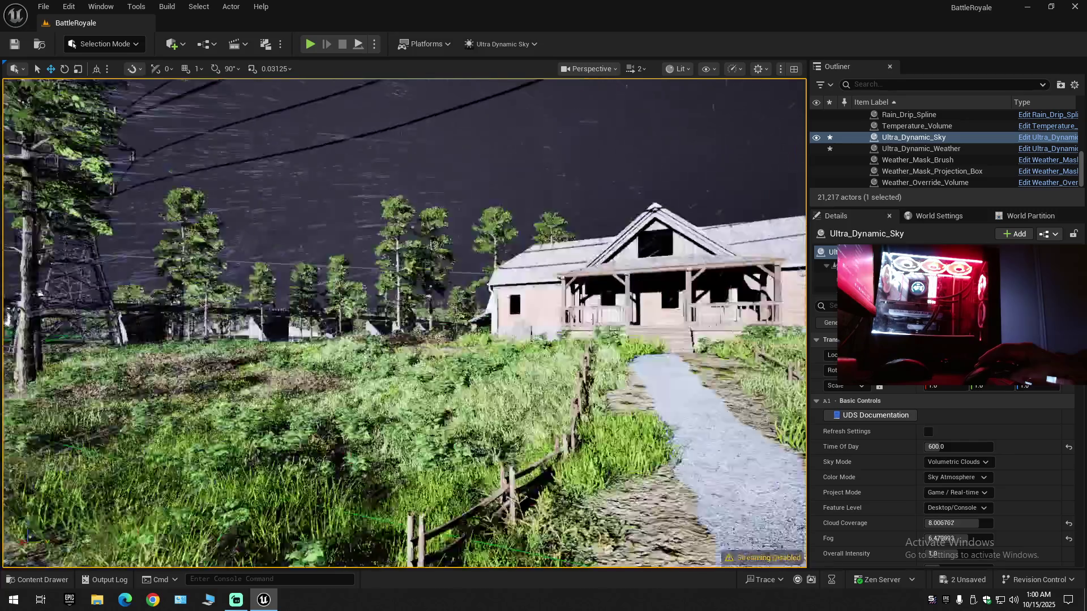
pyautogui.scroll(1, 553, 378)
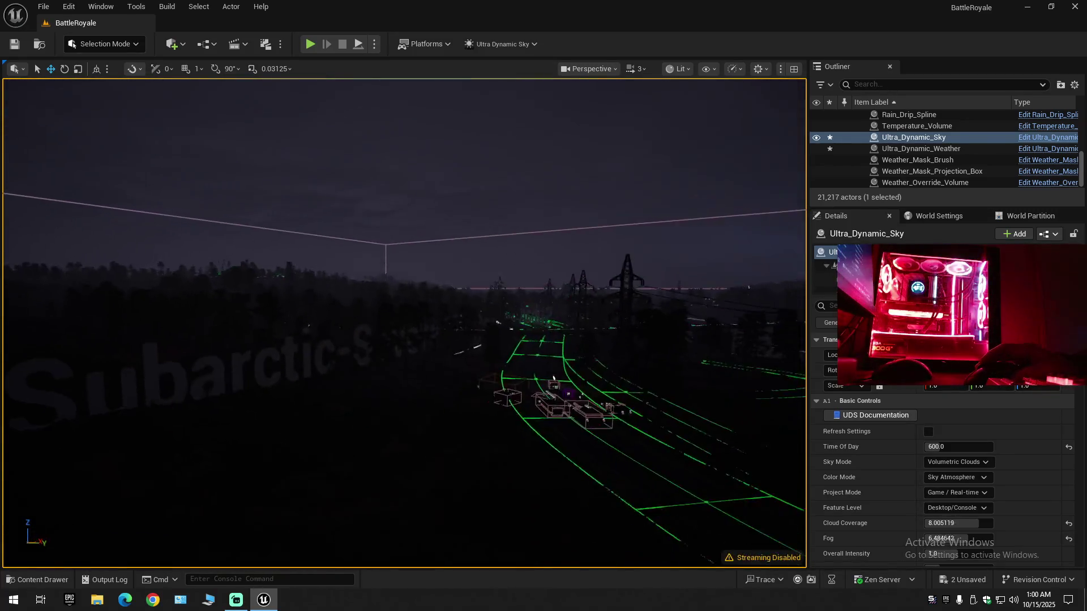
pyautogui.scroll(-1, 554, 378)
pyautogui.press('w')
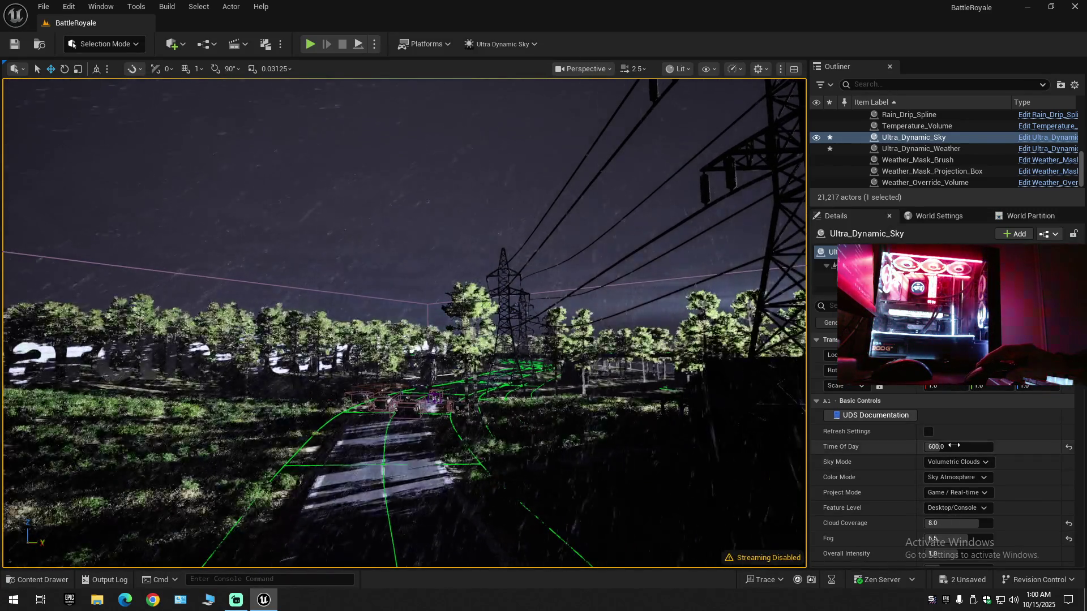
# - Set the Ultra Dynamic Sky's Time Of Day to 625
pyautogui.click(954, 446)
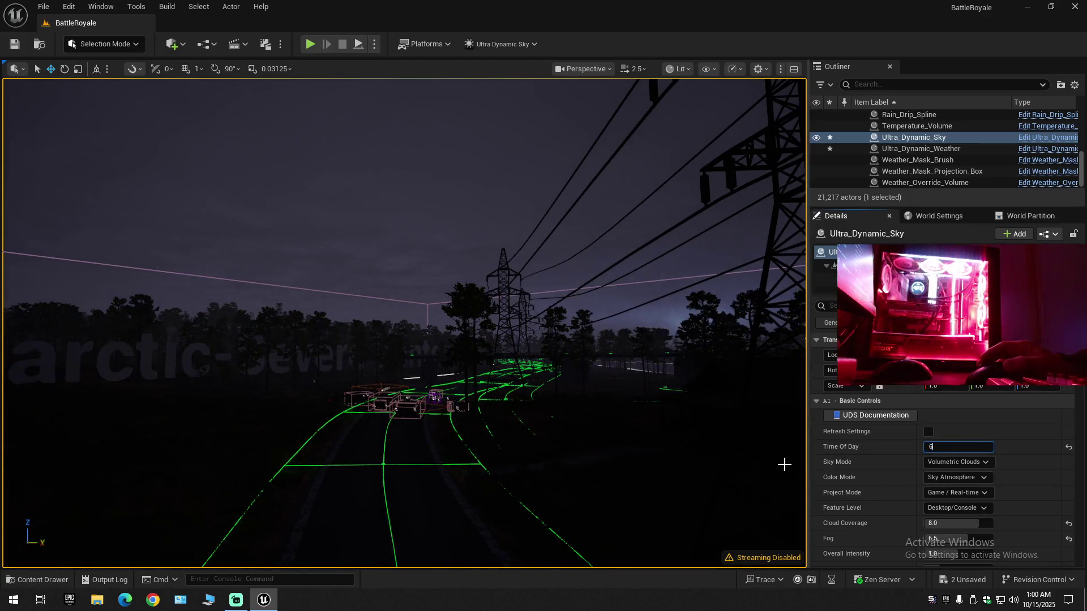
pyautogui.write('625')
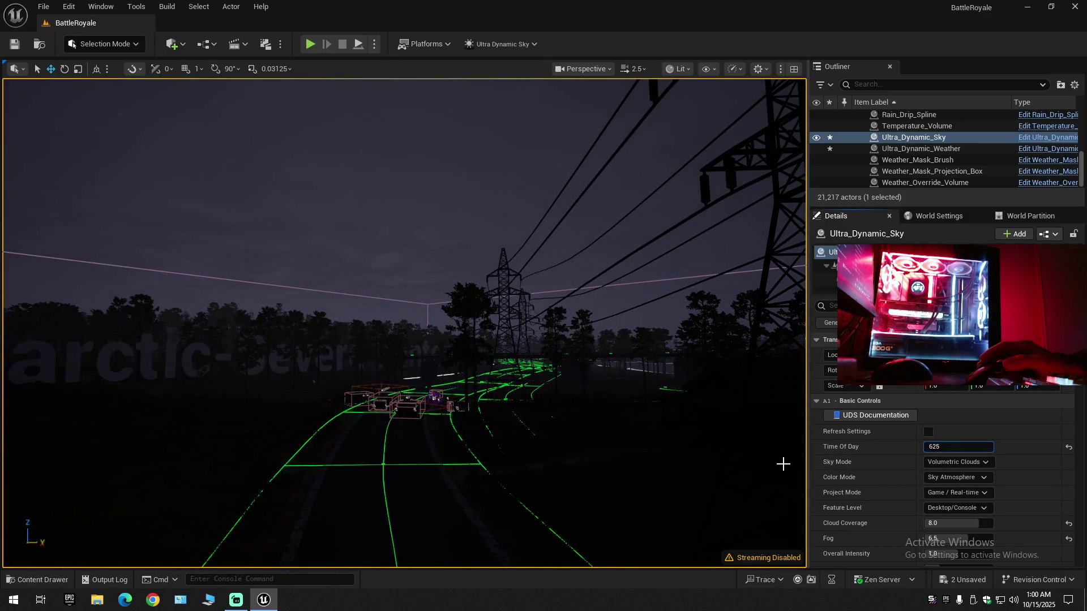
pyautogui.press('Return')
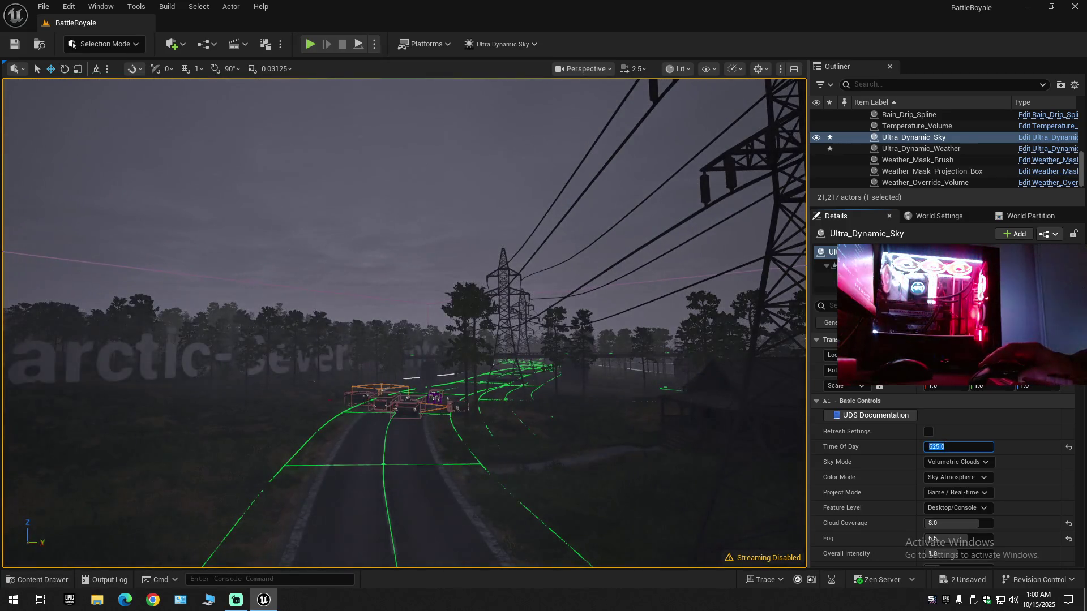
# - Select the Ultra_Dynamic_Weather actor and start a Play-in-Editor test with Alt+P
pyautogui.rightClick(420, 484)
pyautogui.click(436, 477)
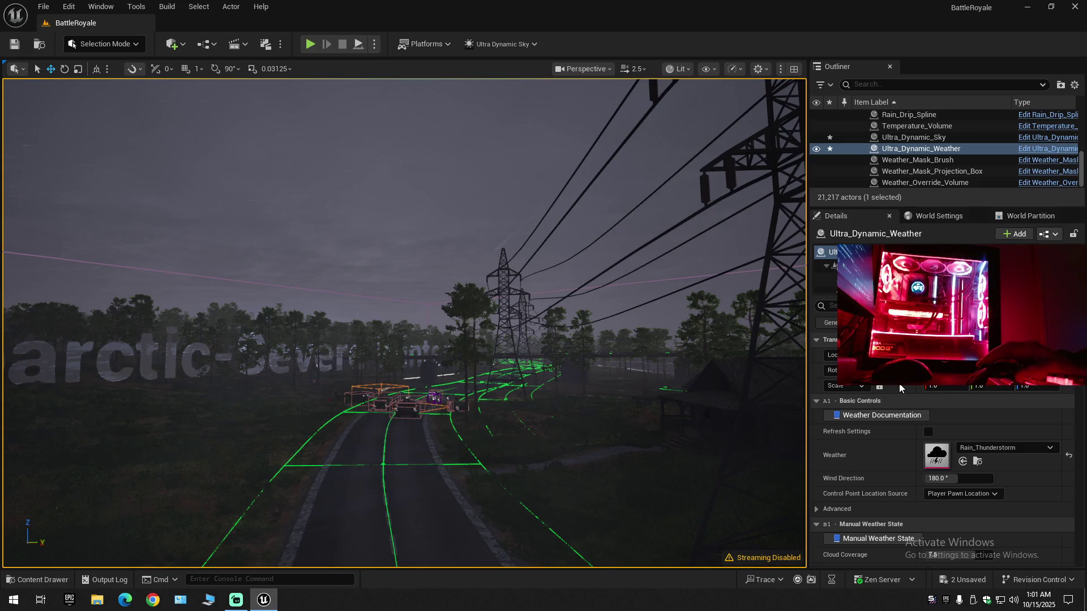
pyautogui.hotkey('alt', 'p')
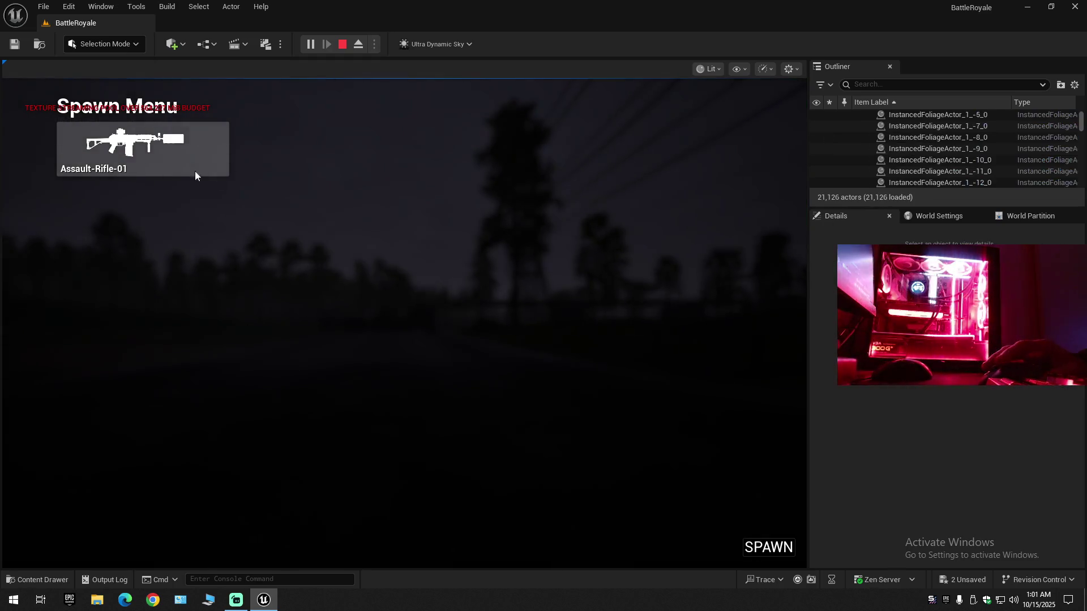
# - Spawn with Assault-Rifle-01 from the Spawn Menu, then face down the road and aim
pyautogui.click(162, 155)
pyautogui.click(489, 328)
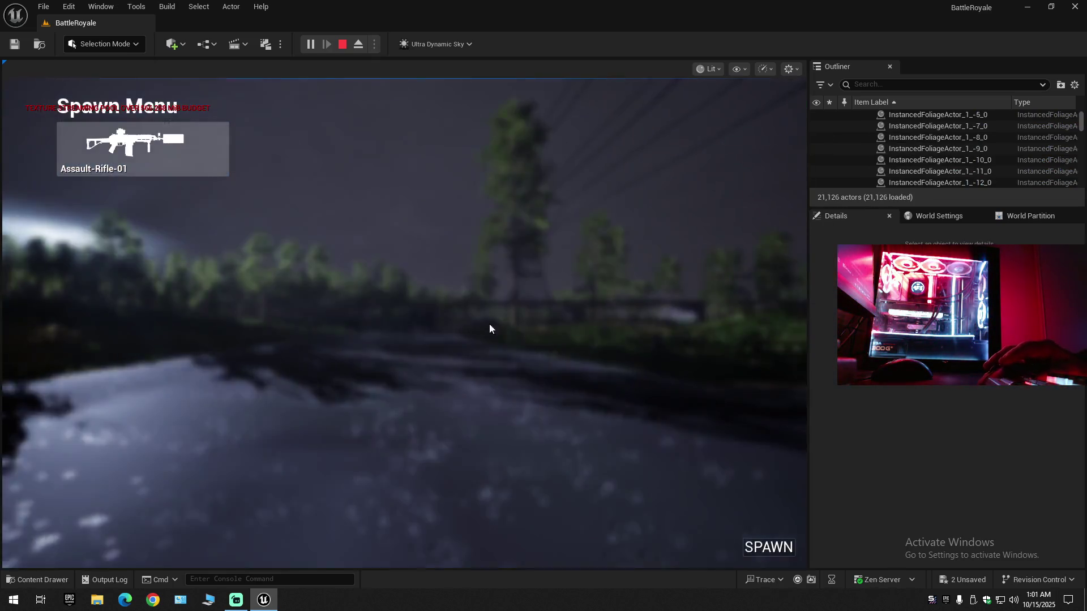
pyautogui.click(761, 547)
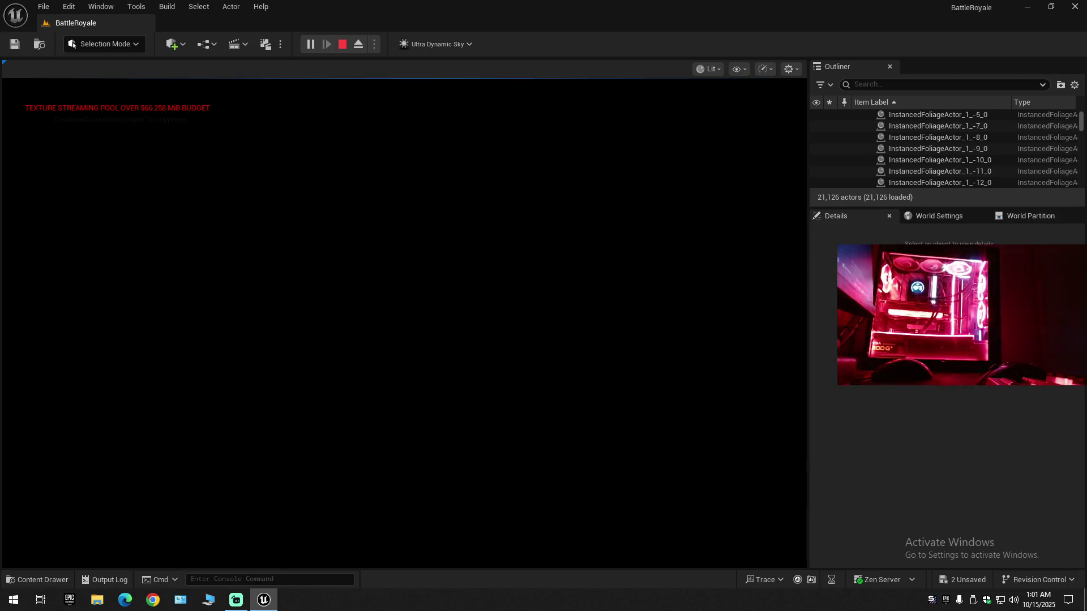
pyautogui.press('w')
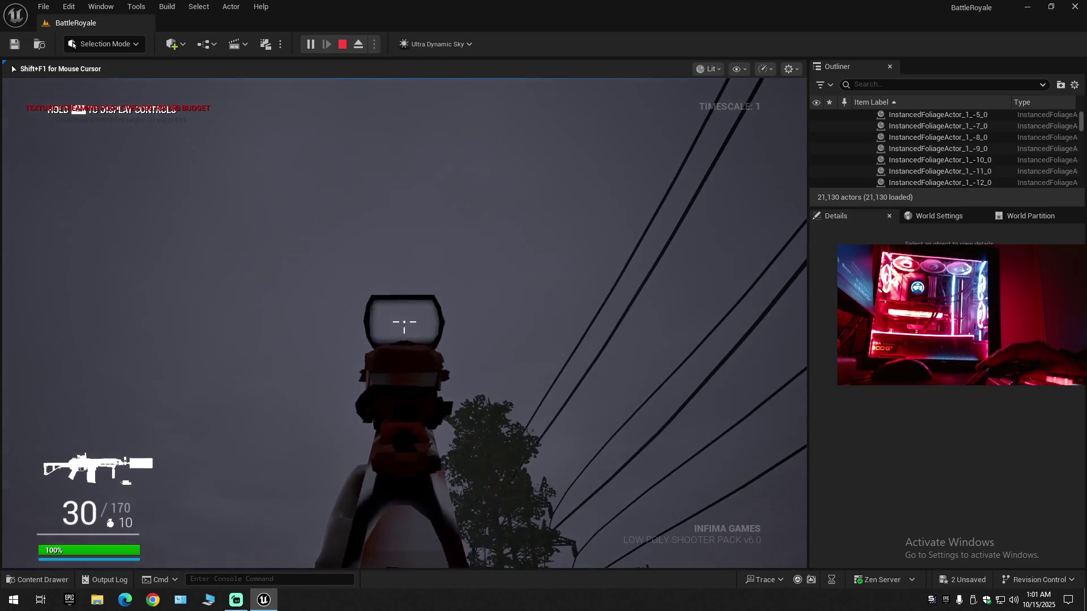
pyautogui.rightClick(404, 322)
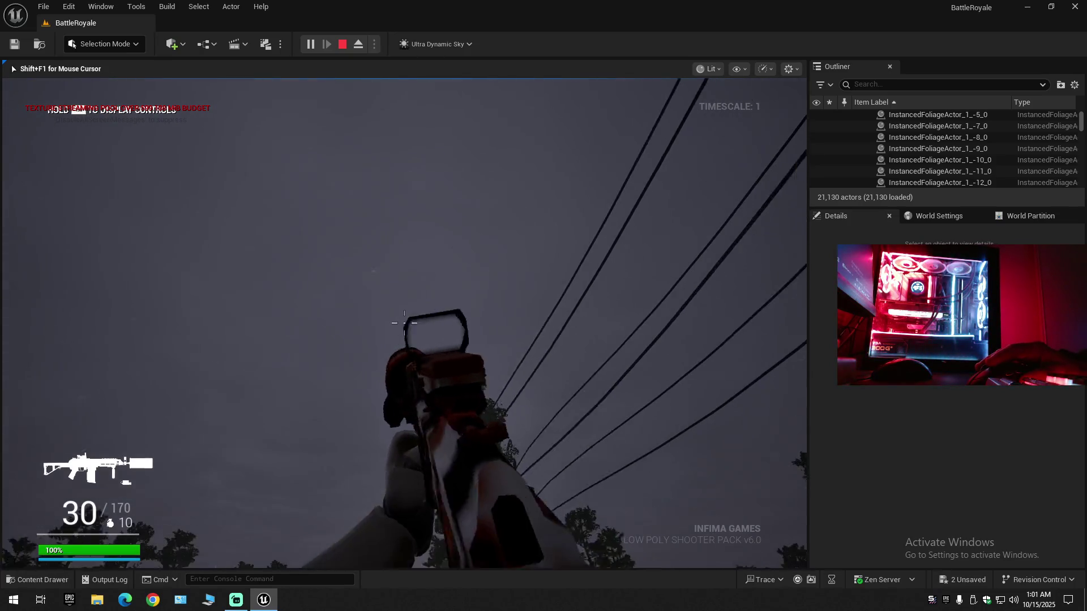
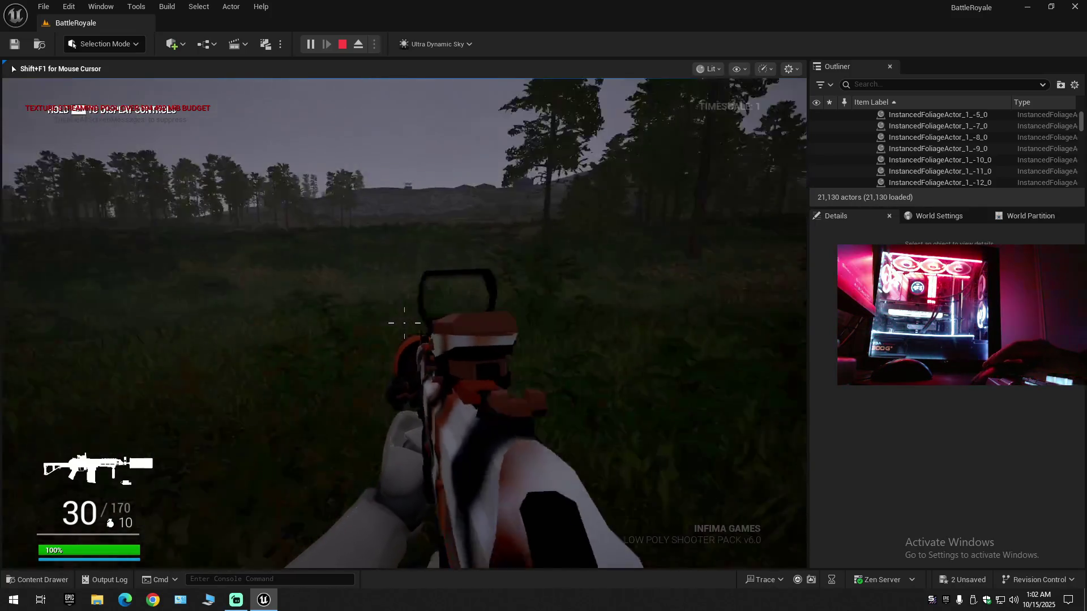
# - Fire bursts from the rifle across the meadow, inspect it, and aim down the sights toward the hills
pyautogui.click(404, 323)
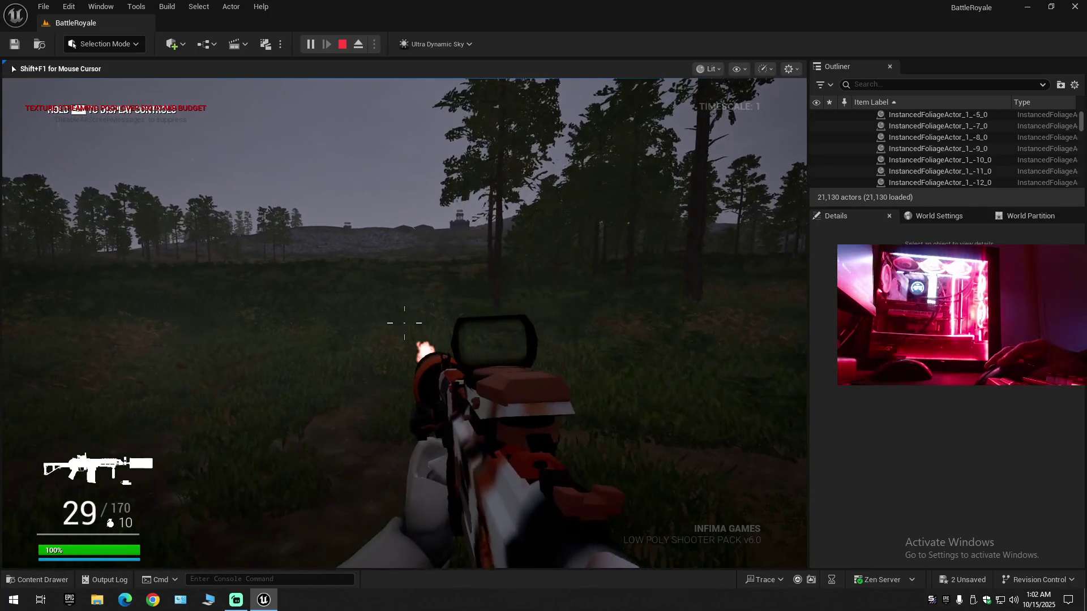
pyautogui.click(404, 323)
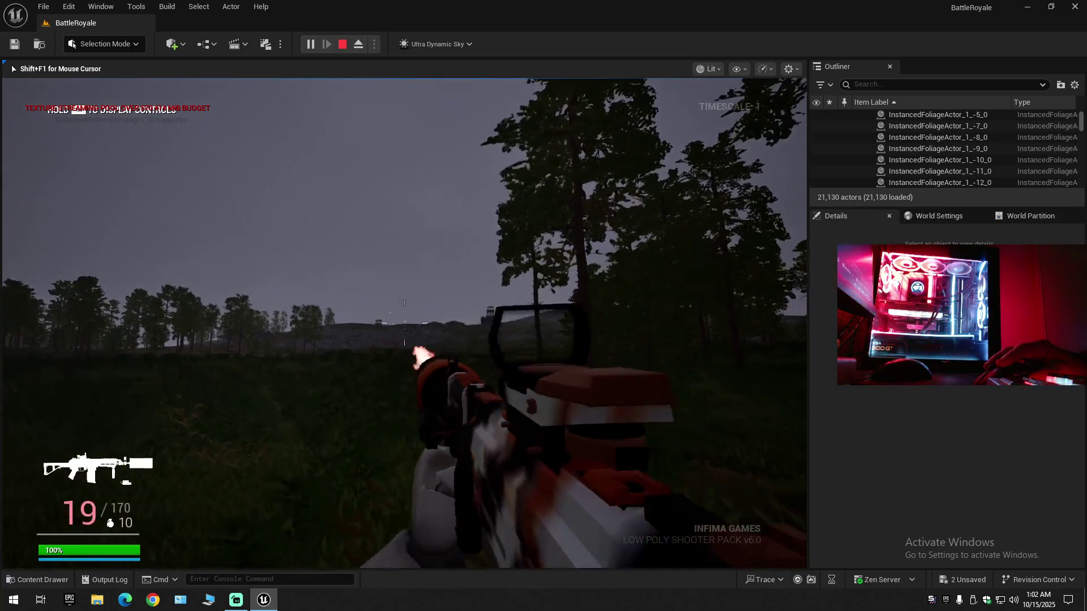
pyautogui.click(404, 322)
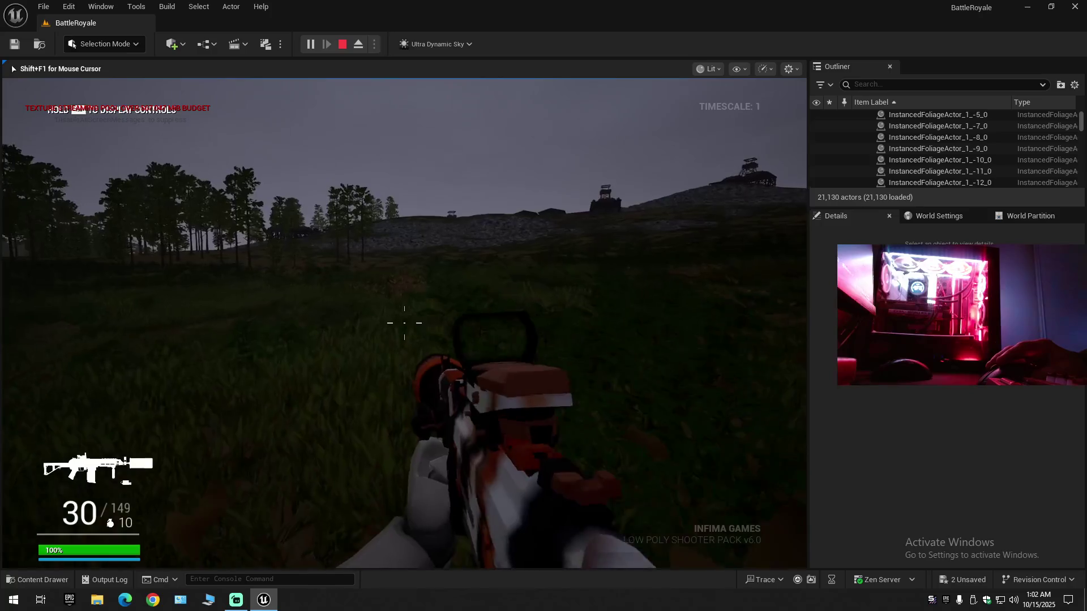
pyautogui.press('t')
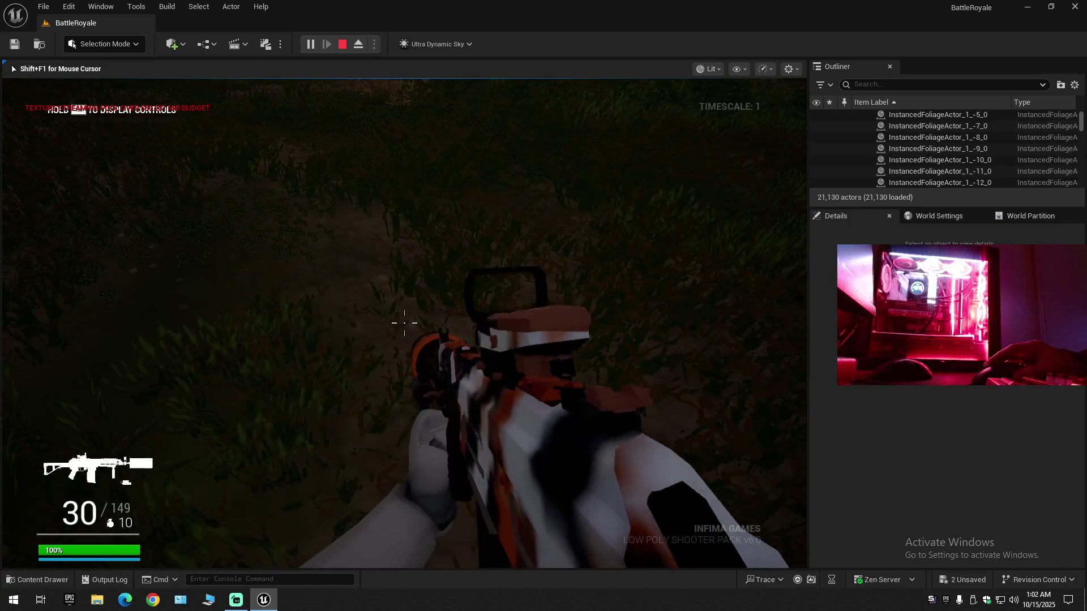
pyautogui.rightClick(404, 322)
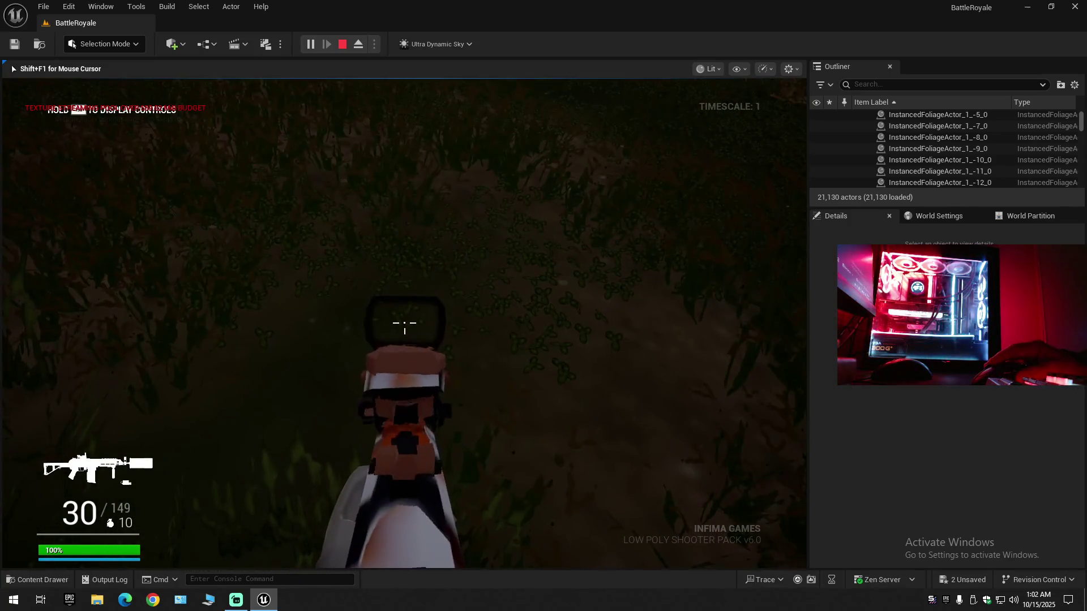
pyautogui.rightClick(404, 322)
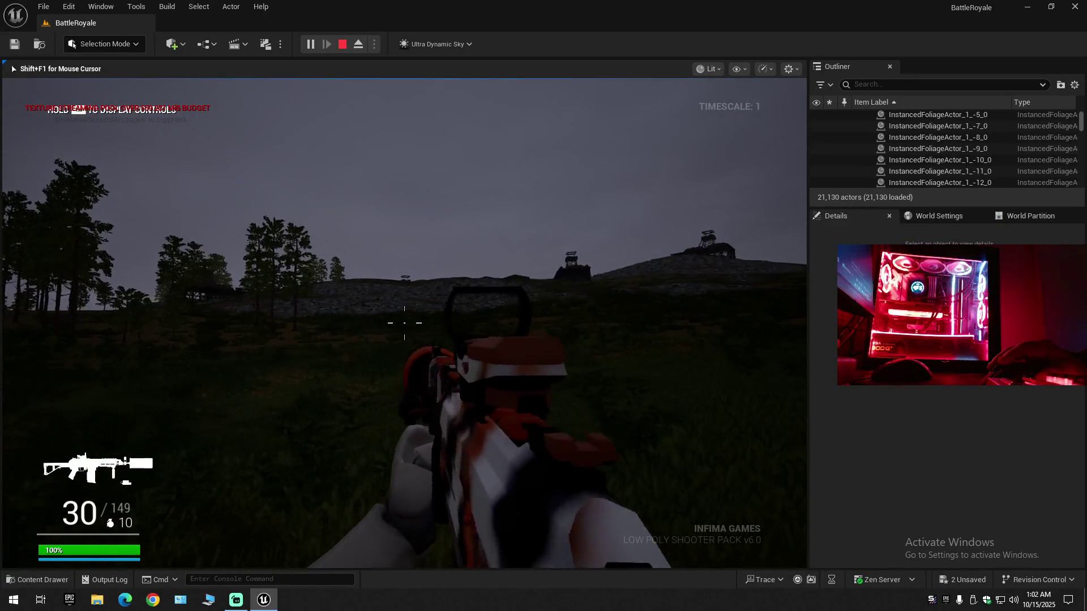
pyautogui.rightClick(404, 322)
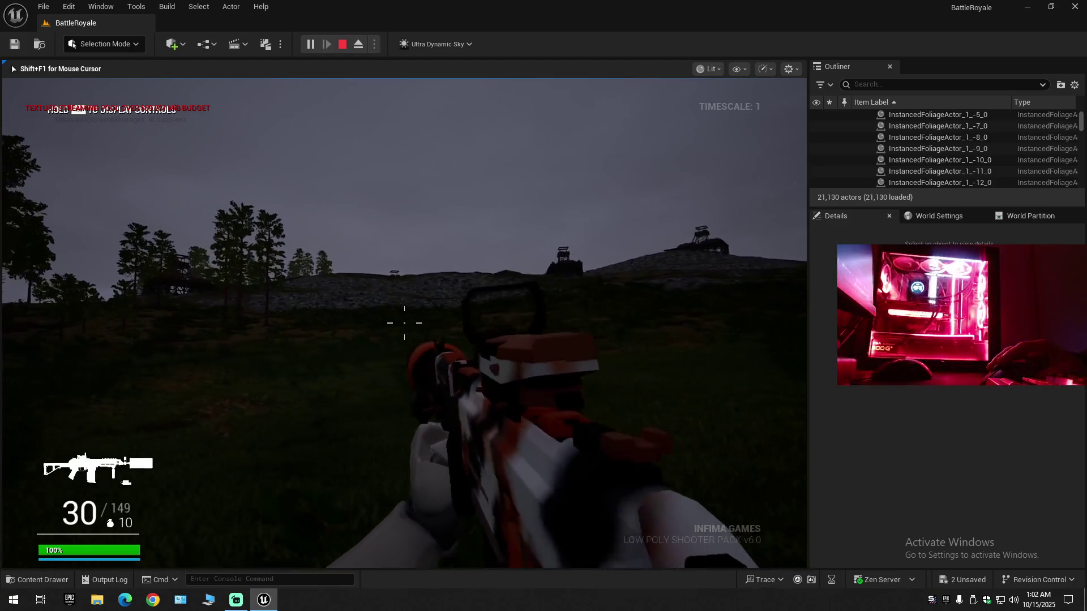
pyautogui.rightClick(405, 323)
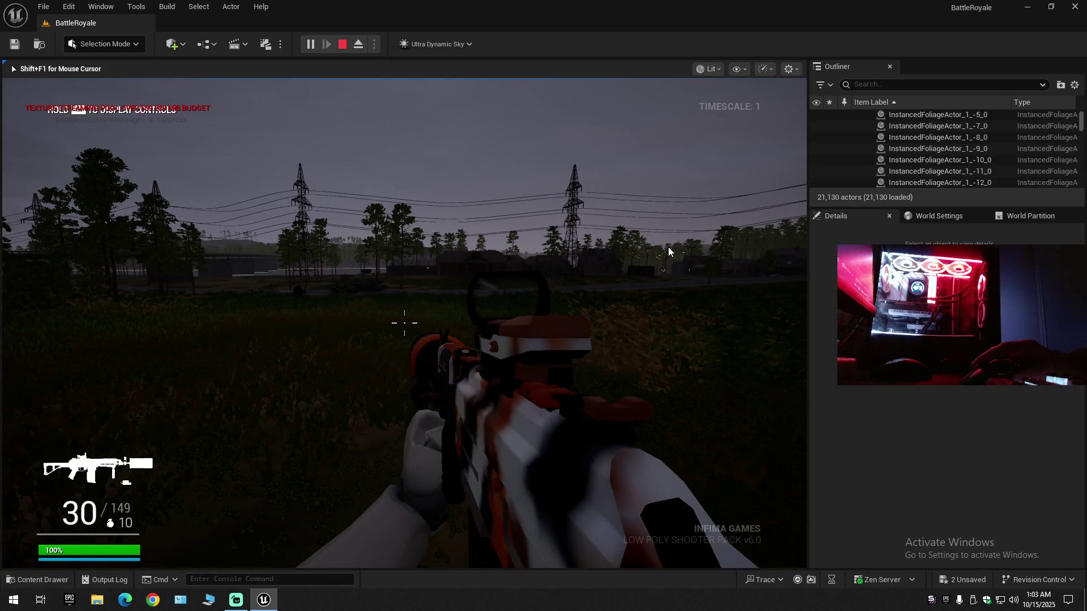
# - Stop the play test, close the error log and warnings notice, and select Weather_Override_Volume
pyautogui.press('Escape')
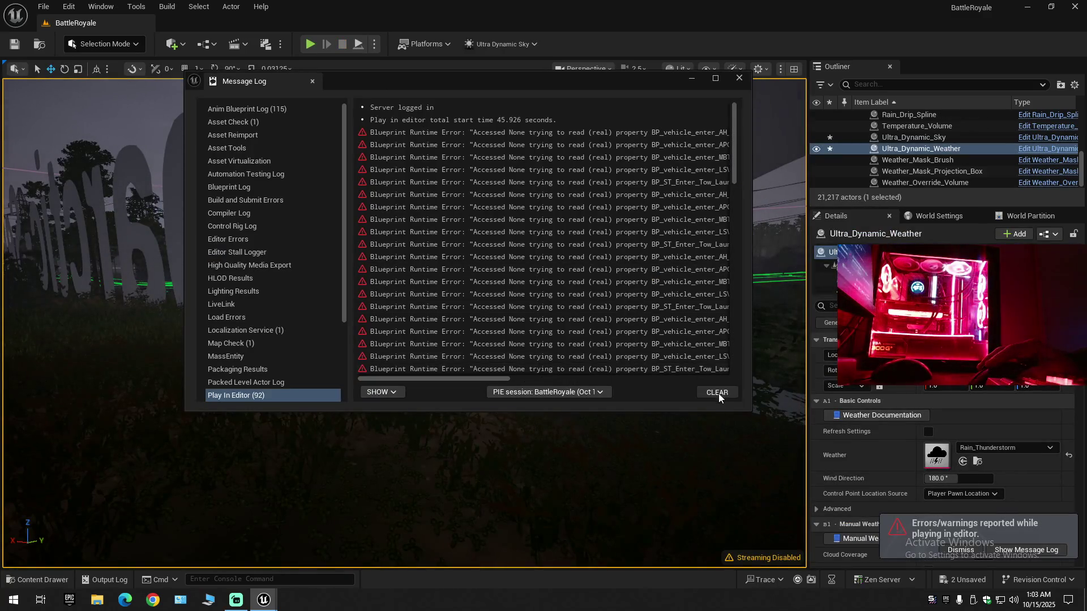
pyautogui.click(738, 80)
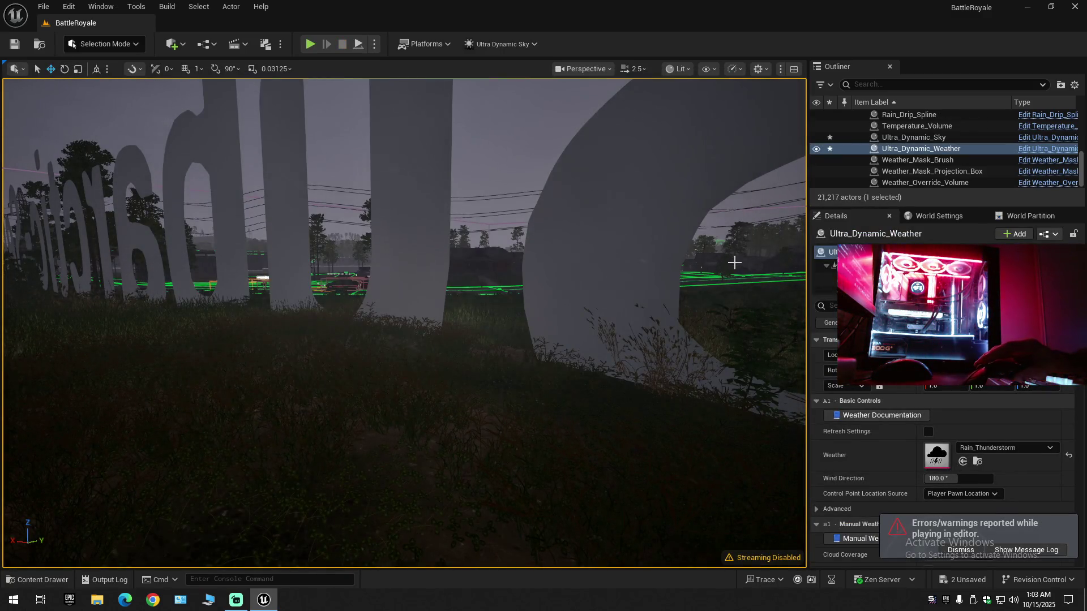
pyautogui.moveTo(639, 271); pyautogui.dragTo(639, 271)
pyautogui.moveTo(757, 291); pyautogui.dragTo(756, 291)
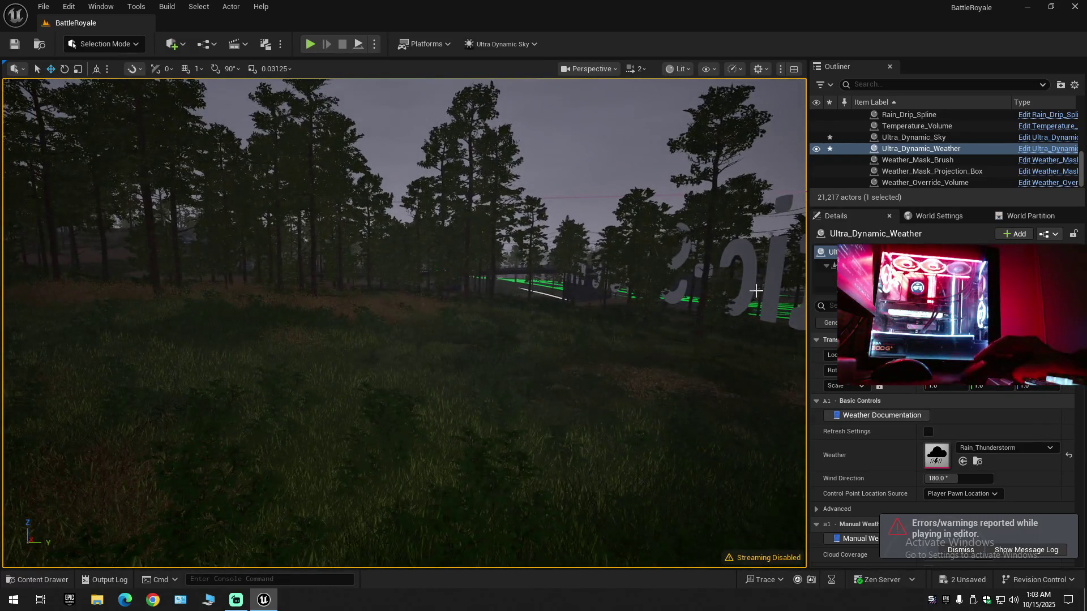
pyautogui.click(953, 548)
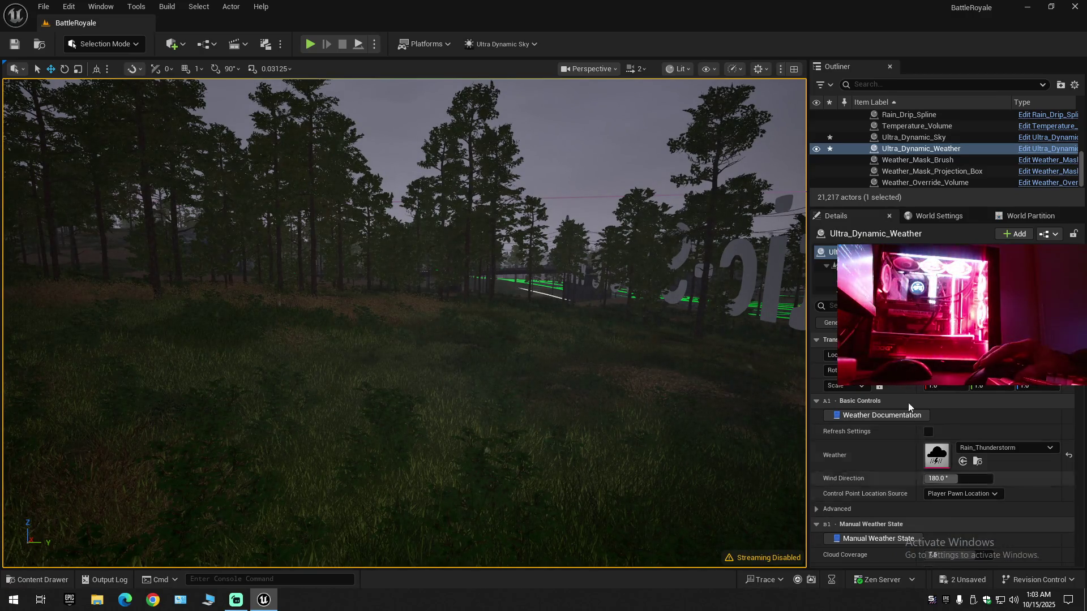
pyautogui.click(924, 150)
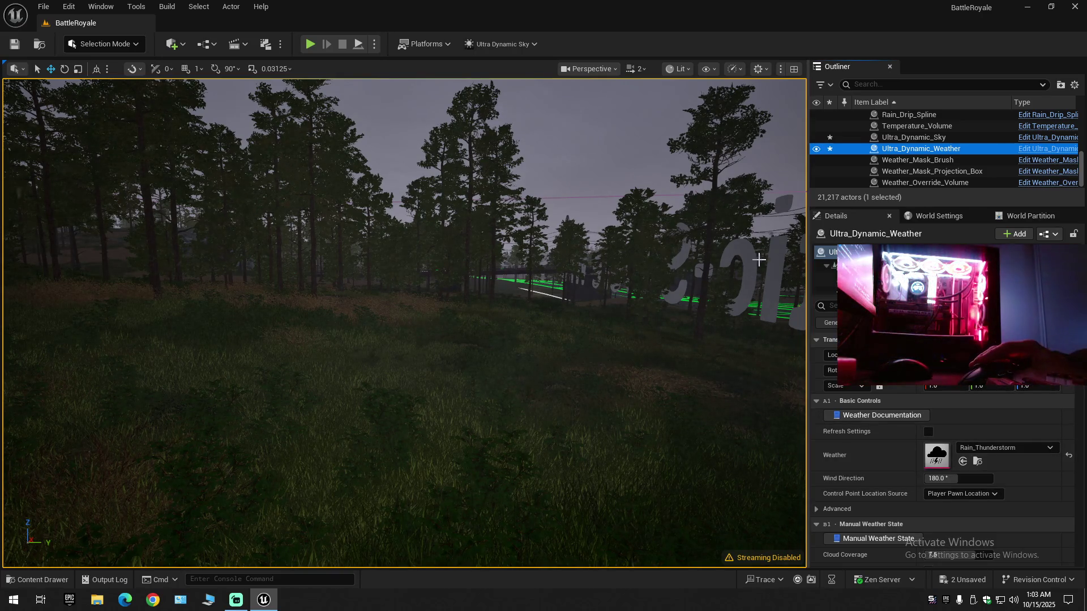
pyautogui.press('Down')
pyautogui.press('Down')
pyautogui.press('Down')
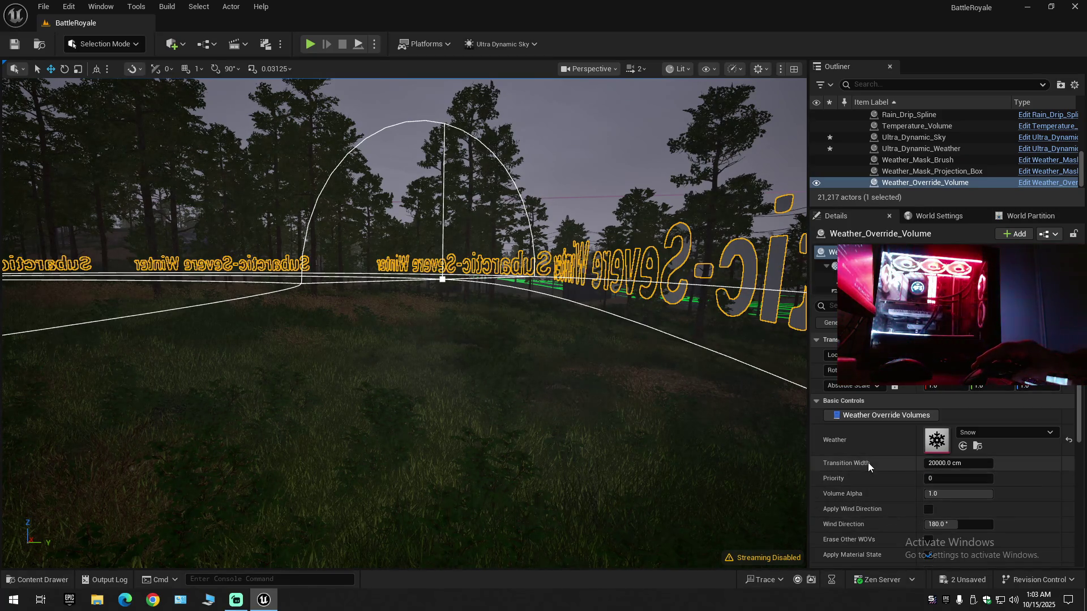
# - Apply the Polar Ice Cap climate preset under Random Weather Variation and widen the Details panel
pyautogui.scroll(-2, 874, 489)
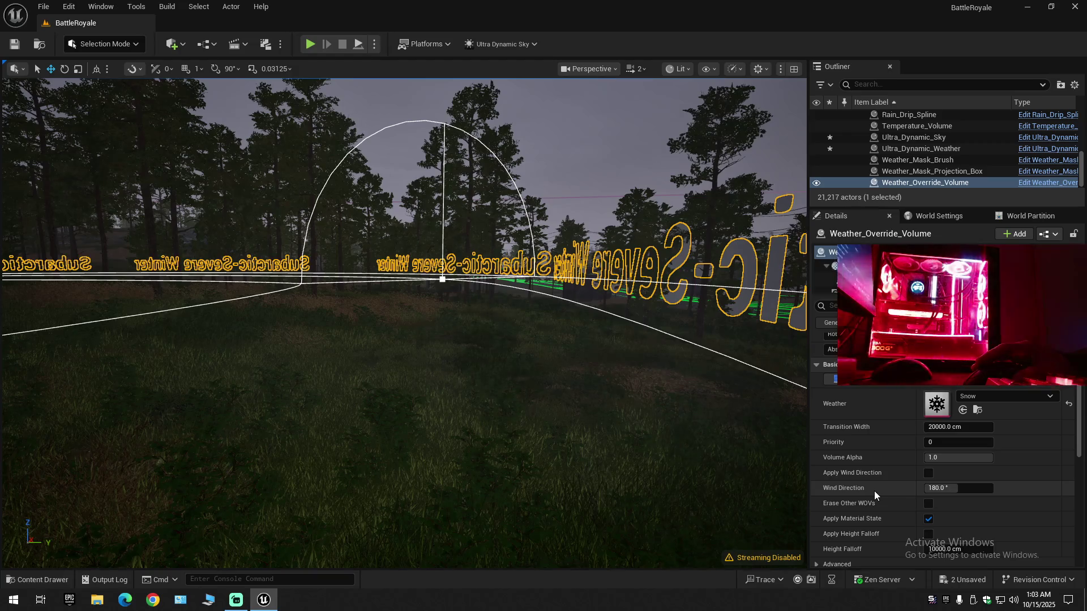
pyautogui.scroll(-4, 874, 491)
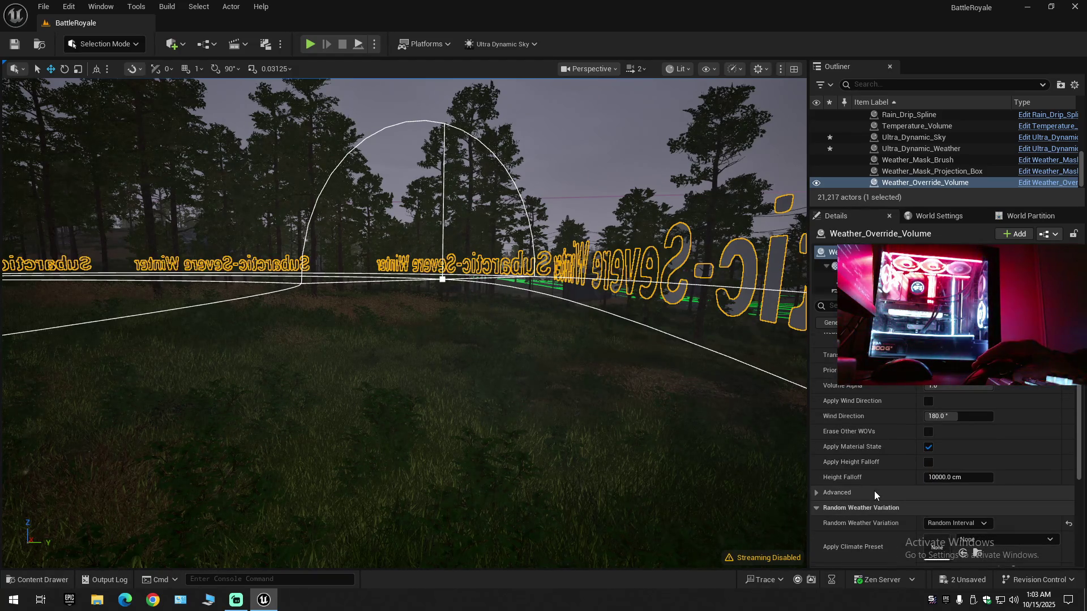
pyautogui.scroll(-2, 874, 491)
pyautogui.scroll(-3, 874, 494)
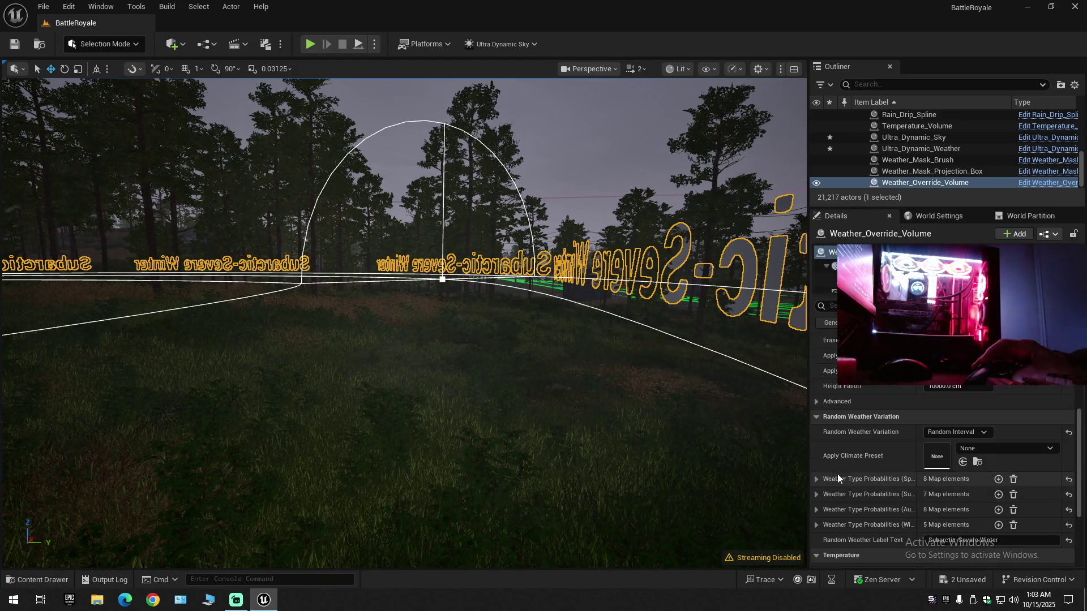
pyautogui.click(817, 401)
pyautogui.click(816, 402)
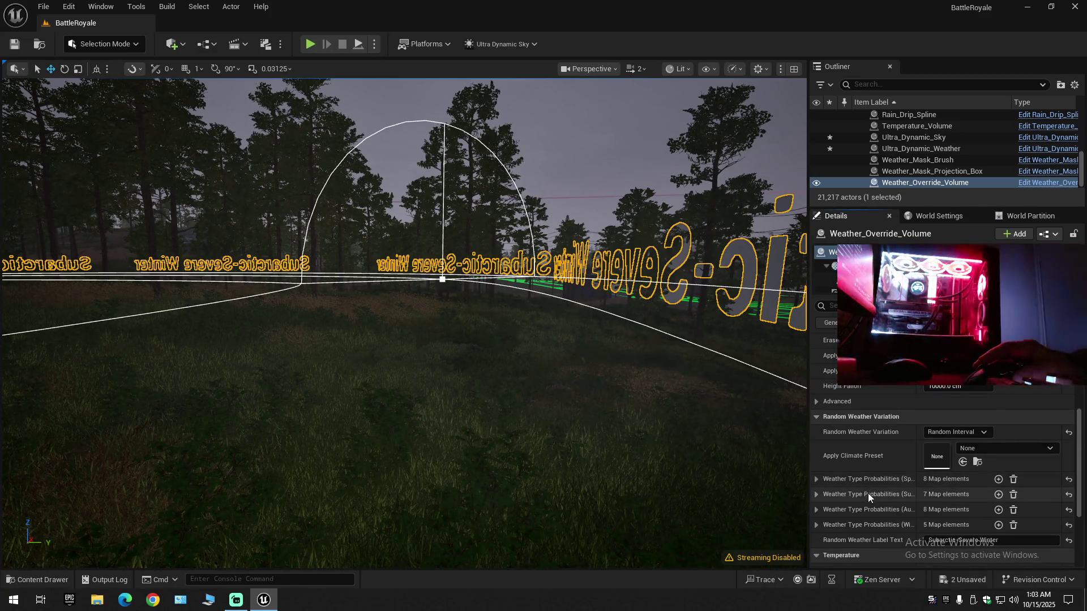
pyautogui.click(974, 447)
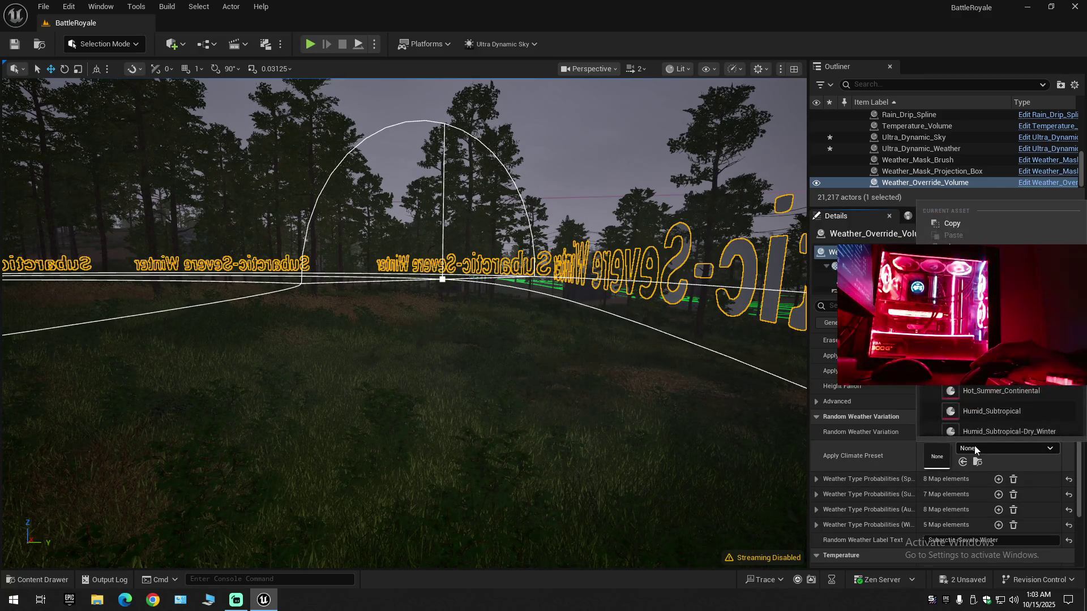
pyautogui.scroll(-5, 996, 391)
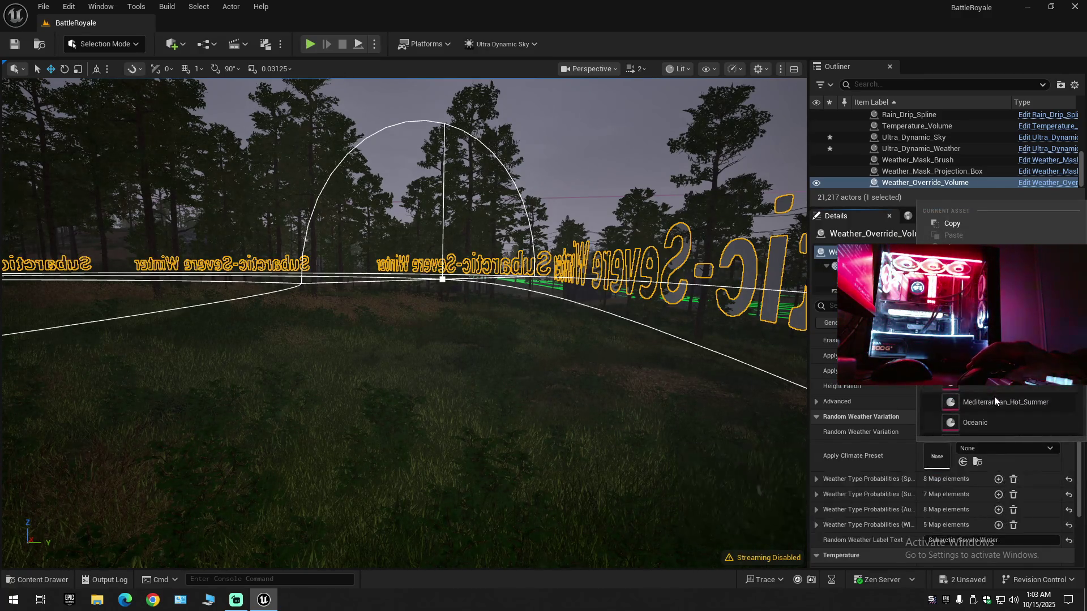
pyautogui.scroll(-2, 994, 396)
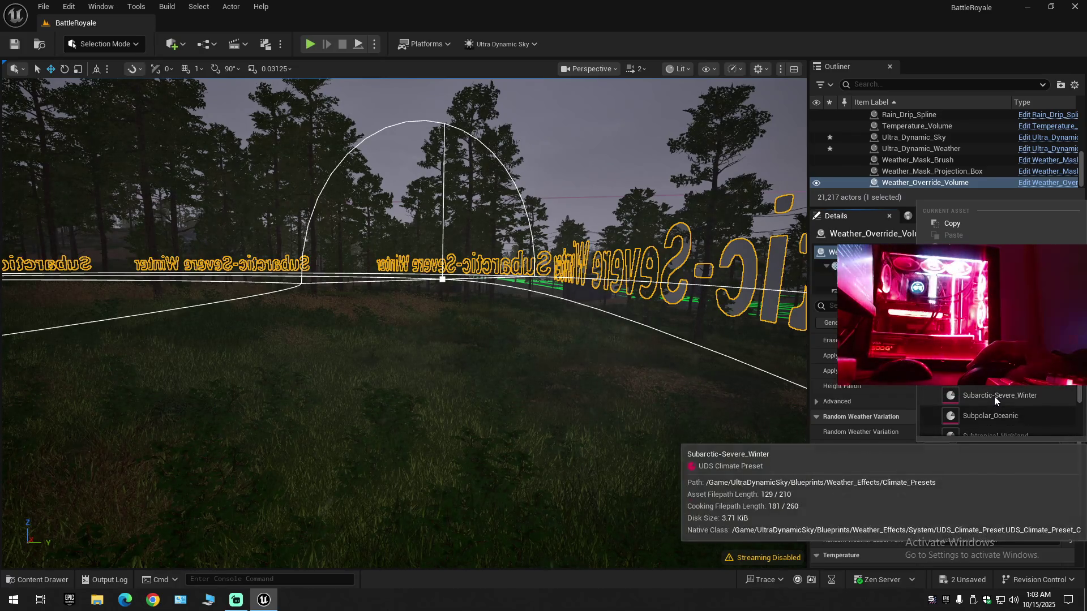
pyautogui.click(990, 354)
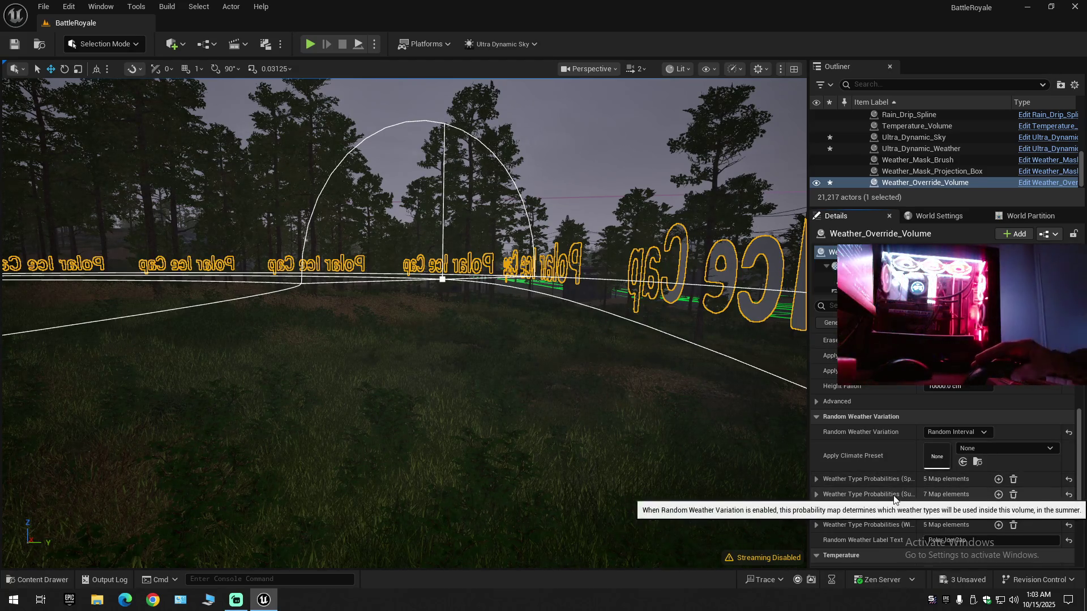
pyautogui.scroll(-2, 894, 496)
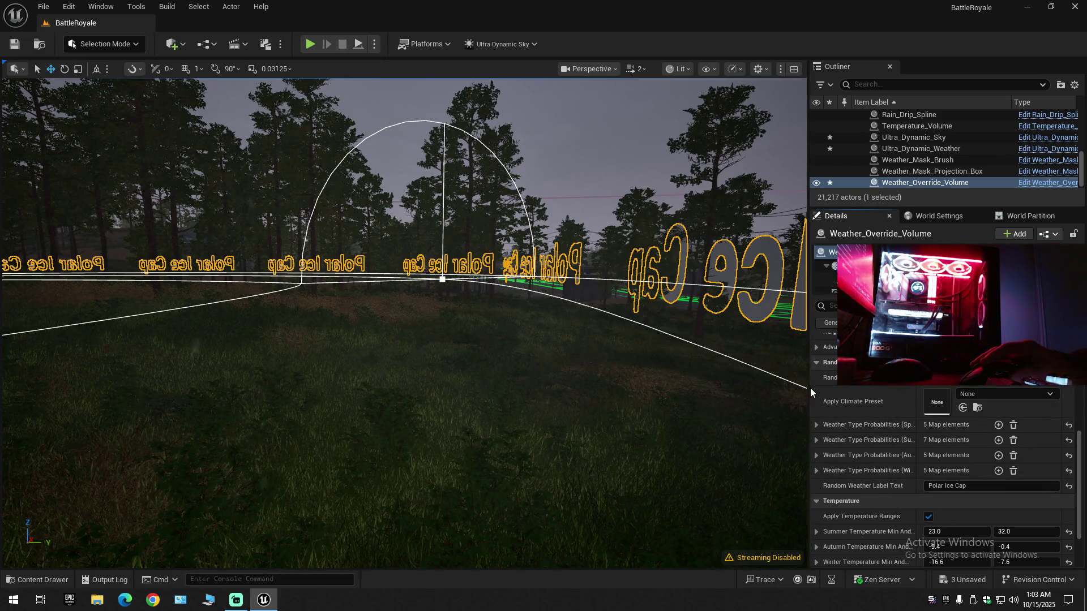
pyautogui.moveTo(810, 389); pyautogui.dragTo(716, 391)
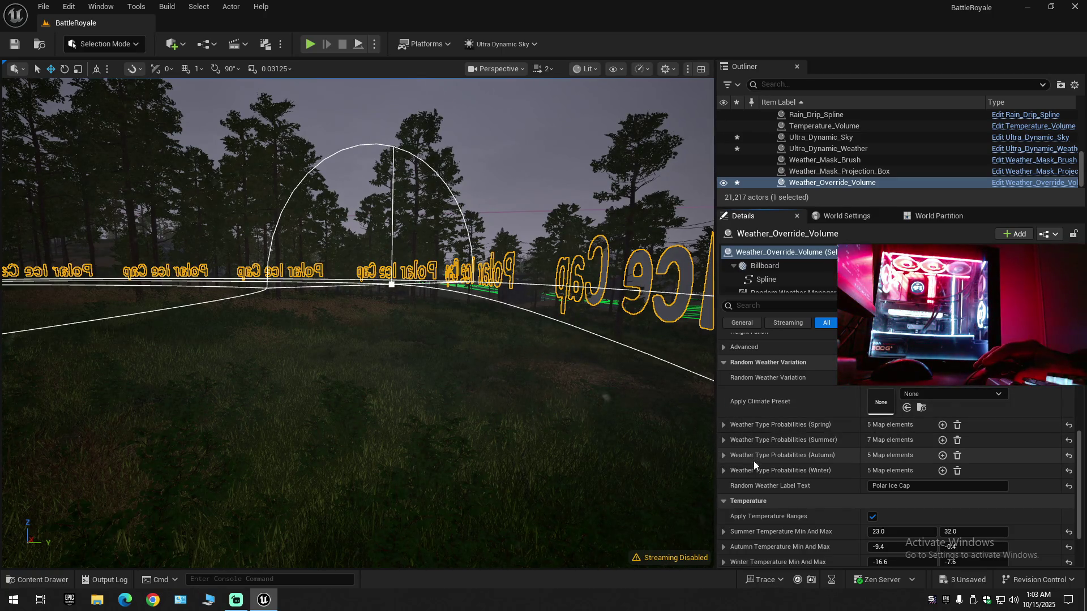
# - Review the Winter and Autumn weather probabilities and change the Winter Snow_Light slot to Snow
pyautogui.click(723, 471)
pyautogui.scroll(-2, 742, 483)
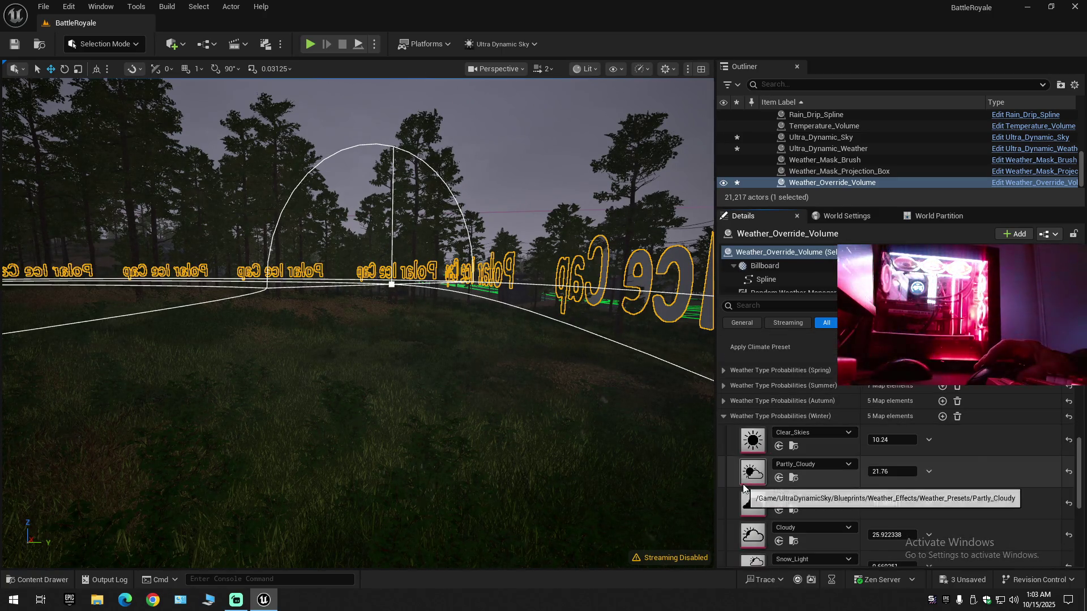
pyautogui.scroll(-2, 876, 491)
pyautogui.scroll(-1, 876, 491)
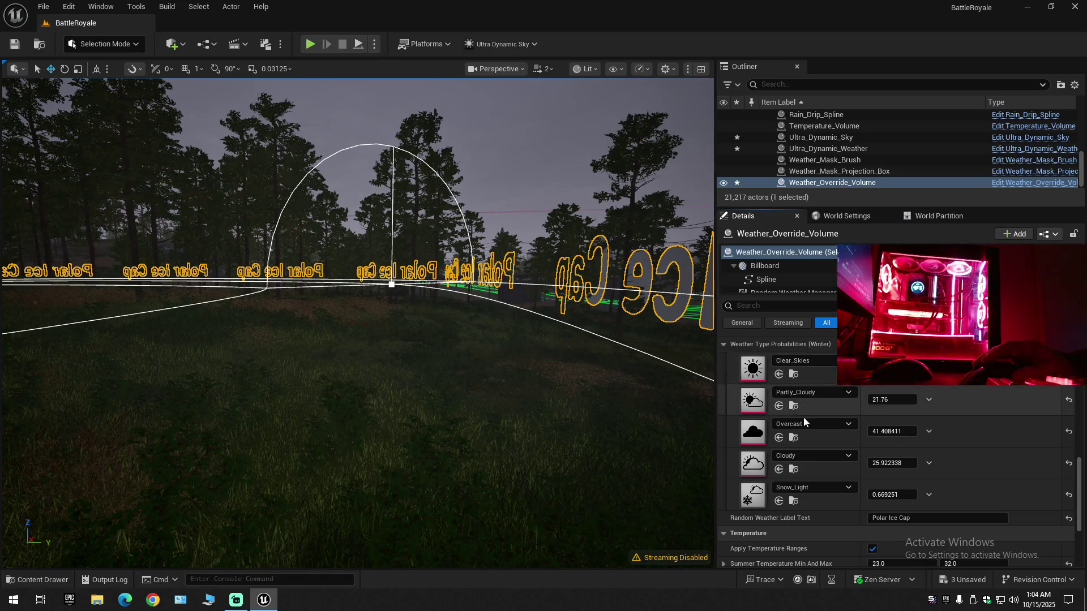
pyautogui.scroll(1, 803, 421)
pyautogui.click(723, 365)
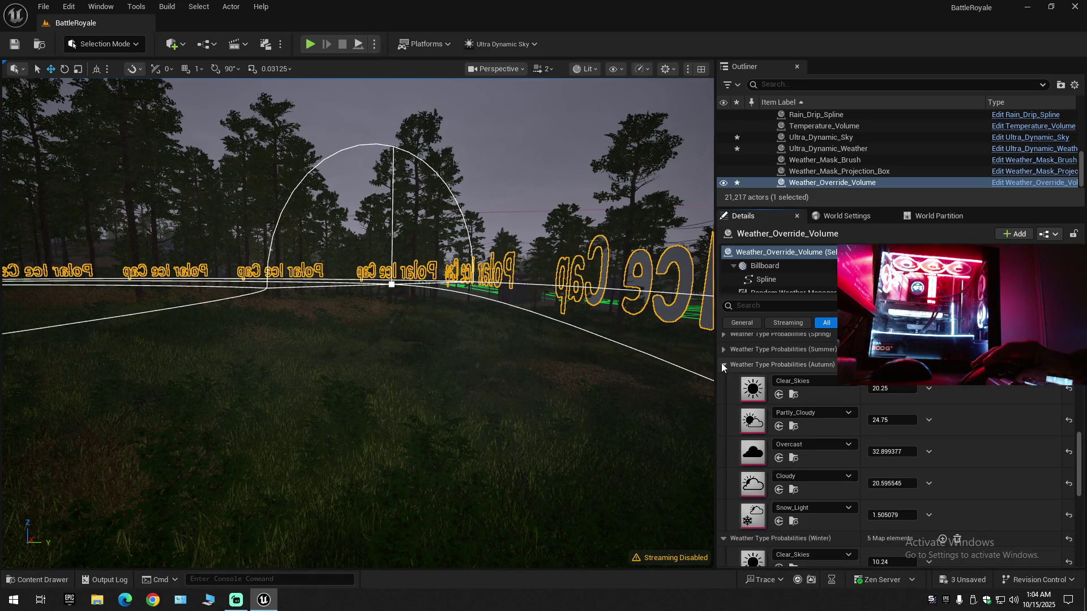
pyautogui.click(723, 365)
pyautogui.click(820, 524)
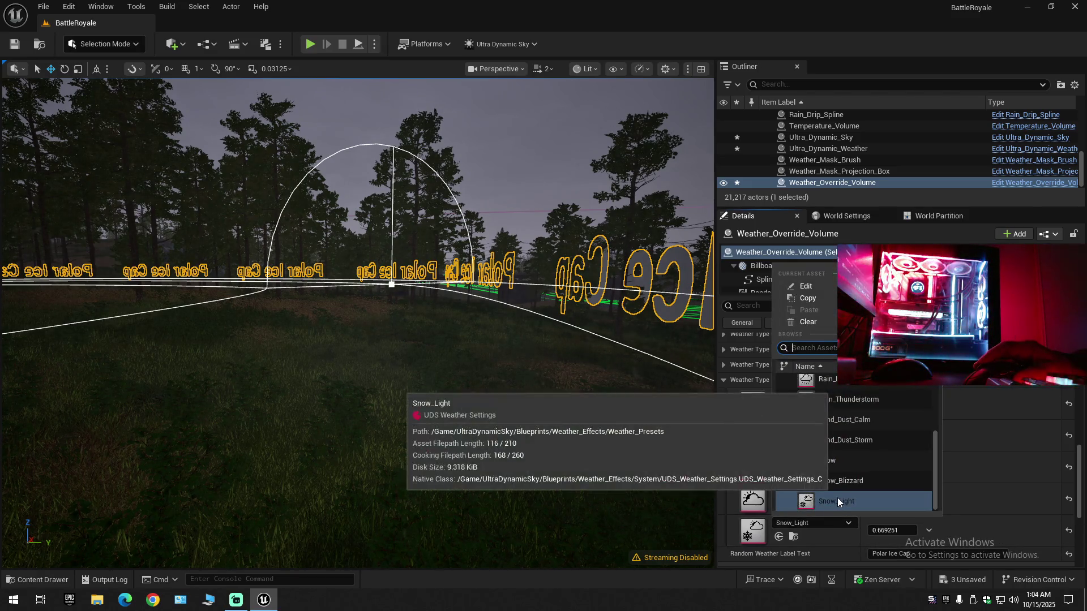
pyautogui.click(841, 458)
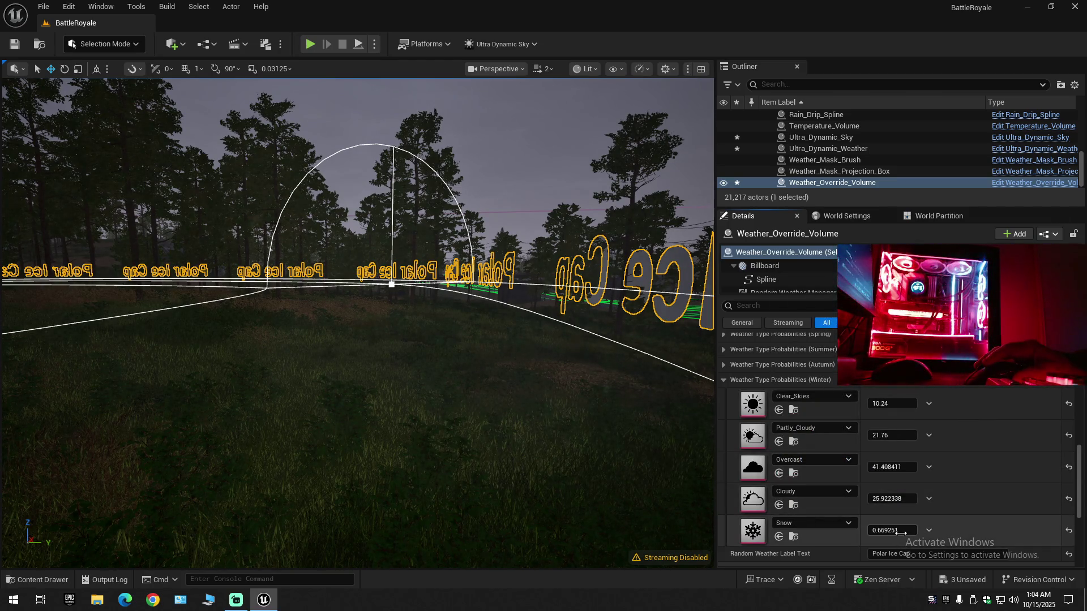
# - Check the winter temperature min/max and Level Instance settings, then select Ultra_Dynamic_Weather
pyautogui.scroll(-5, 817, 494)
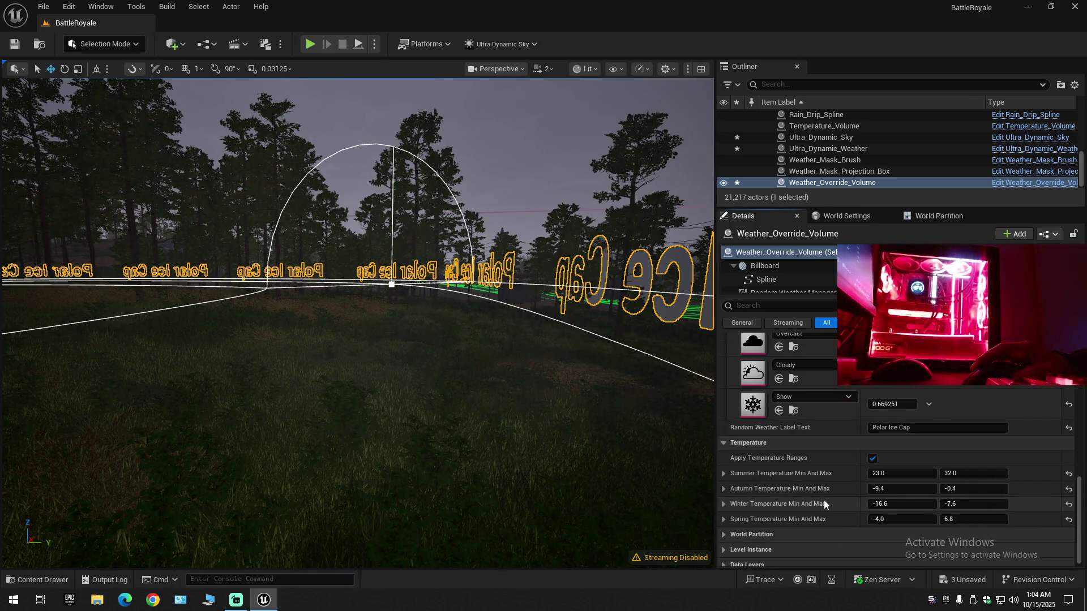
pyautogui.scroll(-1, 824, 500)
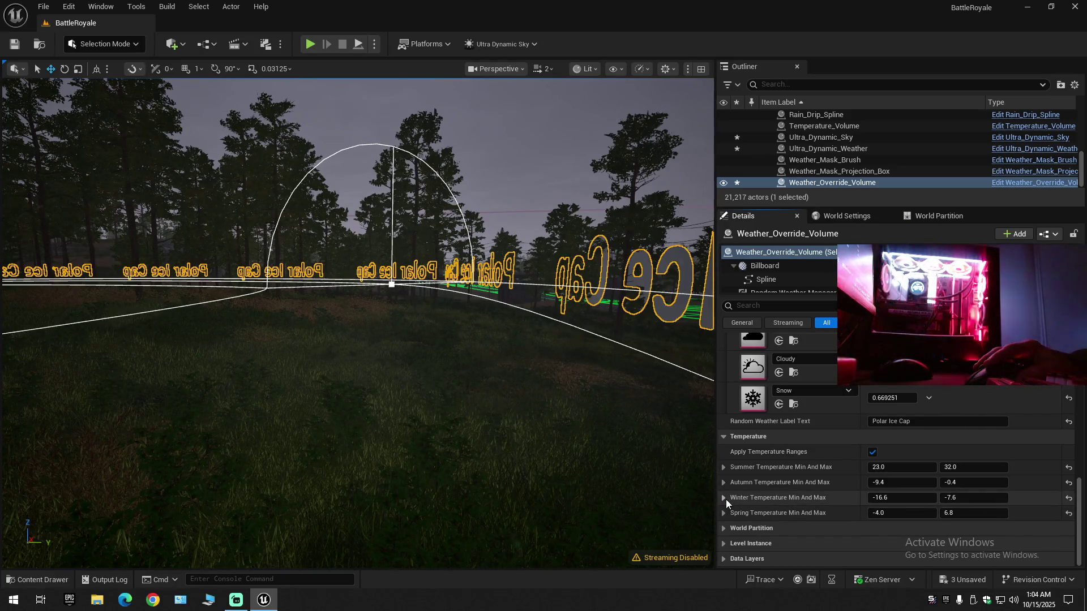
pyautogui.click(724, 498)
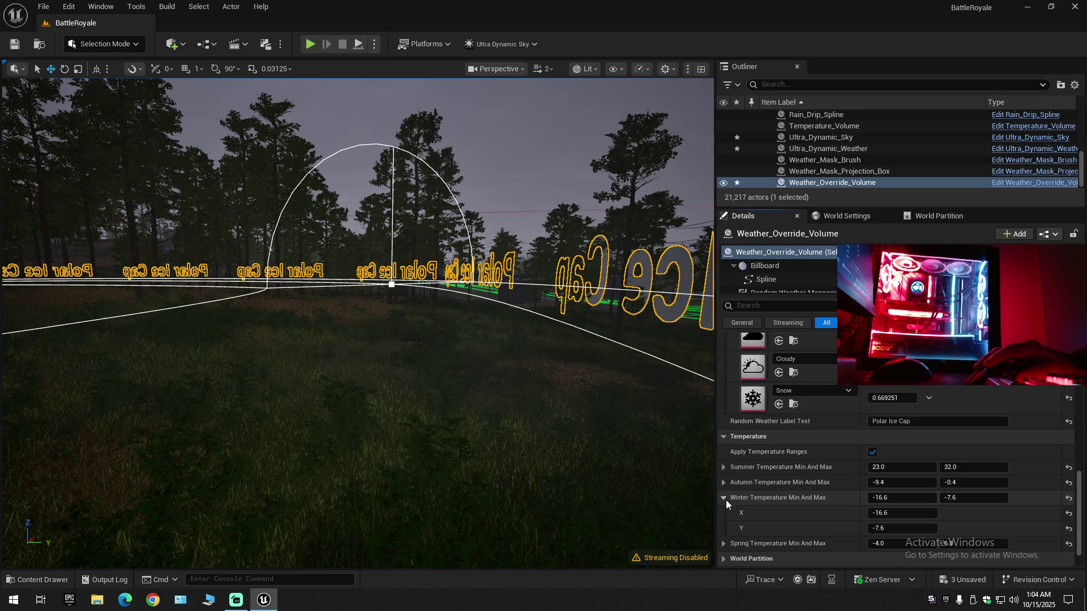
pyautogui.click(725, 501)
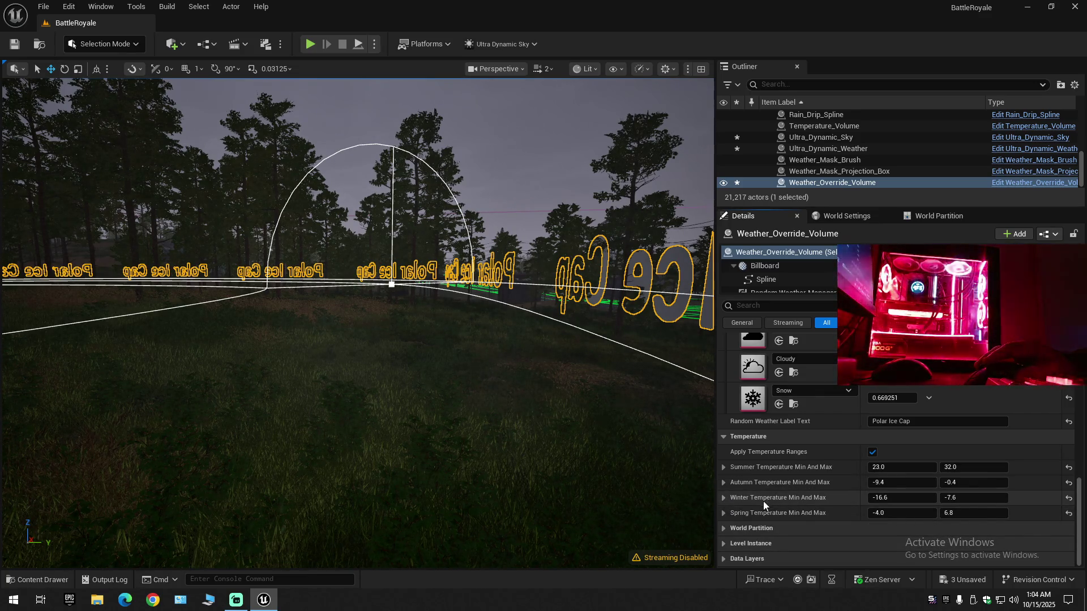
pyautogui.click(724, 496)
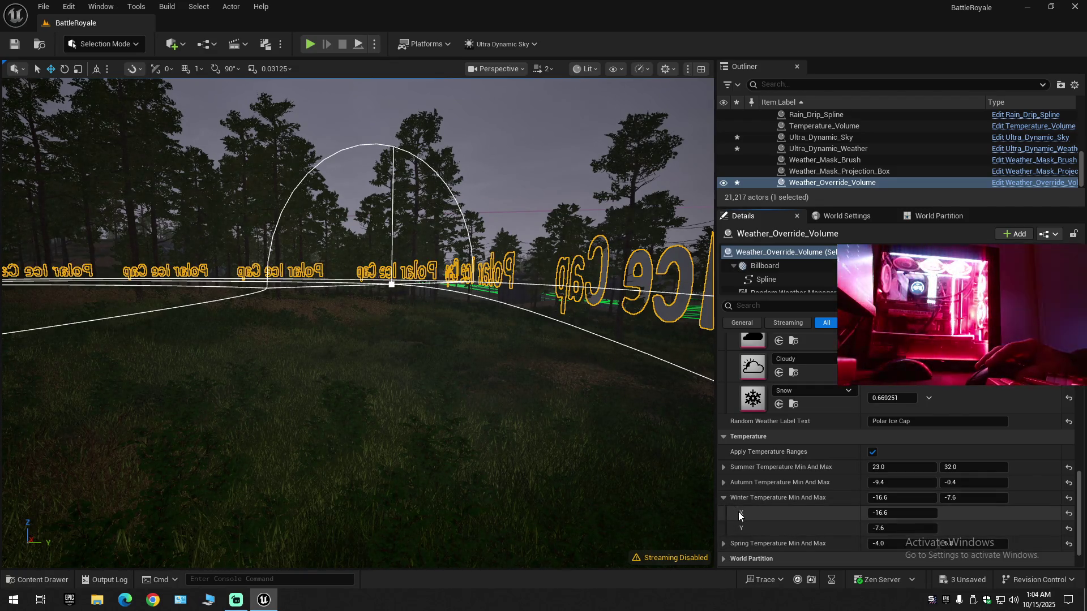
pyautogui.click(723, 496)
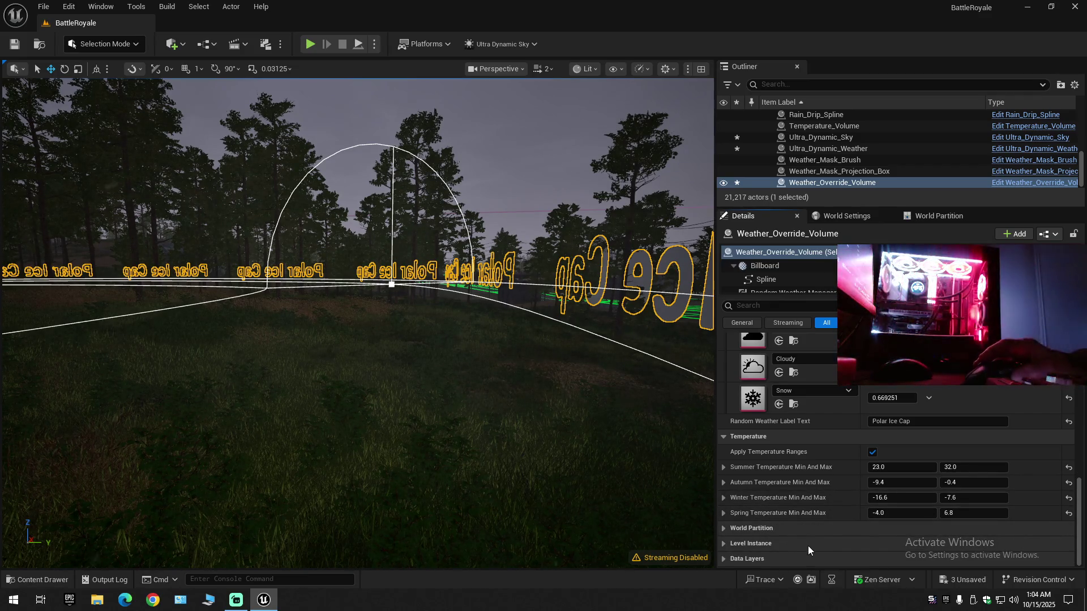
pyautogui.click(723, 545)
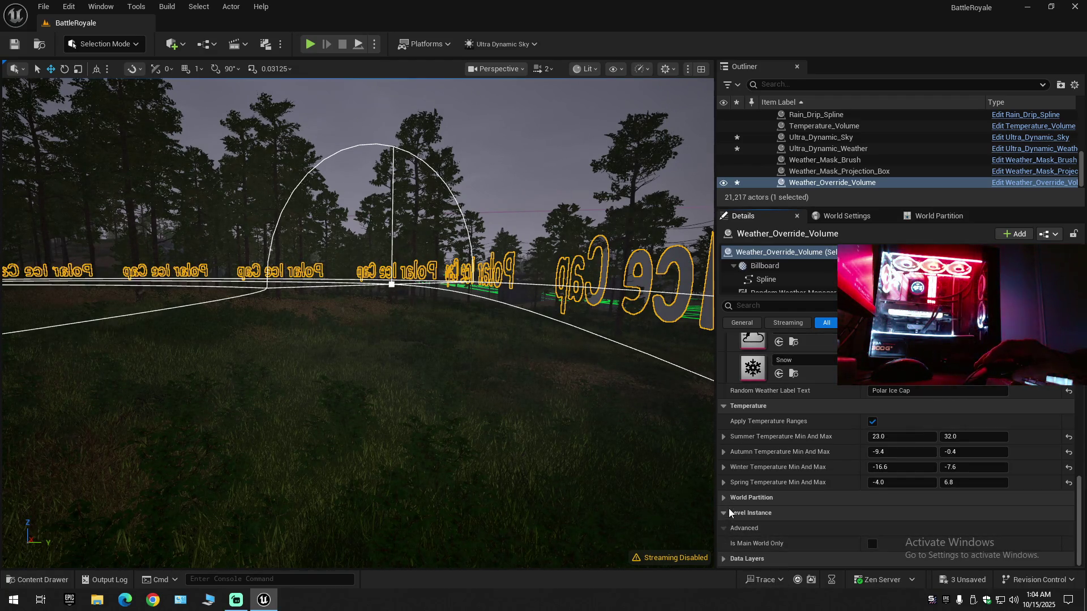
pyautogui.click(723, 513)
pyautogui.scroll(10, 743, 508)
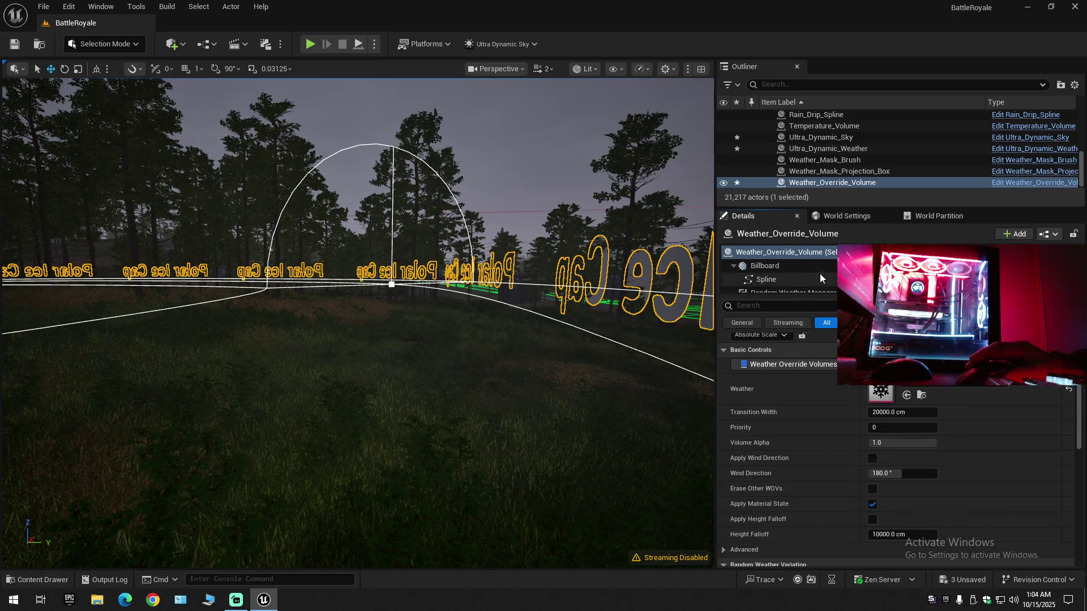
pyautogui.click(832, 148)
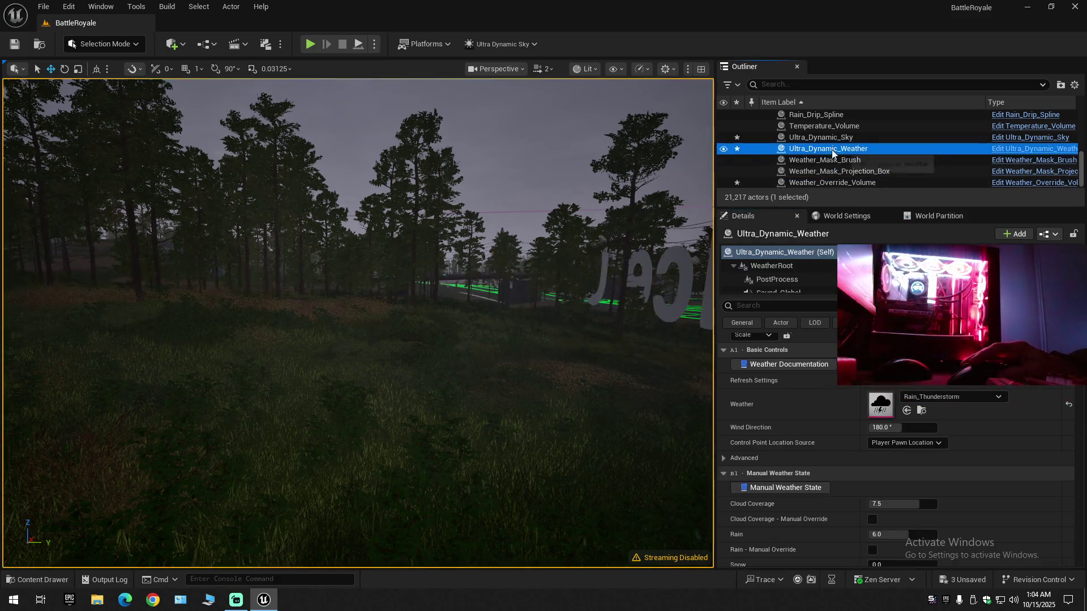
# - Filter the weather properties by 'snow' while viewing the hills, lettering and road
pyautogui.click(798, 311)
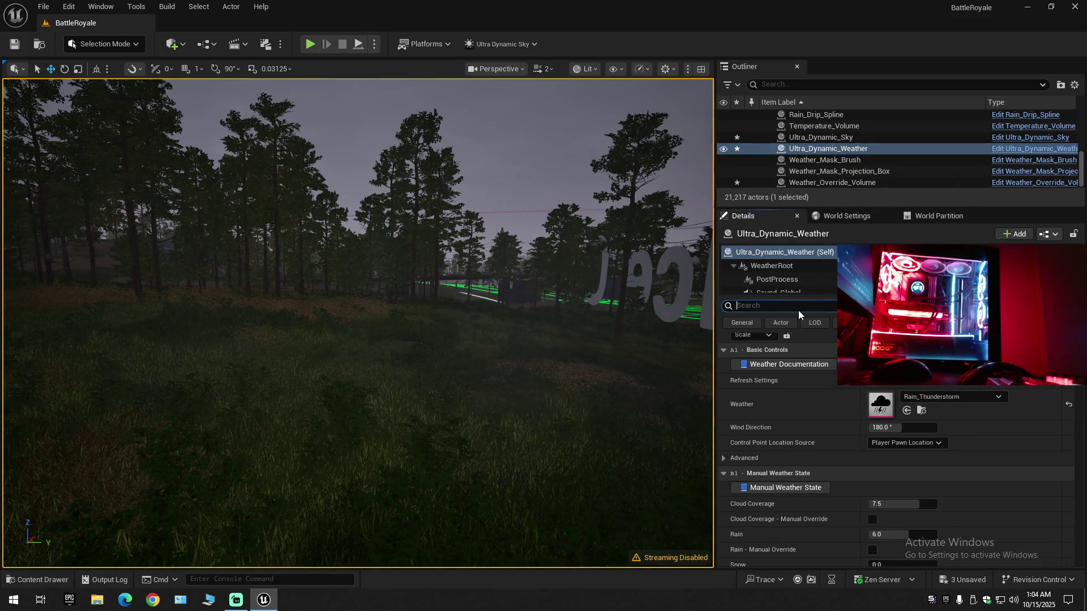
pyautogui.write('snow')
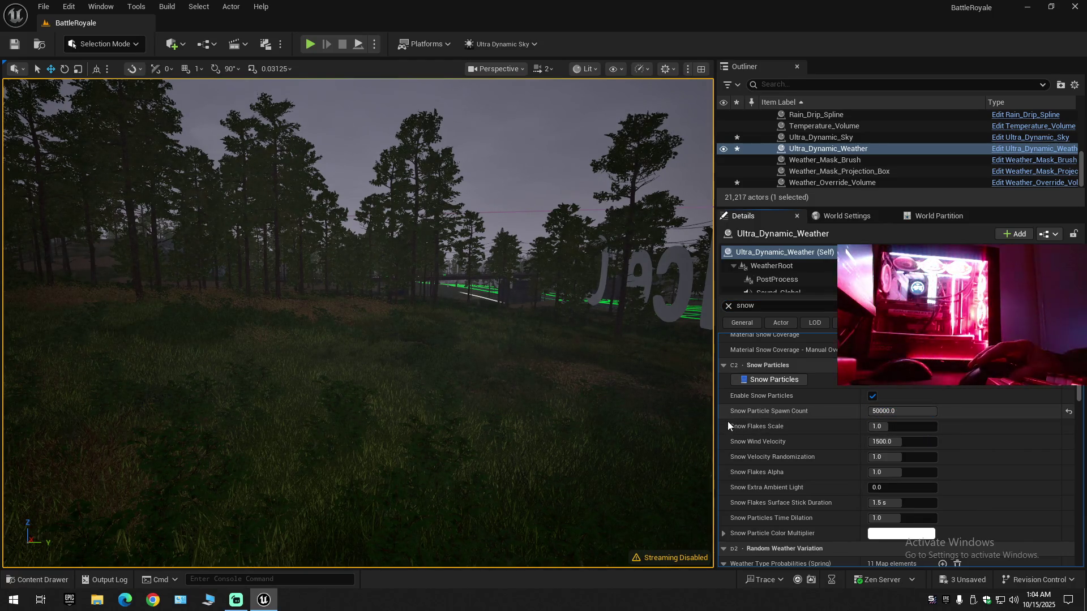
pyautogui.moveTo(689, 409); pyautogui.dragTo(650, 410)
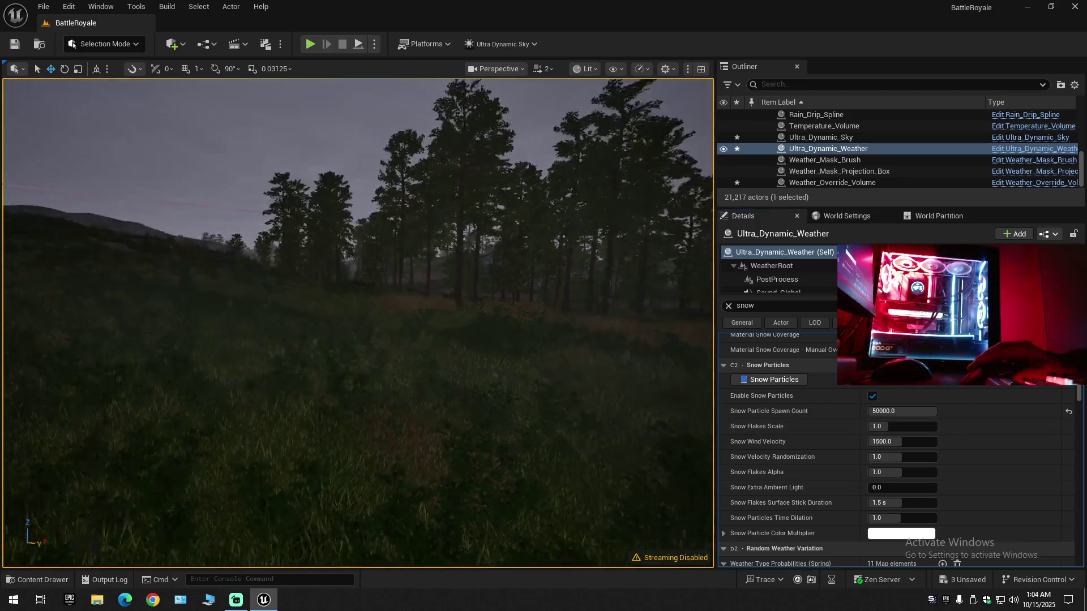
pyautogui.moveTo(549, 373)
pyautogui.mouseDown()
pyautogui.moveTo(527, 375)
pyautogui.moveTo(549, 374)
pyautogui.mouseUp()
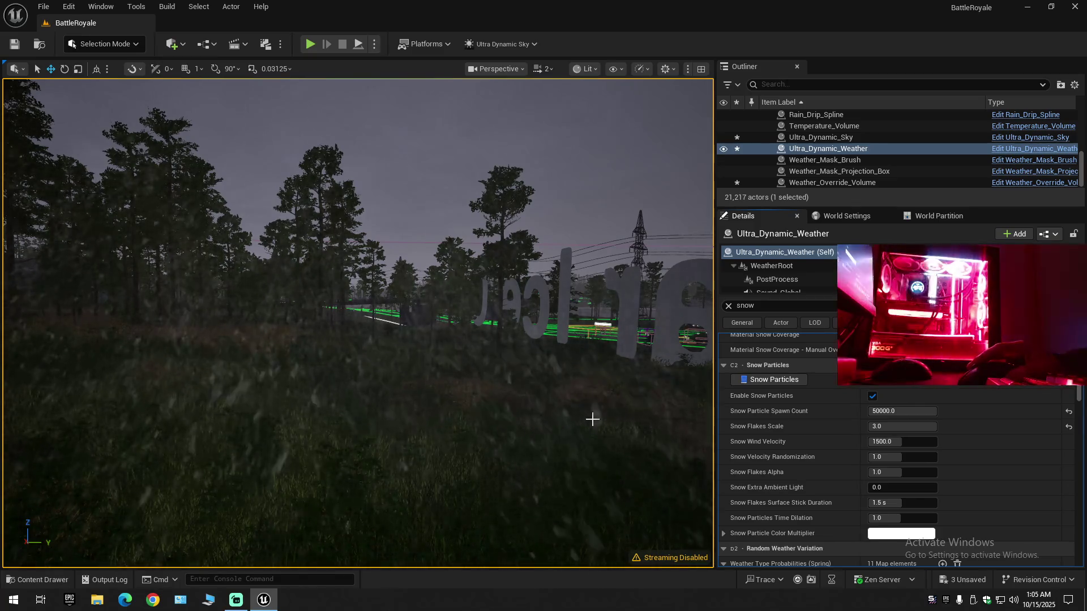
pyautogui.moveTo(593, 419)
pyautogui.mouseDown()
pyautogui.moveTo(366, 419)
pyautogui.moveTo(536, 385)
pyautogui.moveTo(587, 417)
pyautogui.mouseUp()
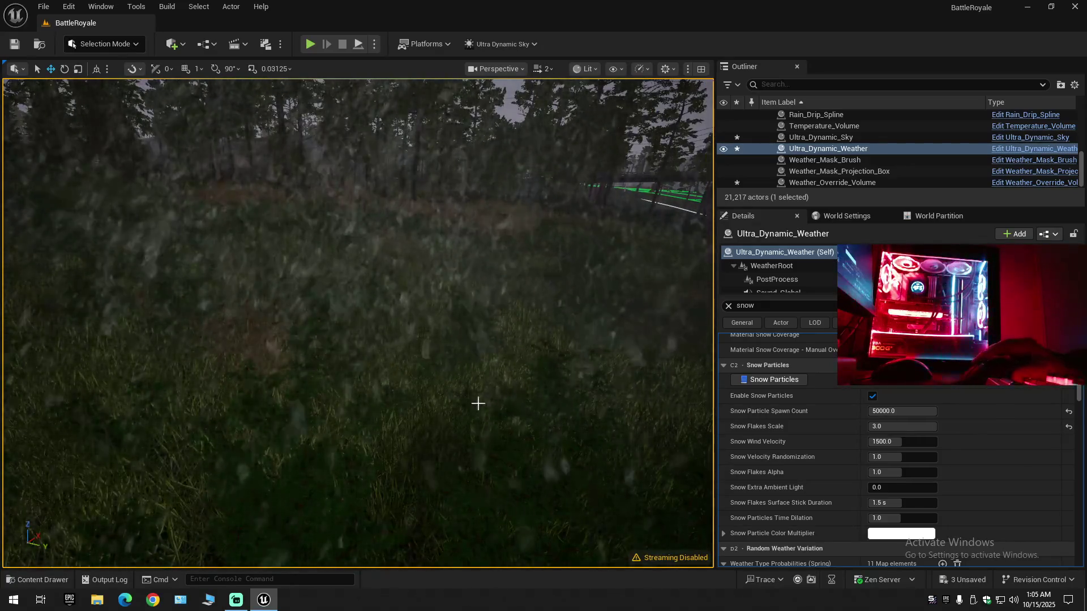
pyautogui.moveTo(478, 403)
pyautogui.mouseDown()
pyautogui.moveTo(479, 436)
pyautogui.moveTo(385, 416)
pyautogui.mouseUp()
pyautogui.scroll(-3, 464, 430)
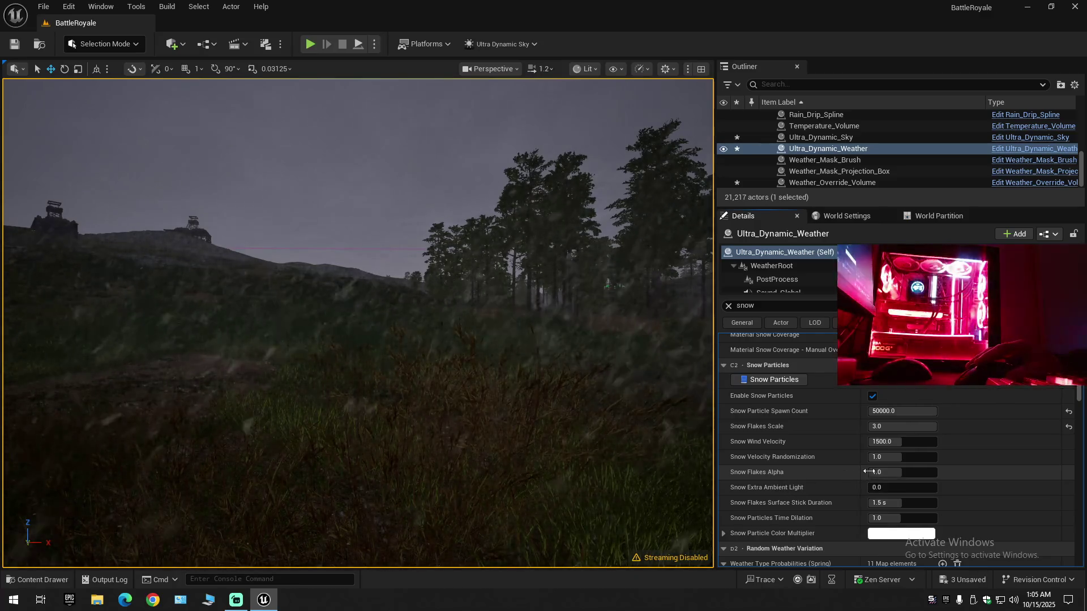
# - Set Snow Flakes Surface Stick Duration to 3.0 s, keeping alpha near 1 and time dilation at default
pyautogui.moveTo(901, 472)
pyautogui.mouseDown()
pyautogui.moveTo(929, 474)
pyautogui.moveTo(900, 481)
pyautogui.mouseUp()
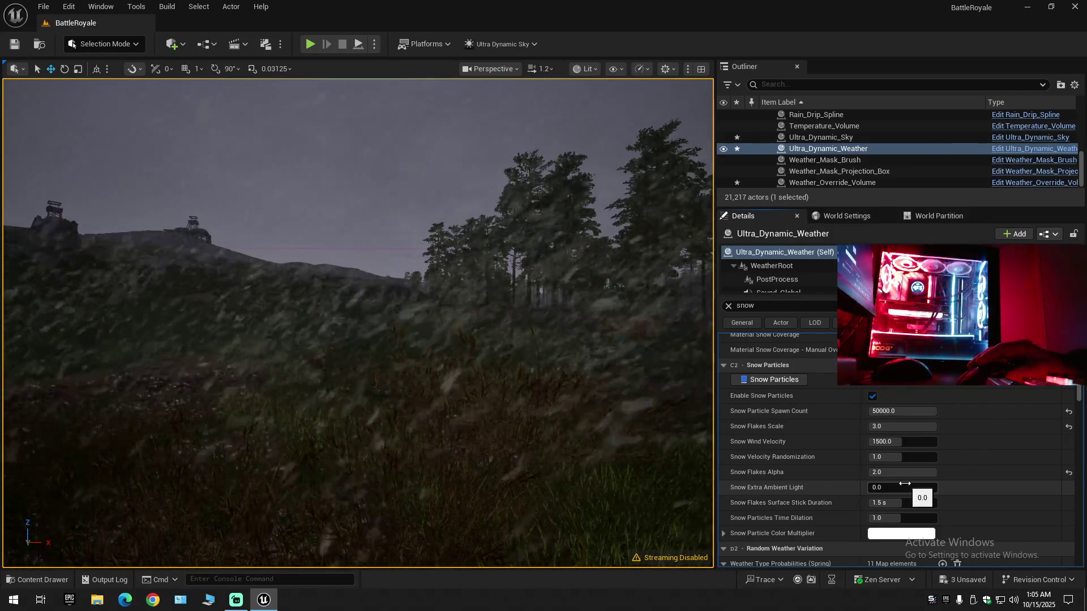
pyautogui.moveTo(432, 463); pyautogui.dragTo(396, 461)
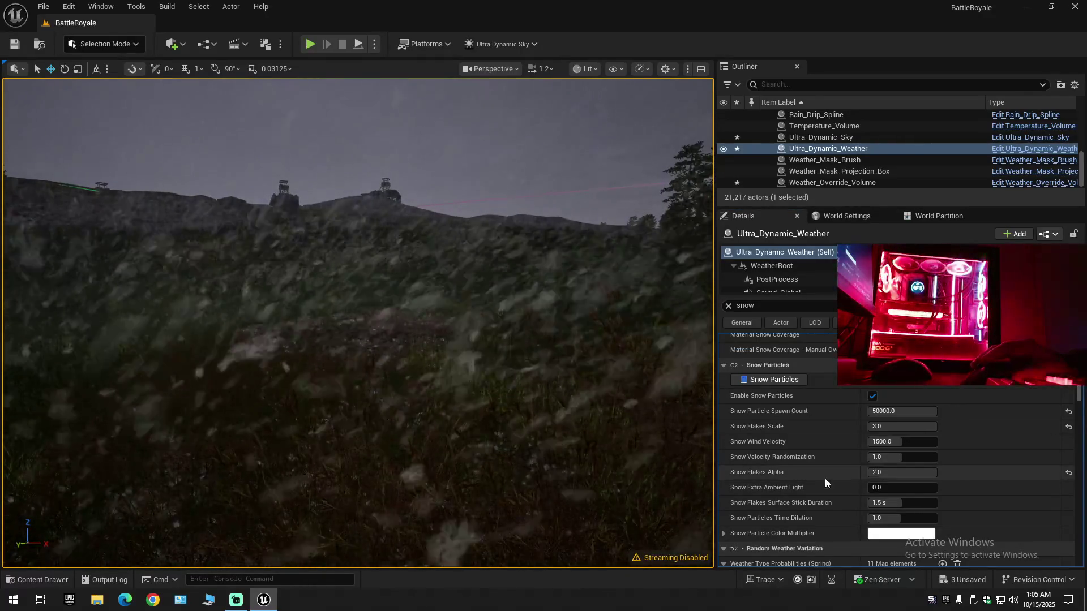
pyautogui.moveTo(886, 472); pyautogui.dragTo(882, 472)
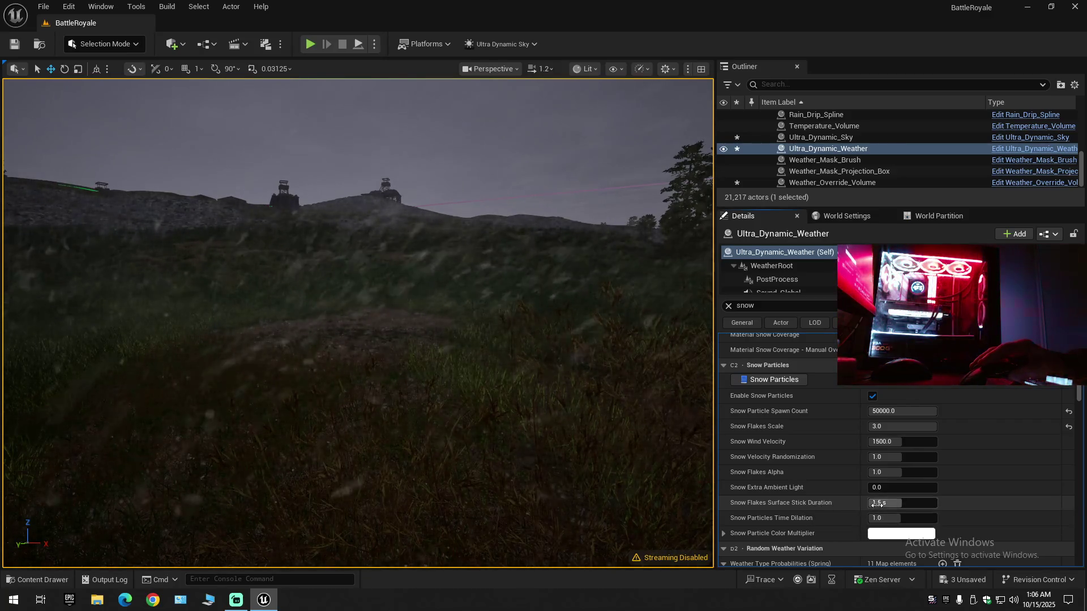
pyautogui.moveTo(908, 503); pyautogui.dragTo(937, 503)
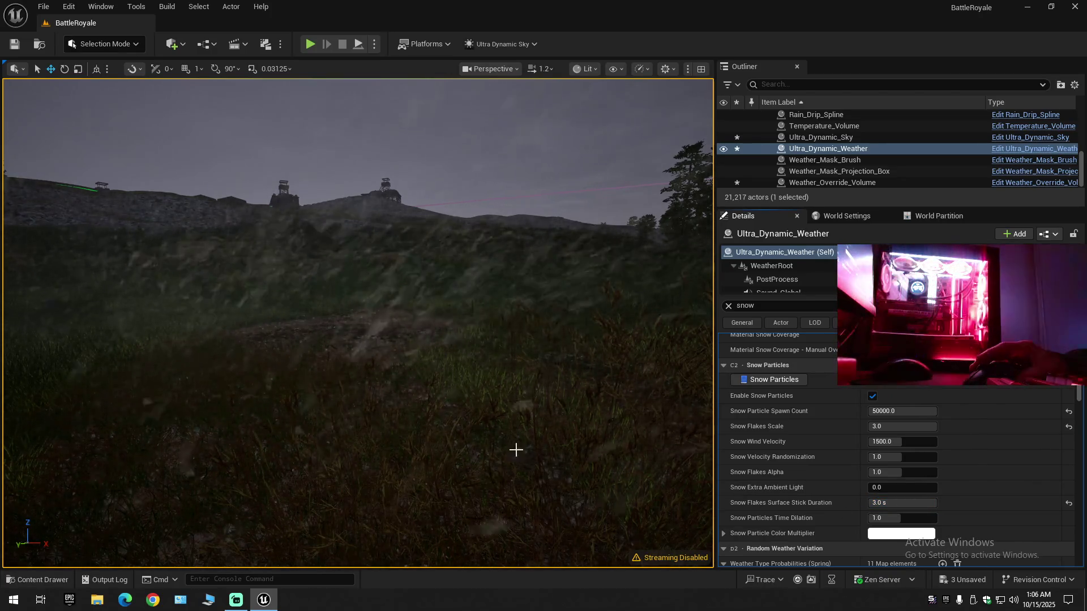
pyautogui.moveTo(516, 450)
pyautogui.mouseDown()
pyautogui.moveTo(543, 404)
pyautogui.moveTo(543, 419)
pyautogui.moveTo(544, 371)
pyautogui.mouseUp()
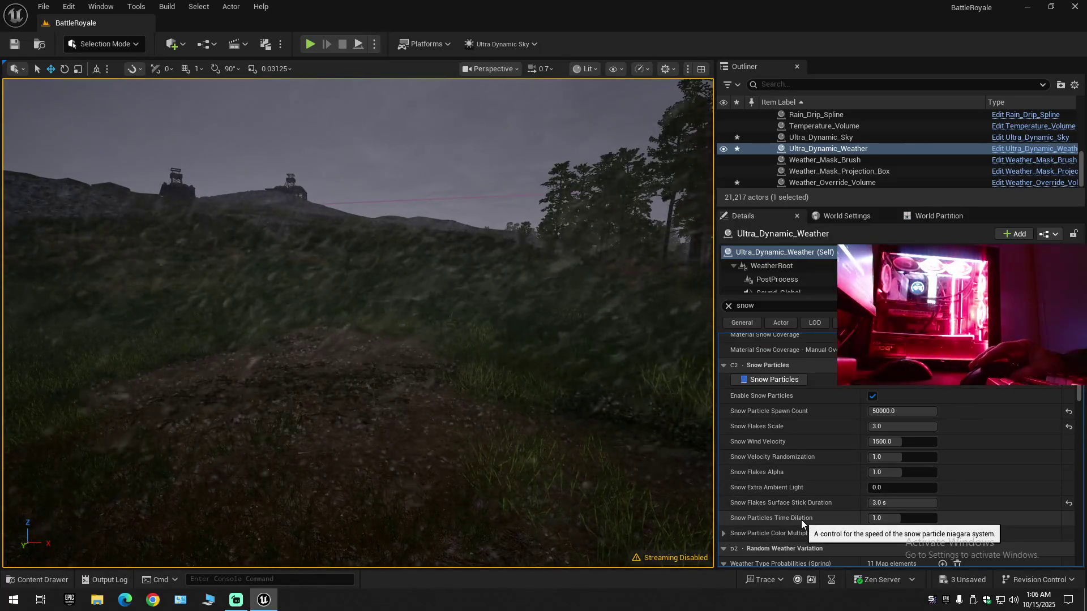
pyautogui.moveTo(903, 519); pyautogui.dragTo(920, 520)
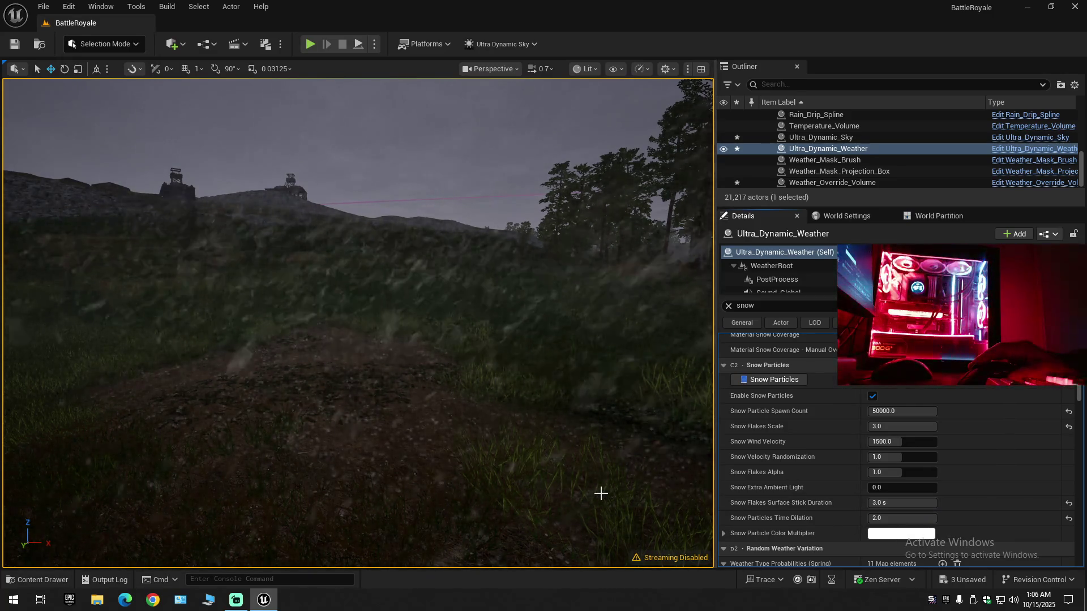
pyautogui.moveTo(601, 493)
pyautogui.mouseDown()
pyautogui.moveTo(656, 494)
pyautogui.moveTo(588, 483)
pyautogui.mouseUp()
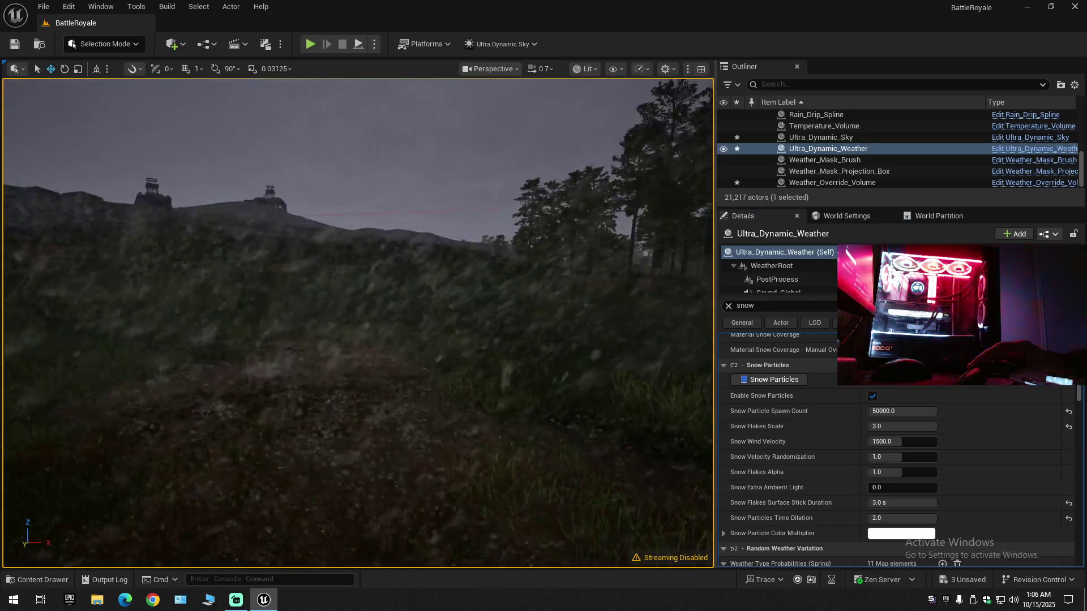
pyautogui.click(1068, 520)
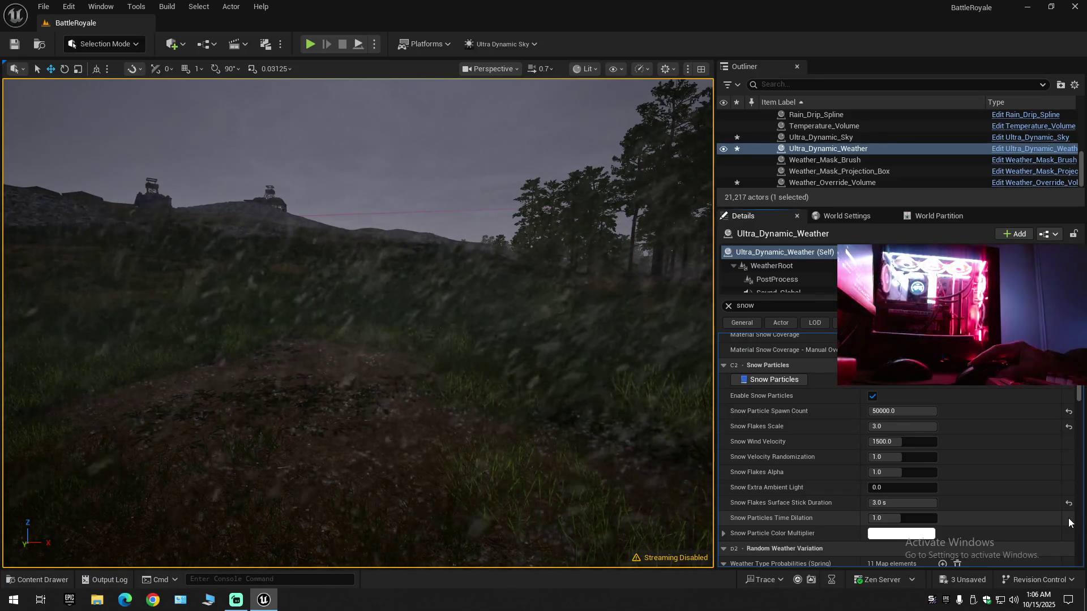
# - Clear the 'snow' filter, jump to view bookmark 1, and select the Polar Ice Cap volume
pyautogui.scroll(-2, 769, 503)
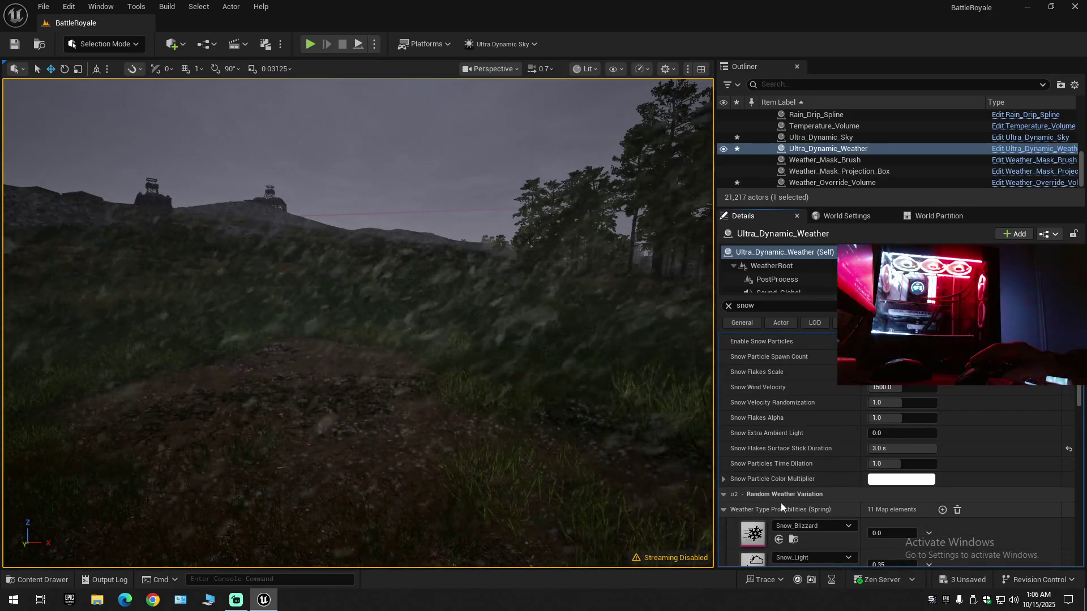
pyautogui.scroll(-2, 780, 503)
pyautogui.scroll(-4, 780, 502)
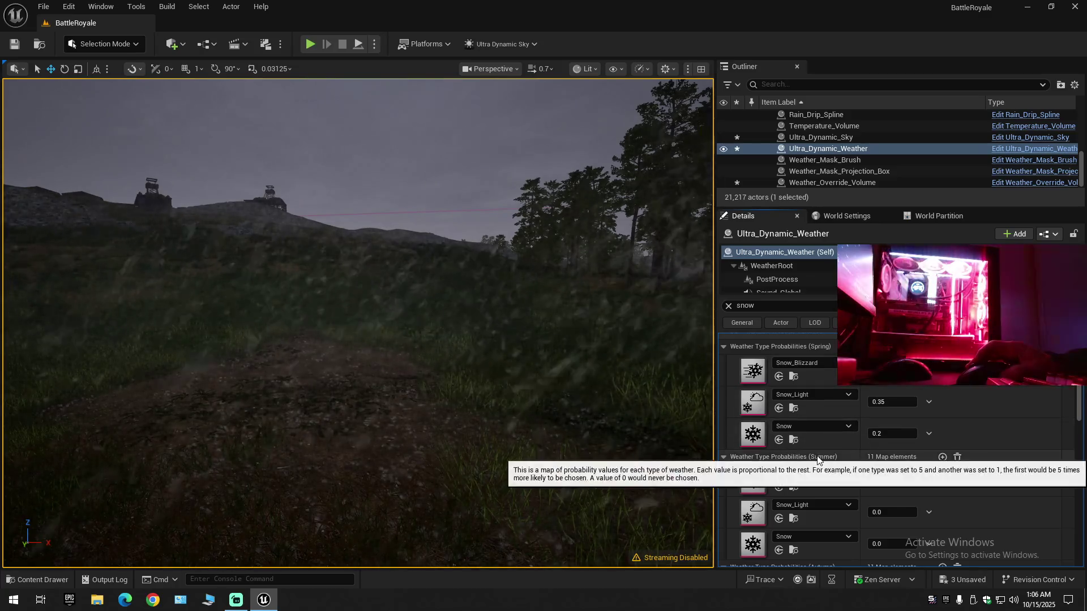
pyautogui.scroll(3, 817, 458)
pyautogui.scroll(6, 815, 455)
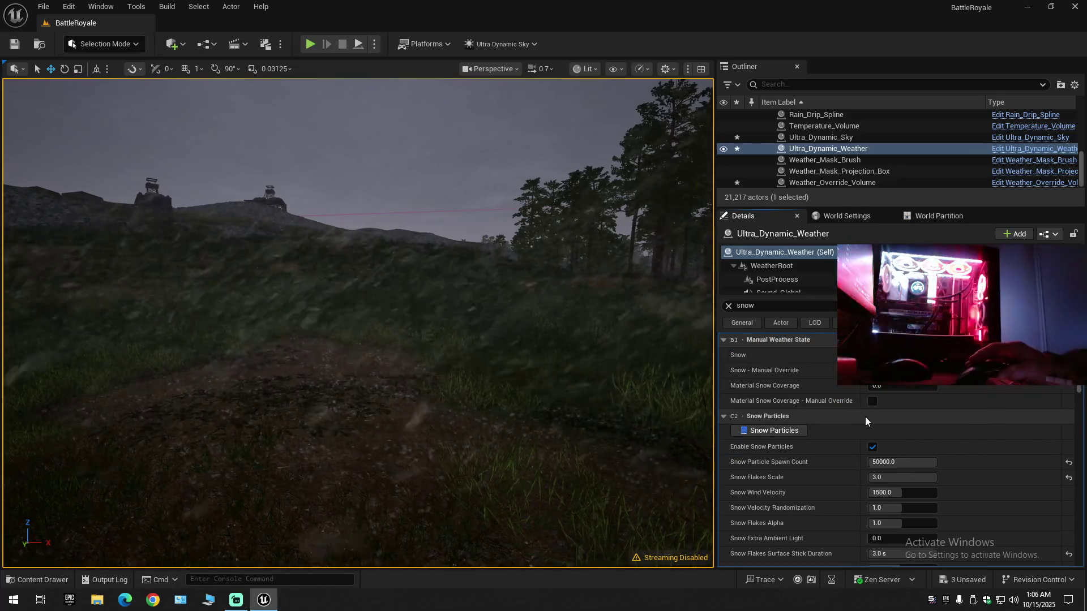
pyautogui.click(729, 306)
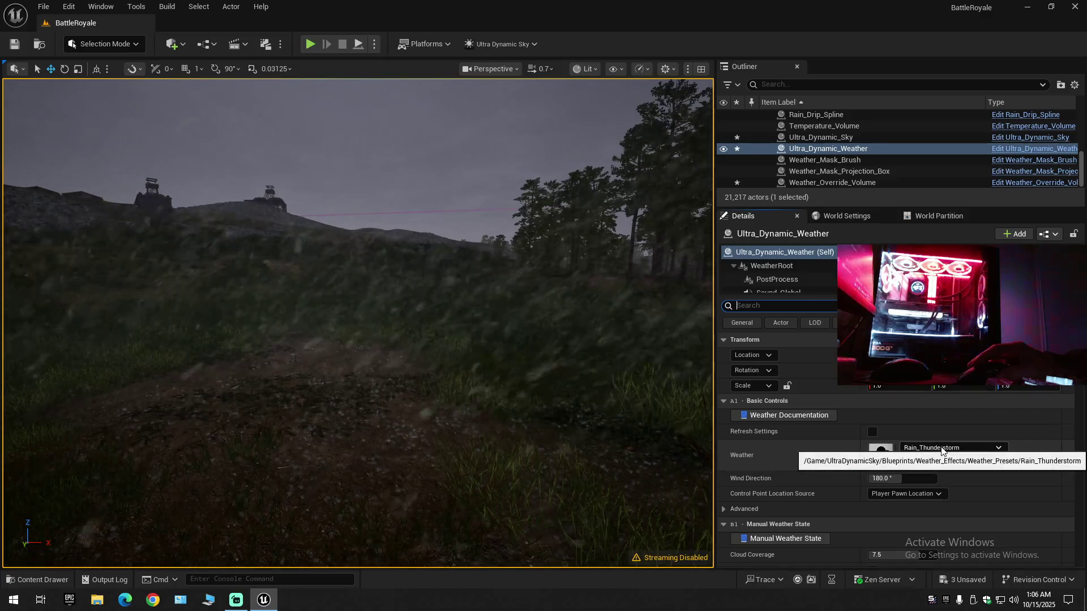
pyautogui.press('1')
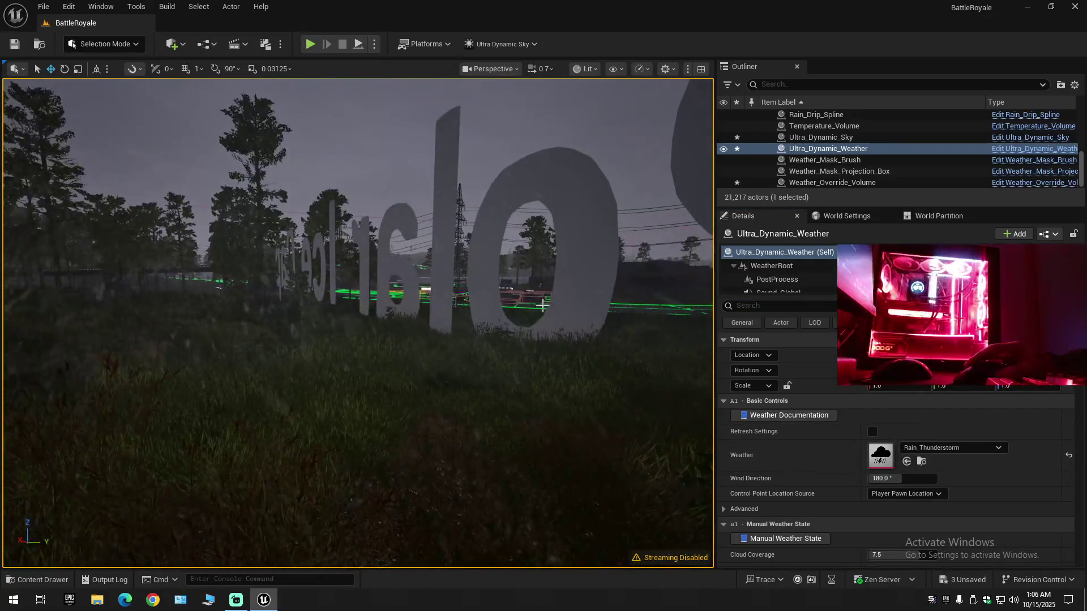
pyautogui.click(589, 256)
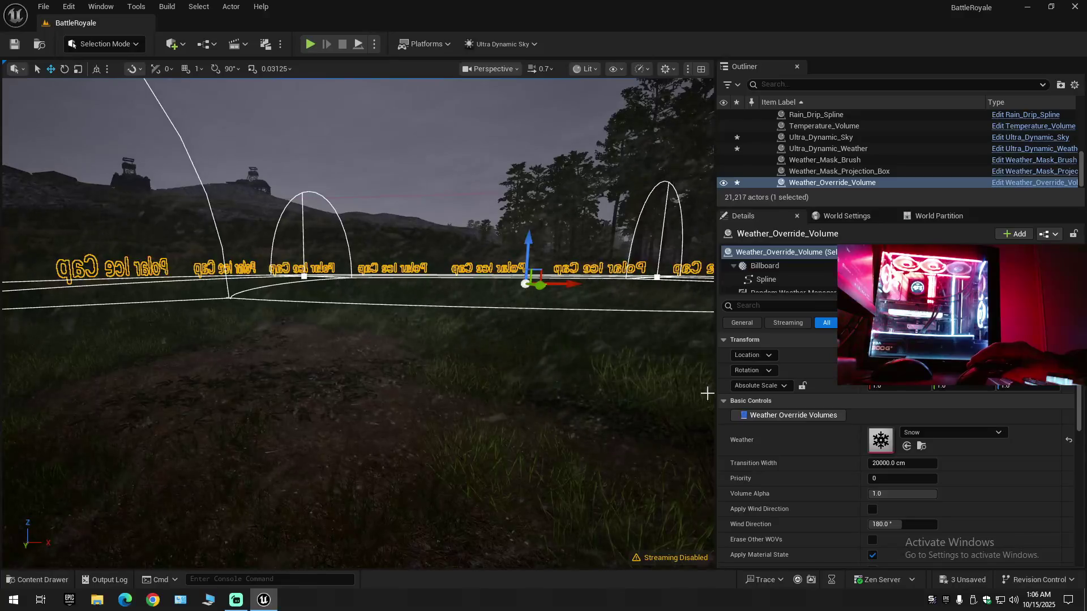
# - Set the volume's weather to Snow after trying Snow_Blizzard, Snow_Light and Sand_Dust_Storm
pyautogui.click(922, 433)
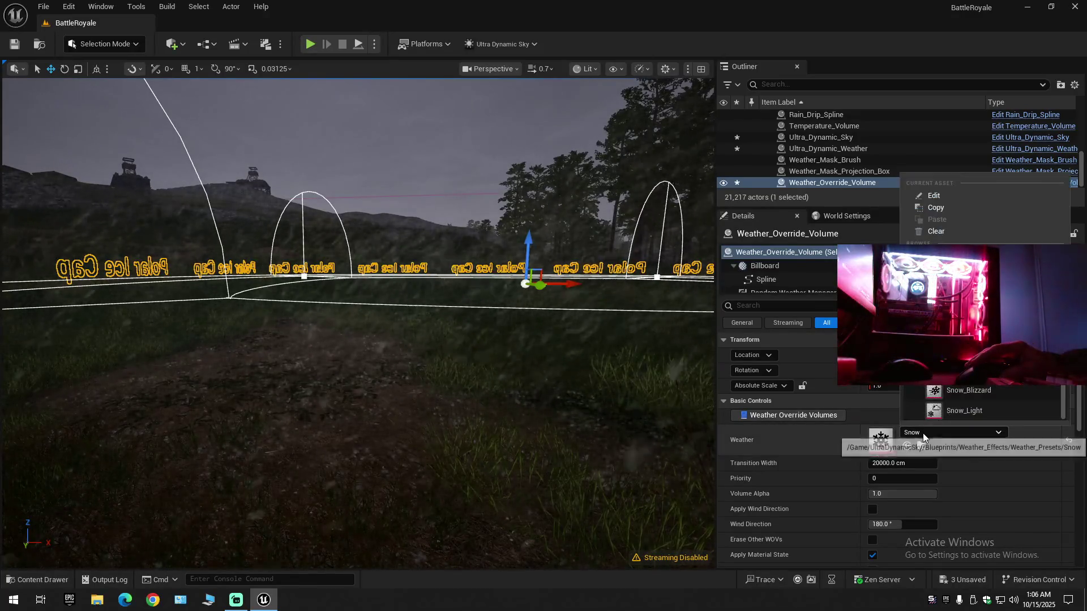
pyautogui.click(962, 390)
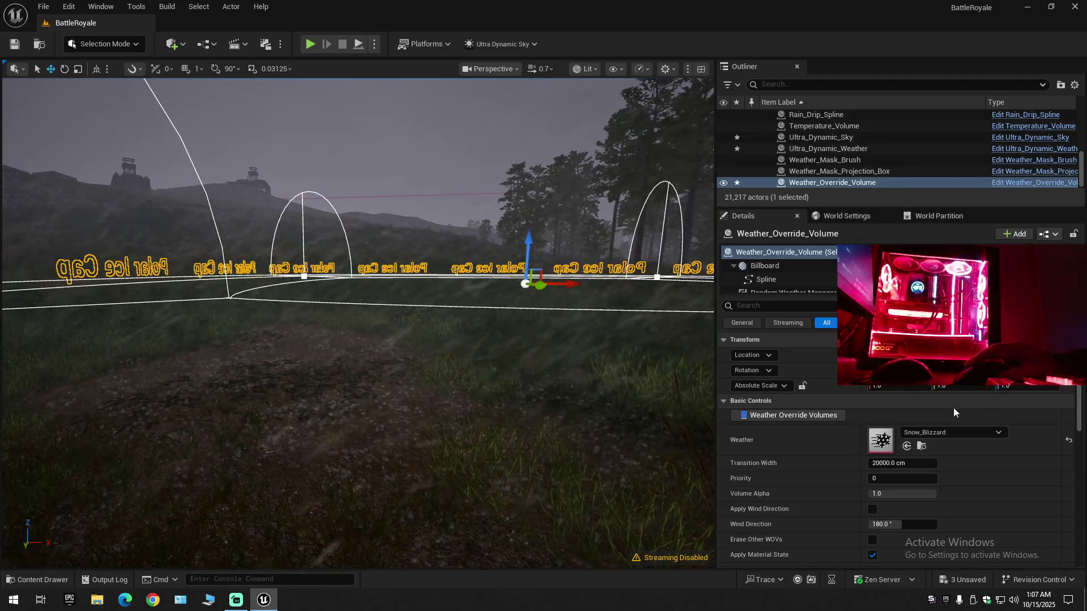
pyautogui.click(929, 435)
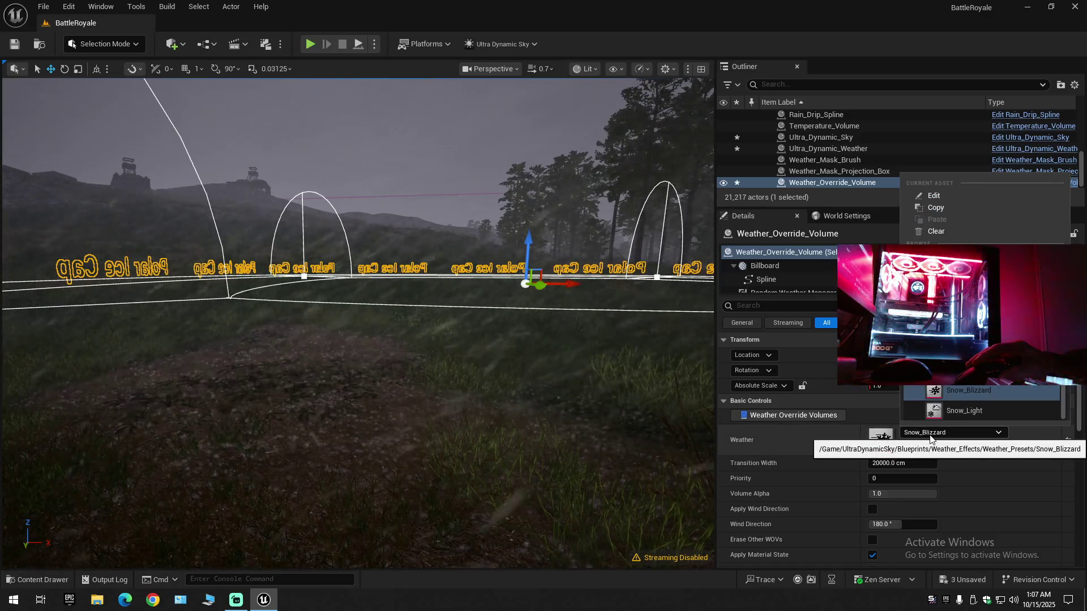
pyautogui.click(956, 410)
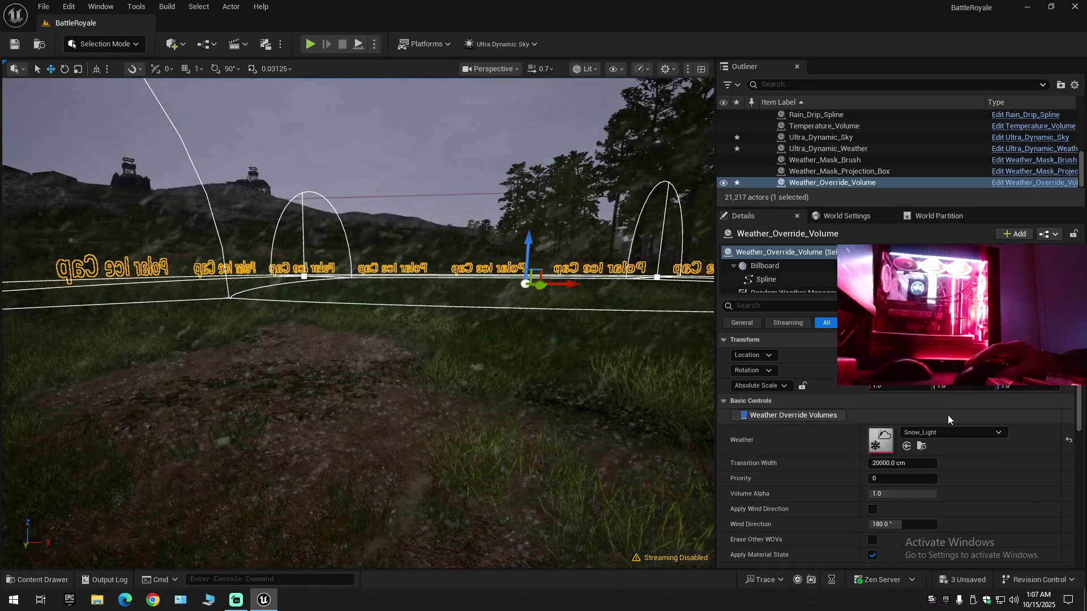
pyautogui.click(936, 434)
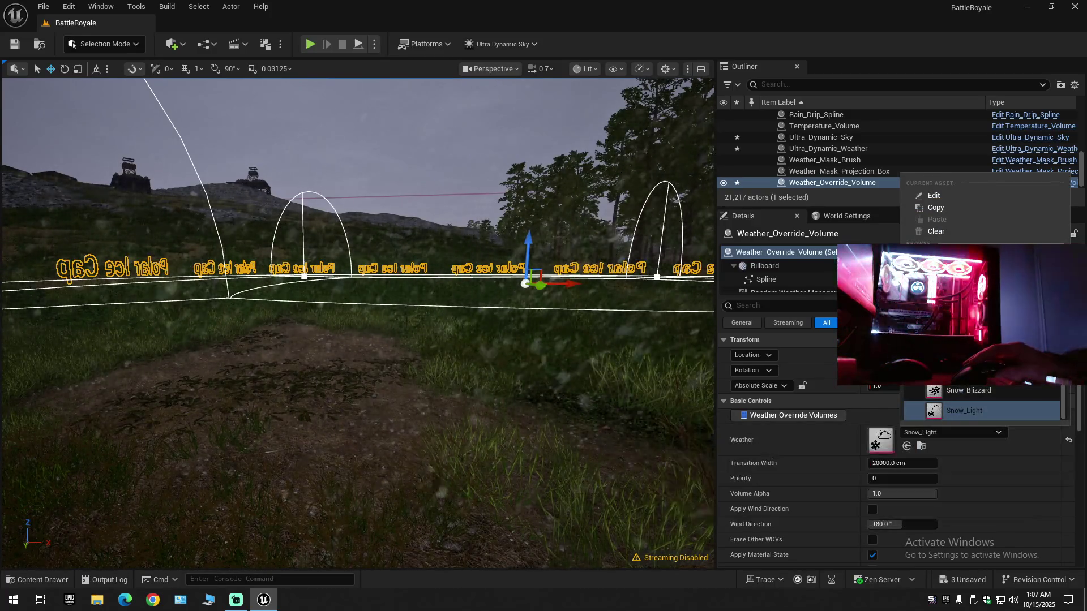
pyautogui.click(962, 350)
pyautogui.click(933, 434)
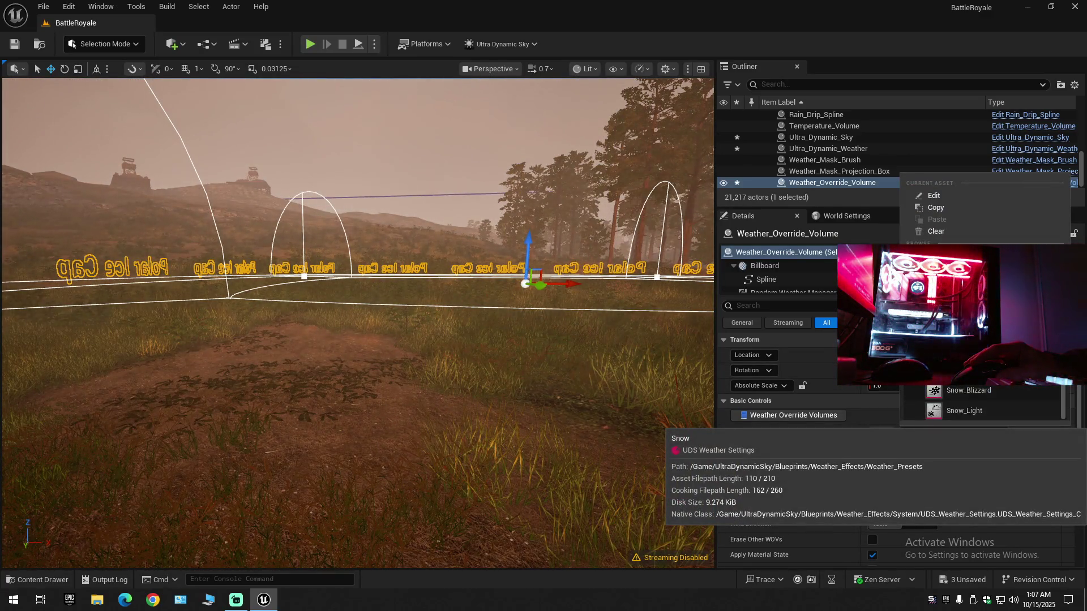
pyautogui.click(951, 370)
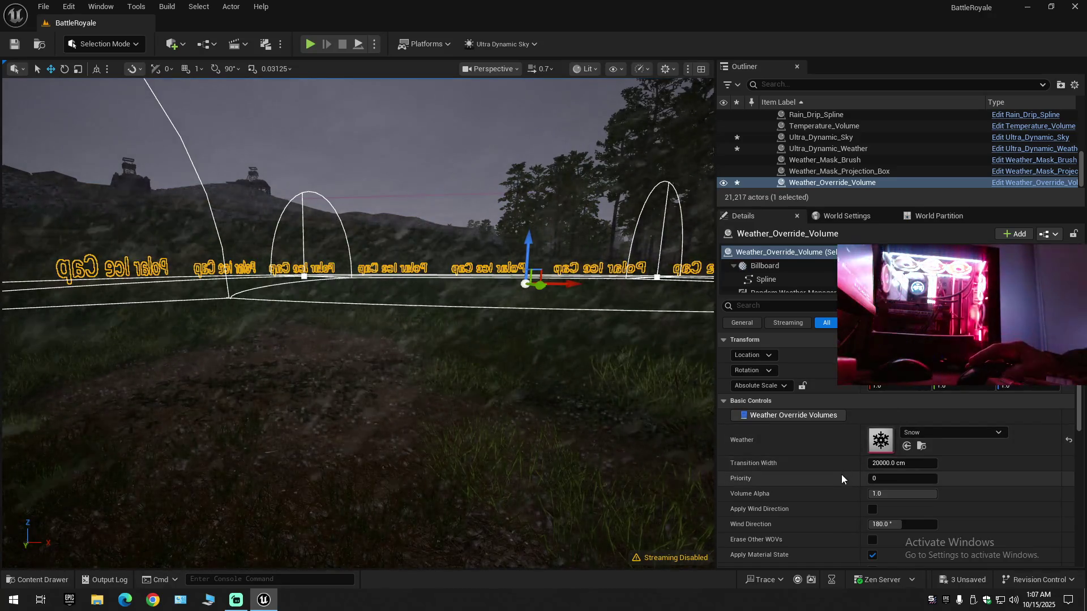
# - Inspect the Random Weather Manager component's settings, then return to the volume's top-level properties
pyautogui.scroll(-3, 839, 477)
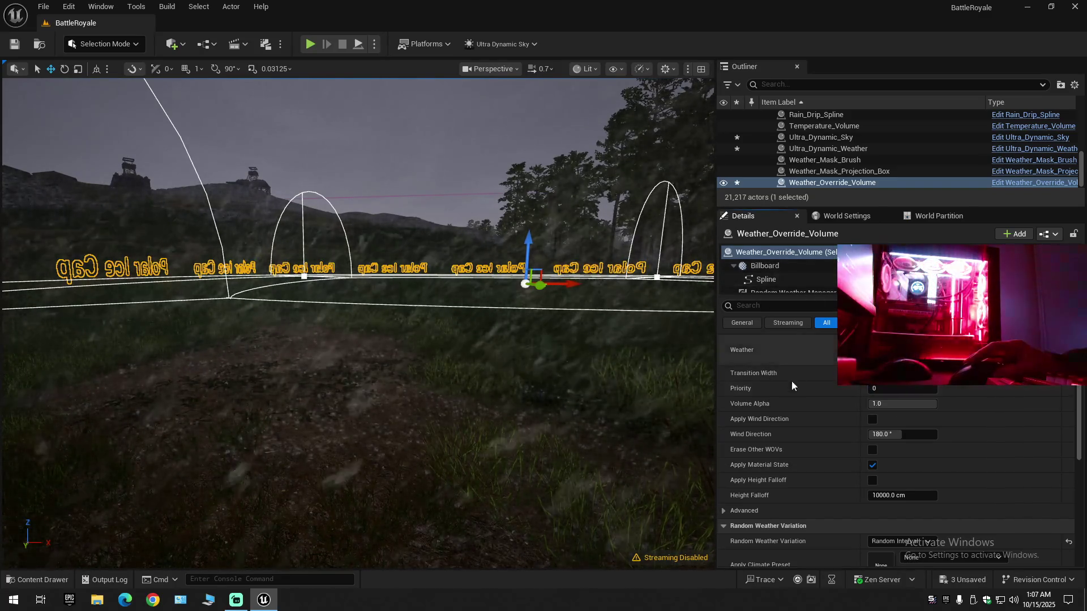
pyautogui.scroll(-1, 797, 271)
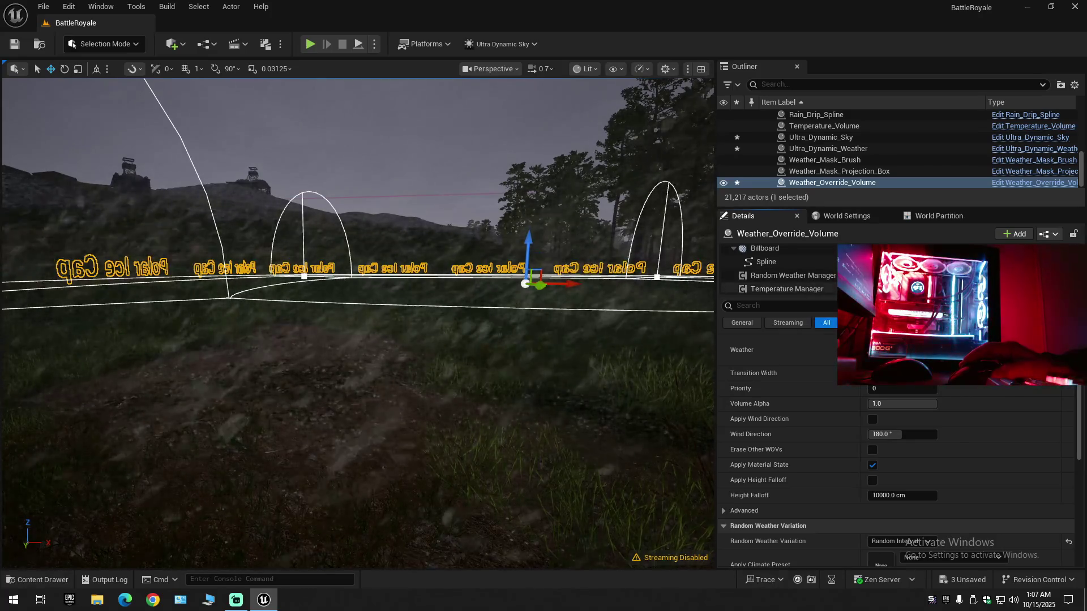
pyautogui.click(822, 276)
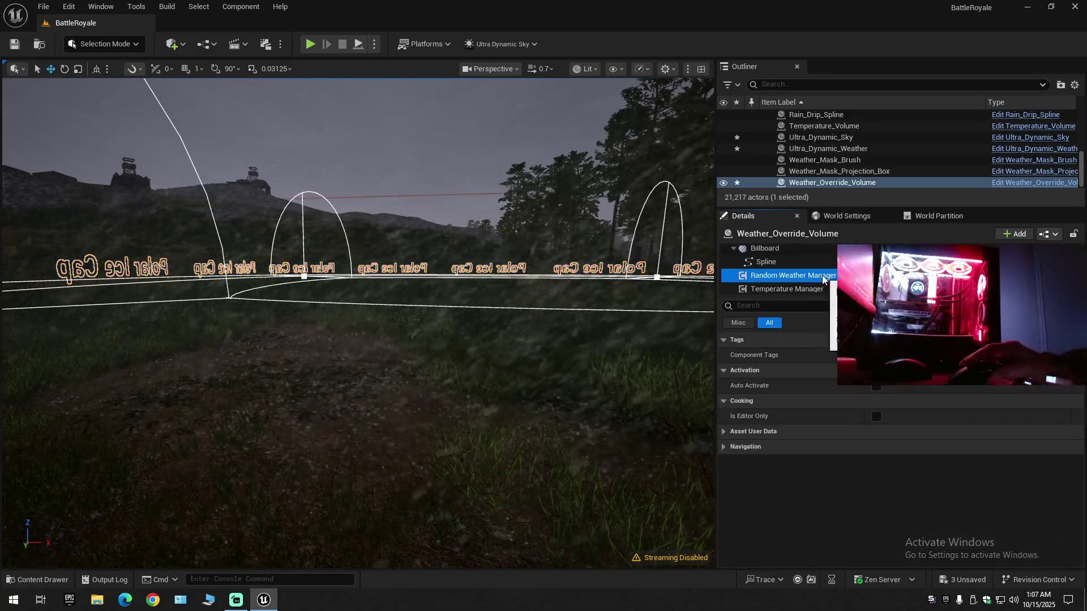
pyautogui.scroll(1, 778, 273)
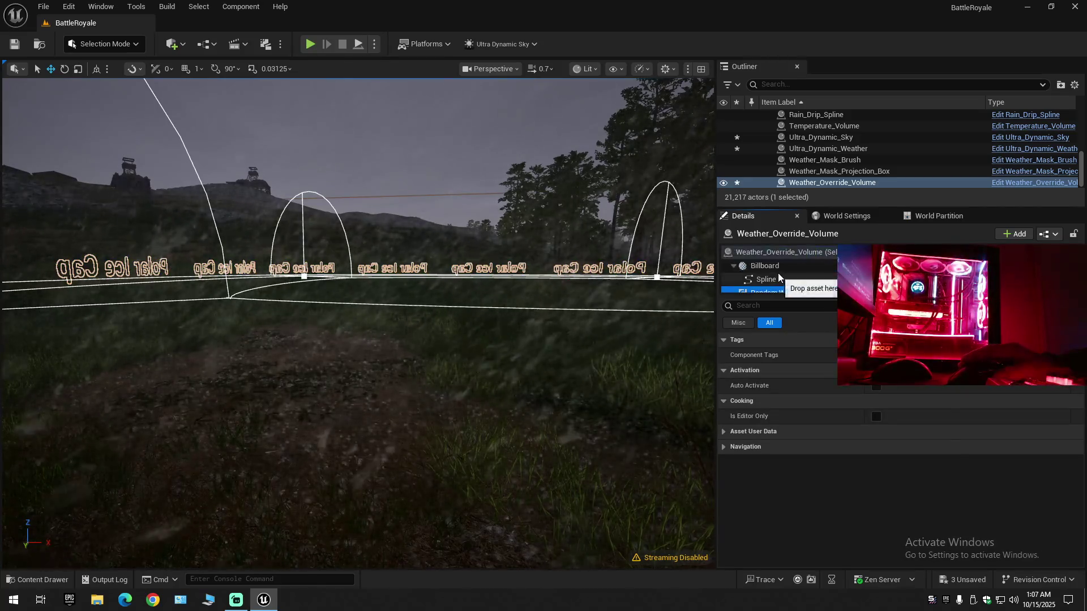
pyautogui.click(781, 253)
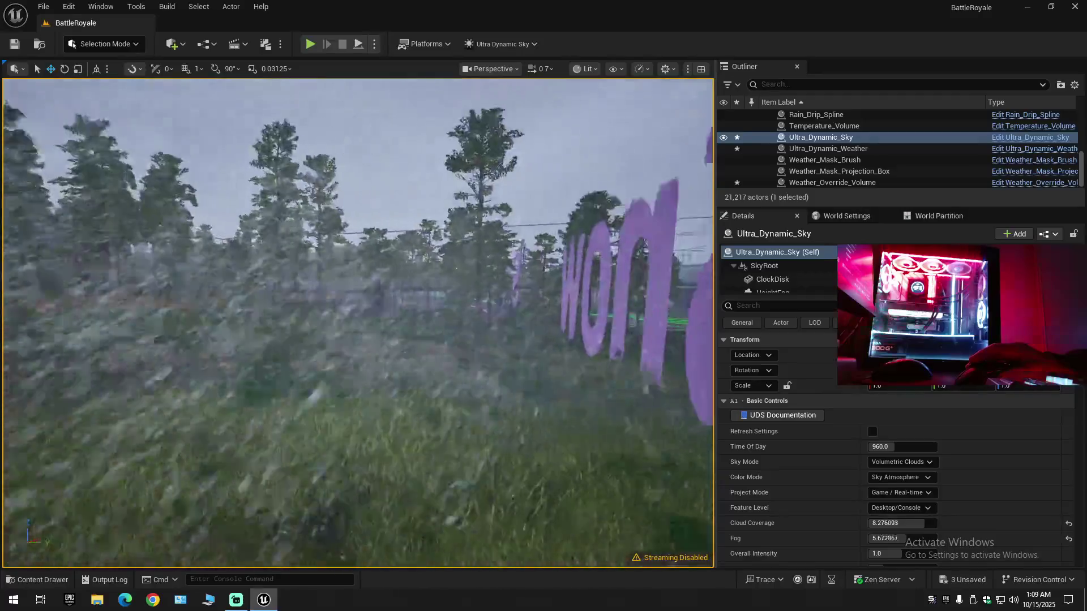
# - Fly the camera through the trees and along the road past the pylon to the Snow letters
pyautogui.scroll(-1, 358, 323)
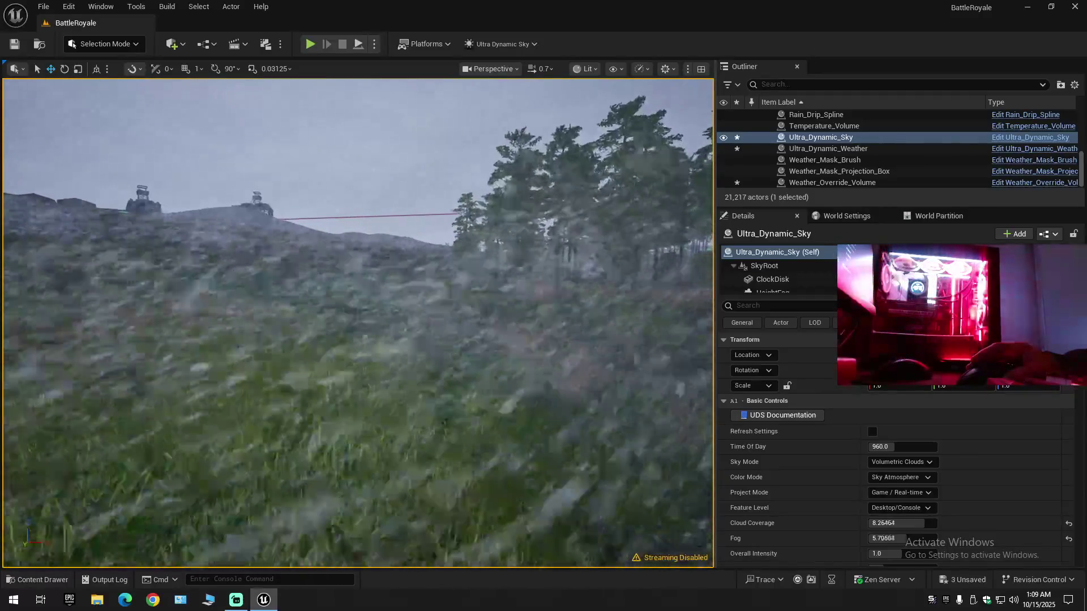
pyautogui.press('w')
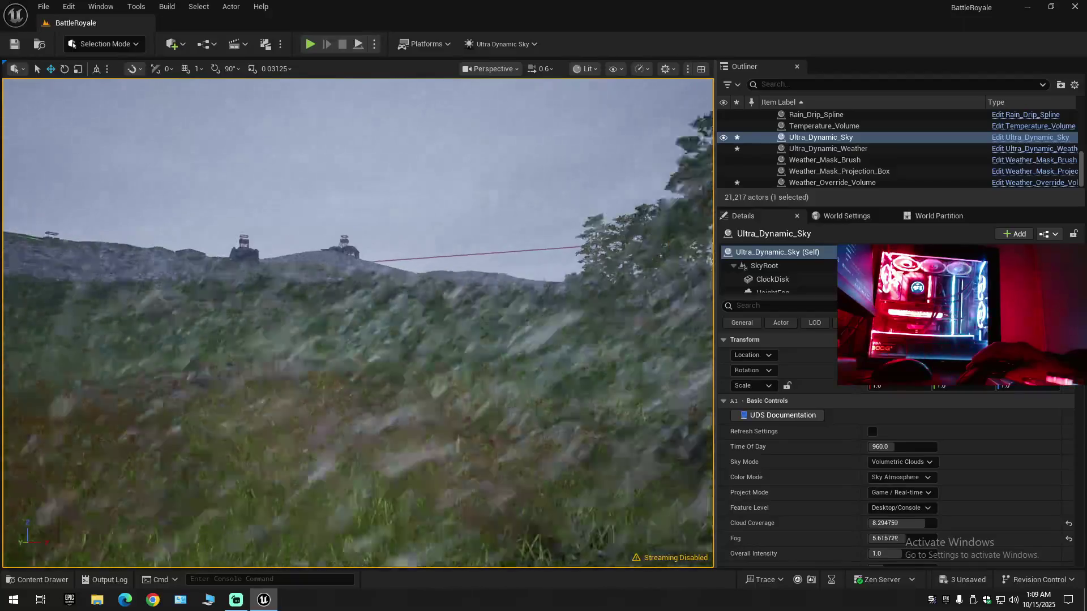
pyautogui.scroll(3, 357, 323)
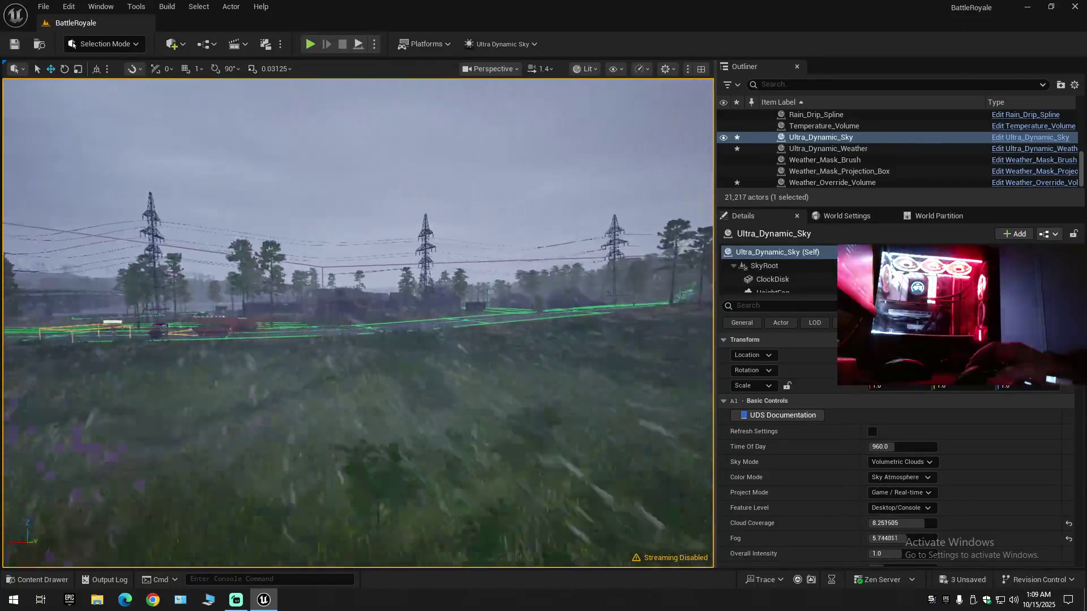
pyautogui.scroll(-1, 357, 322)
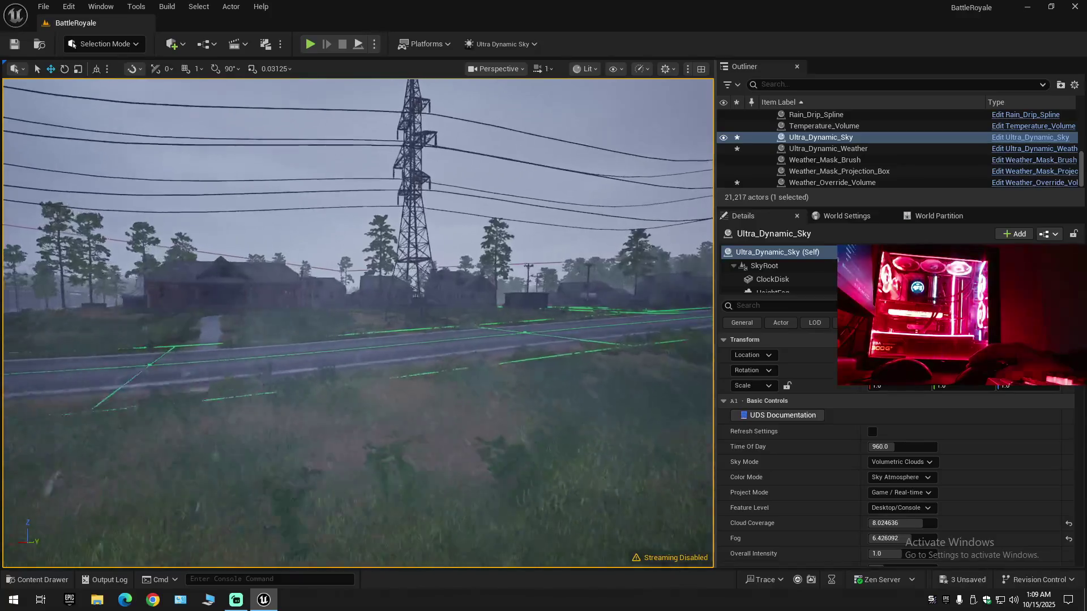
pyautogui.scroll(-3, 358, 323)
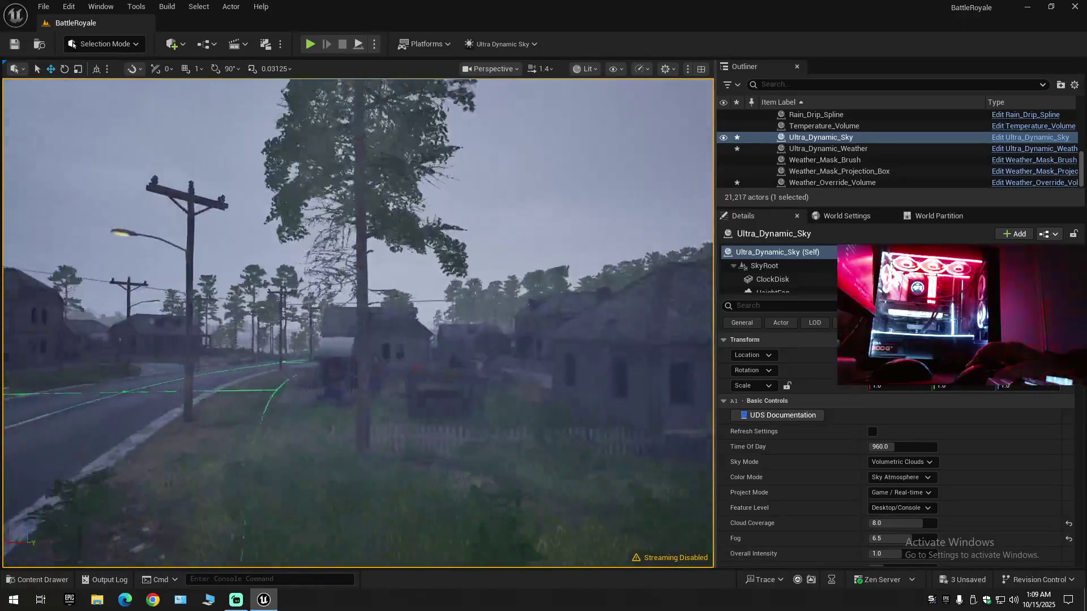
pyautogui.scroll(1, 358, 323)
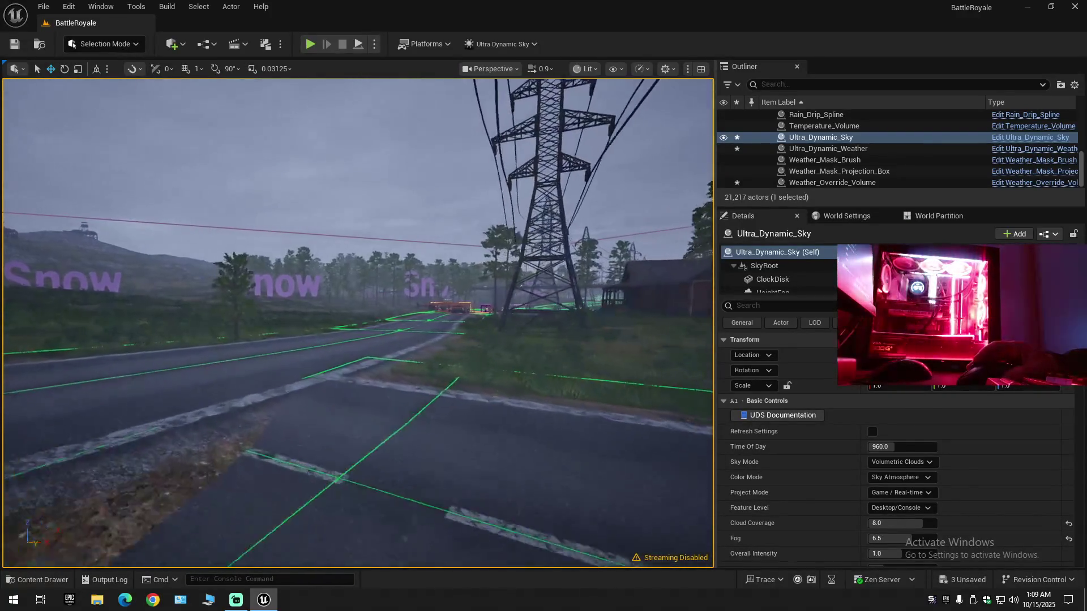
pyautogui.press('w')
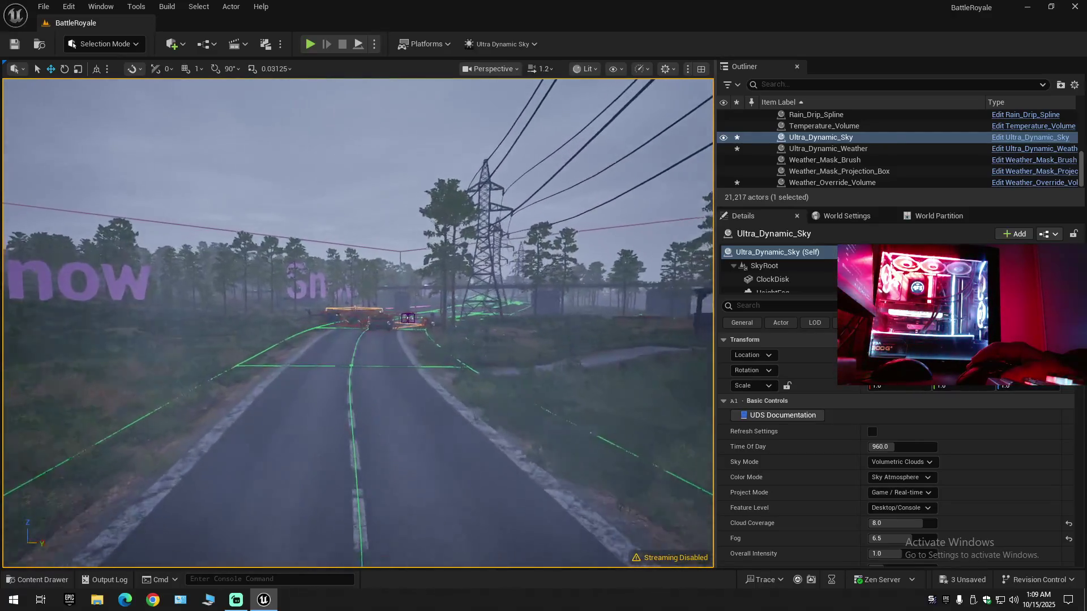
pyautogui.press('w')
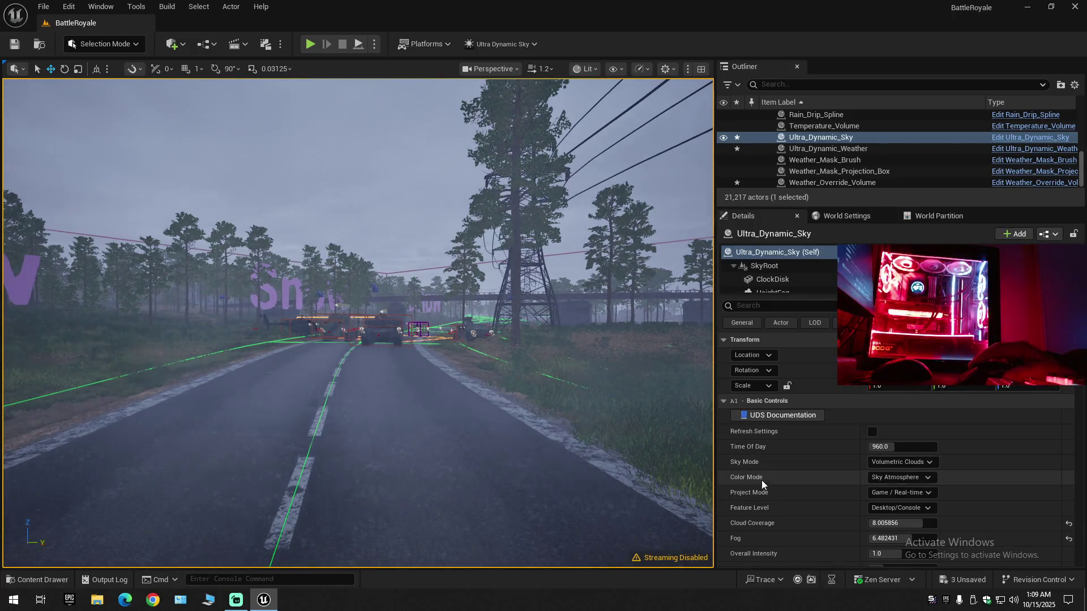
pyautogui.scroll(-2, 767, 492)
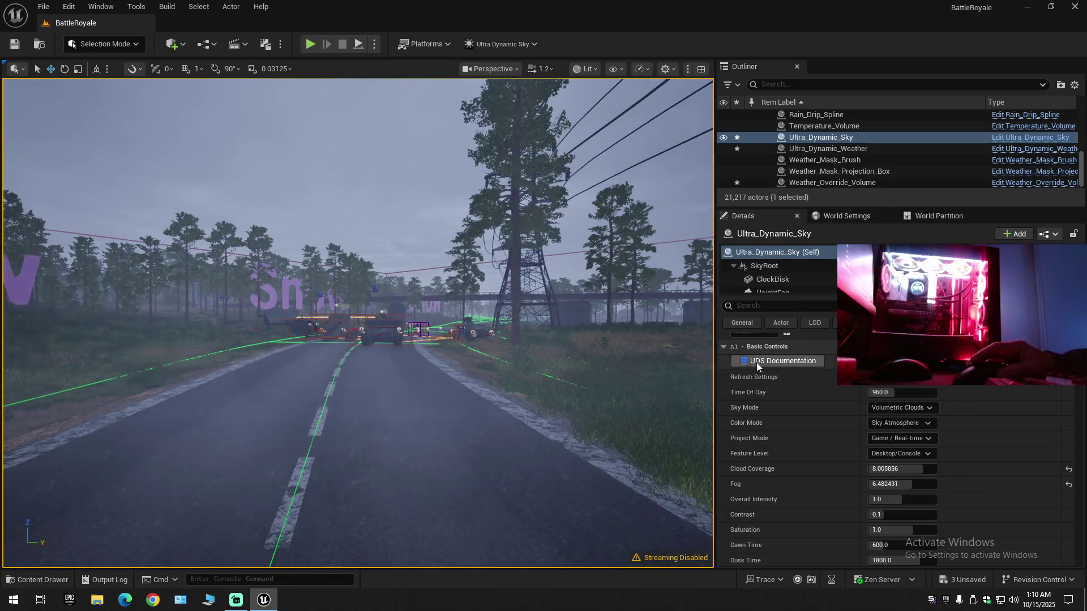
pyautogui.moveTo(325, 375); pyautogui.dragTo(325, 375)
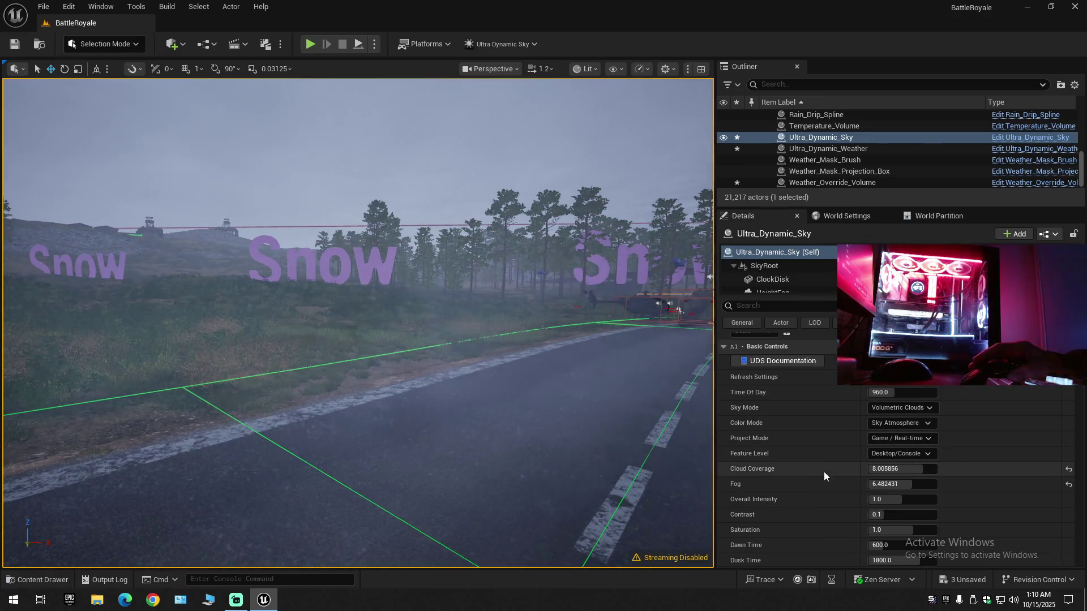
pyautogui.scroll(-5, 824, 471)
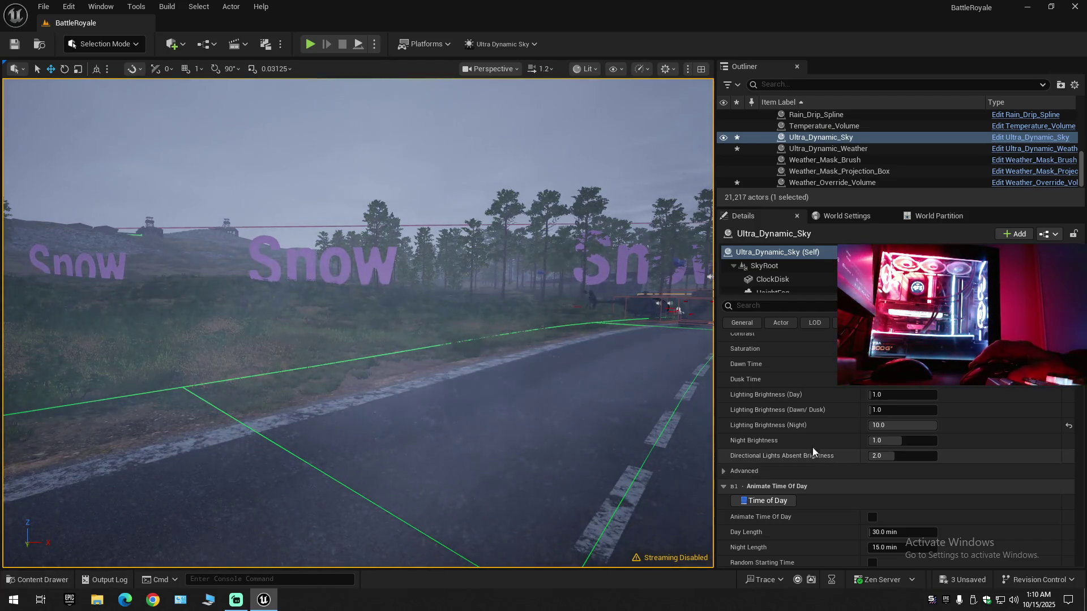
# - Try daytime lighting brightness 10.0, then reset day and night lighting brightness to their defaults
pyautogui.moveTo(793, 398)
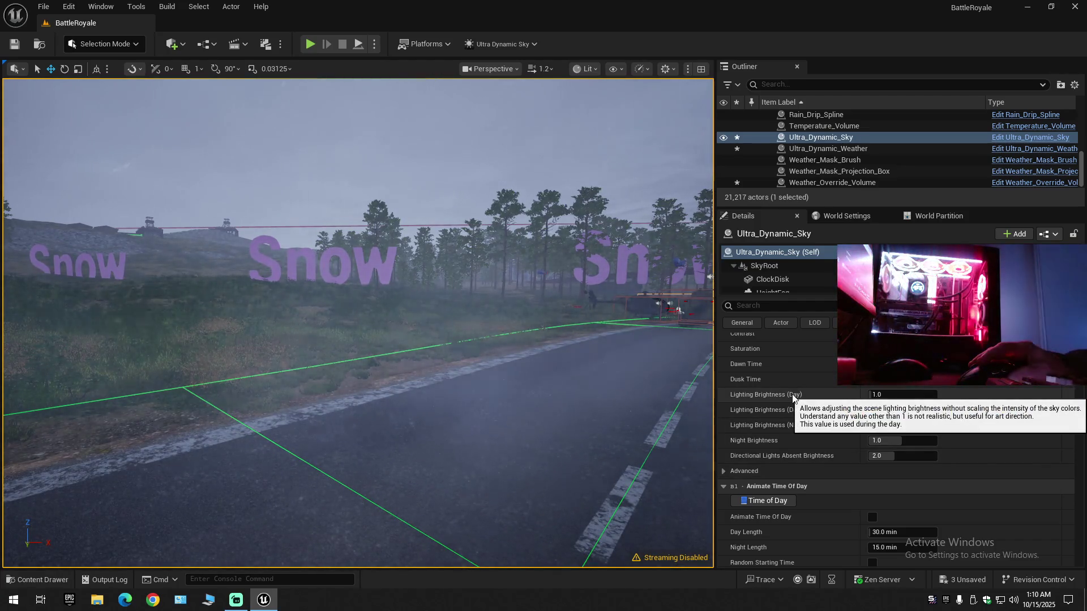
pyautogui.click(893, 394)
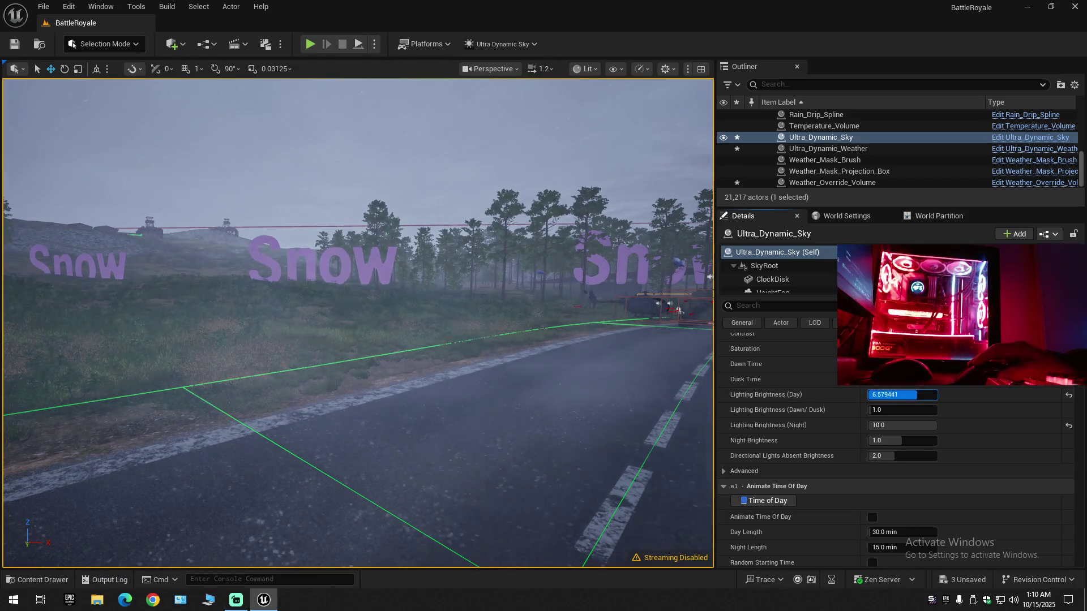
pyautogui.write('10')
pyautogui.press('Return')
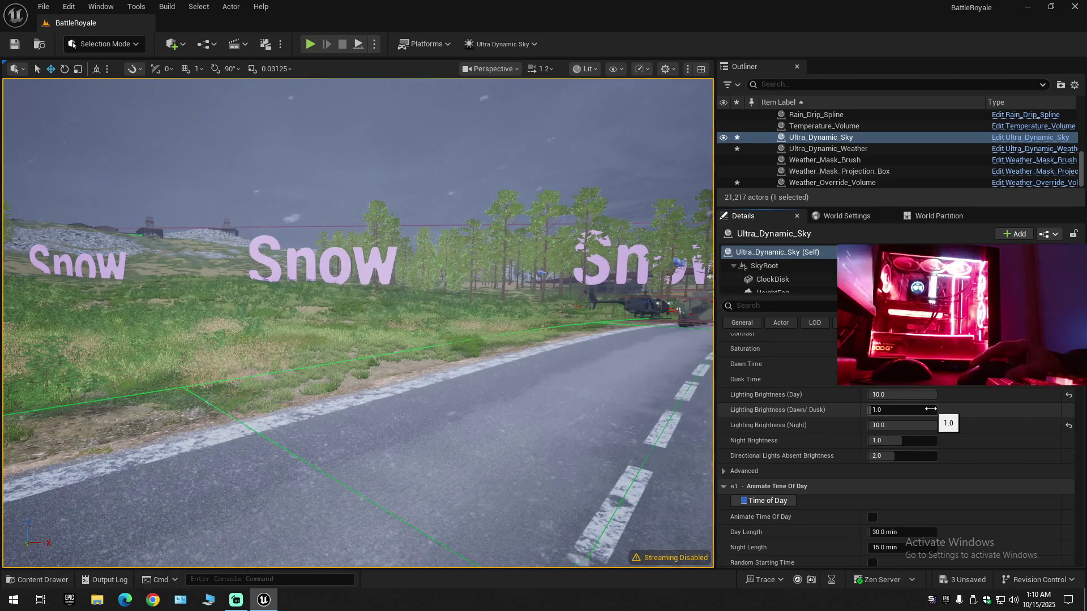
pyautogui.click(1068, 396)
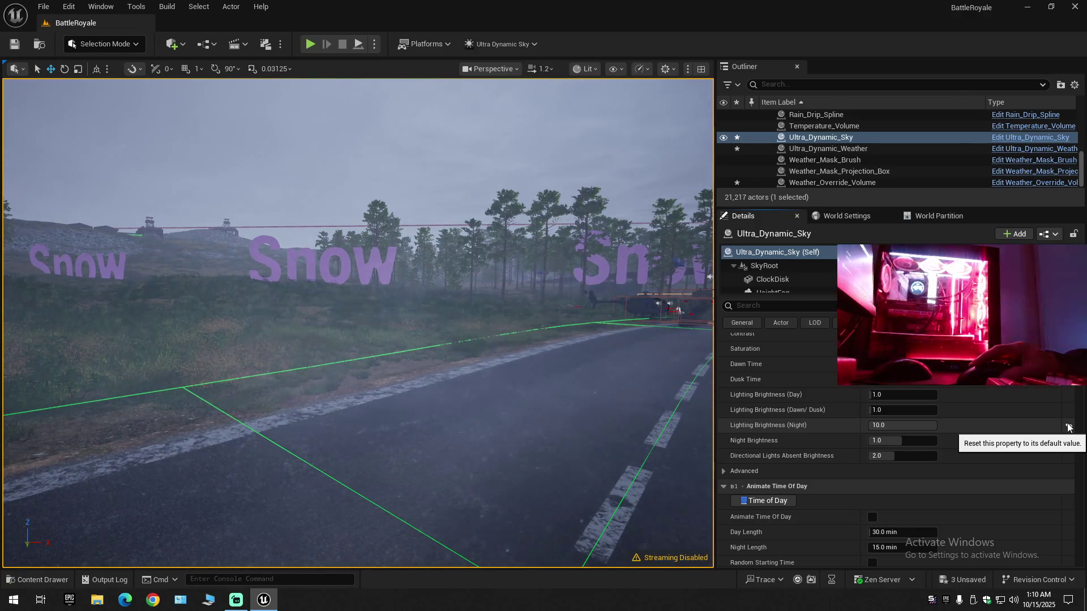
pyautogui.click(1068, 427)
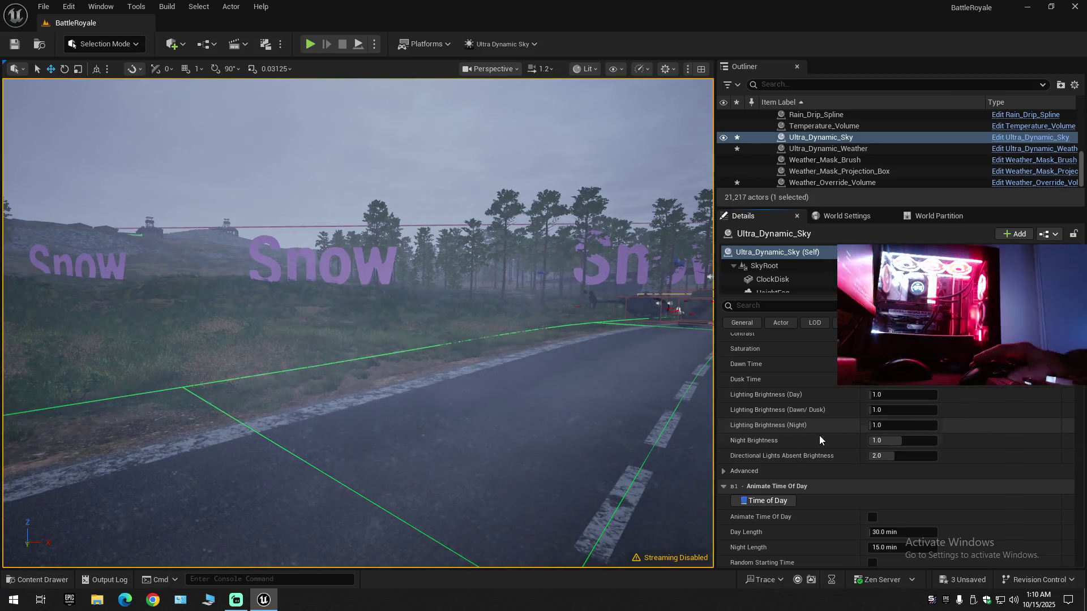
pyautogui.scroll(-4, 817, 439)
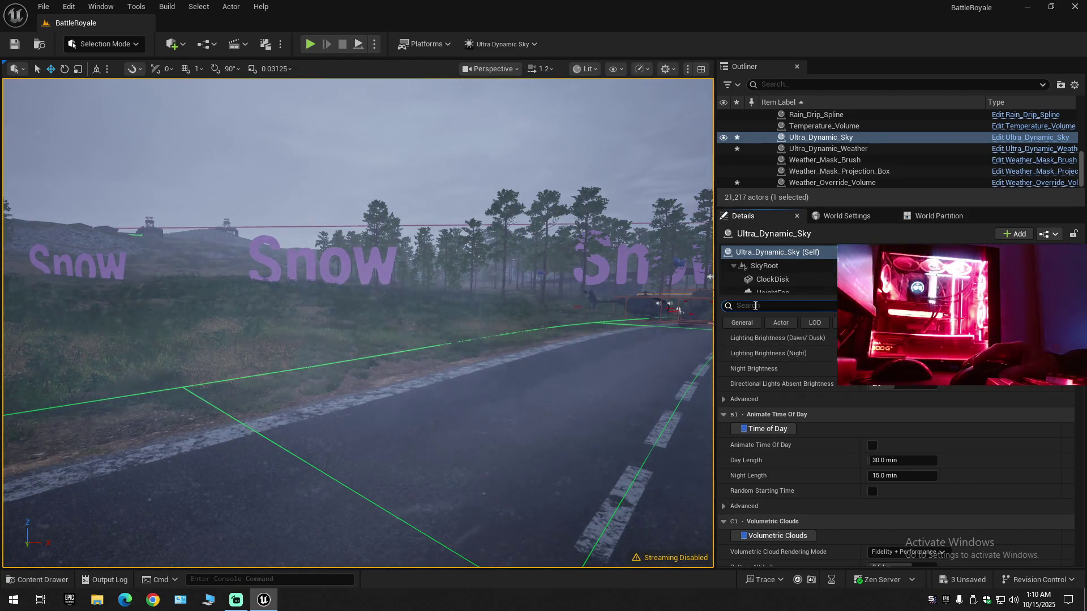
# - Filter the sky's properties by 'lightning', then clear the filter and select Ultra_Dynamic_Weather
pyautogui.click(755, 306)
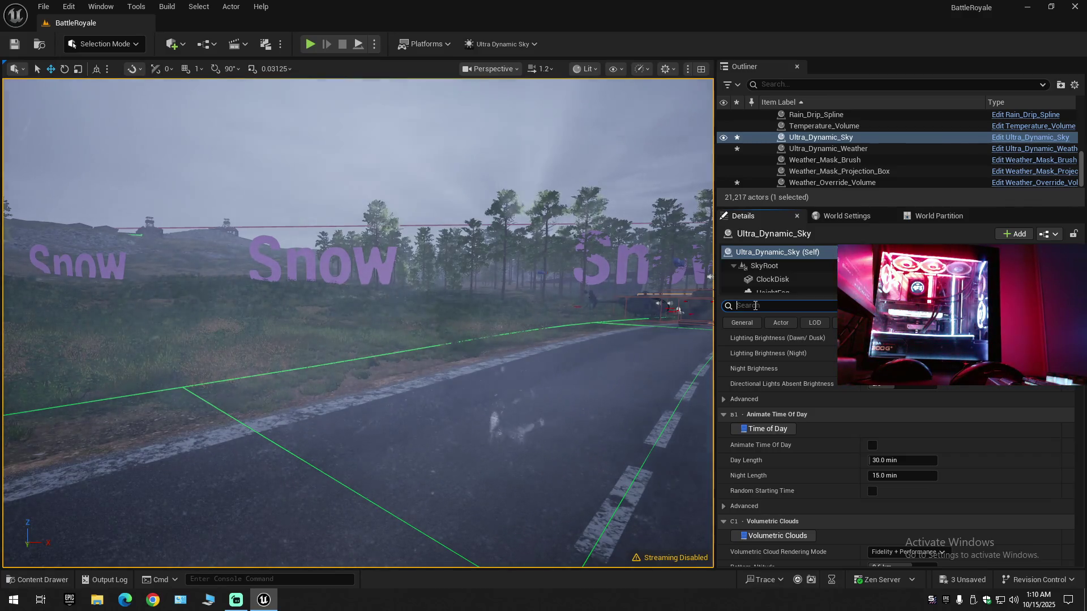
pyautogui.write('lightn')
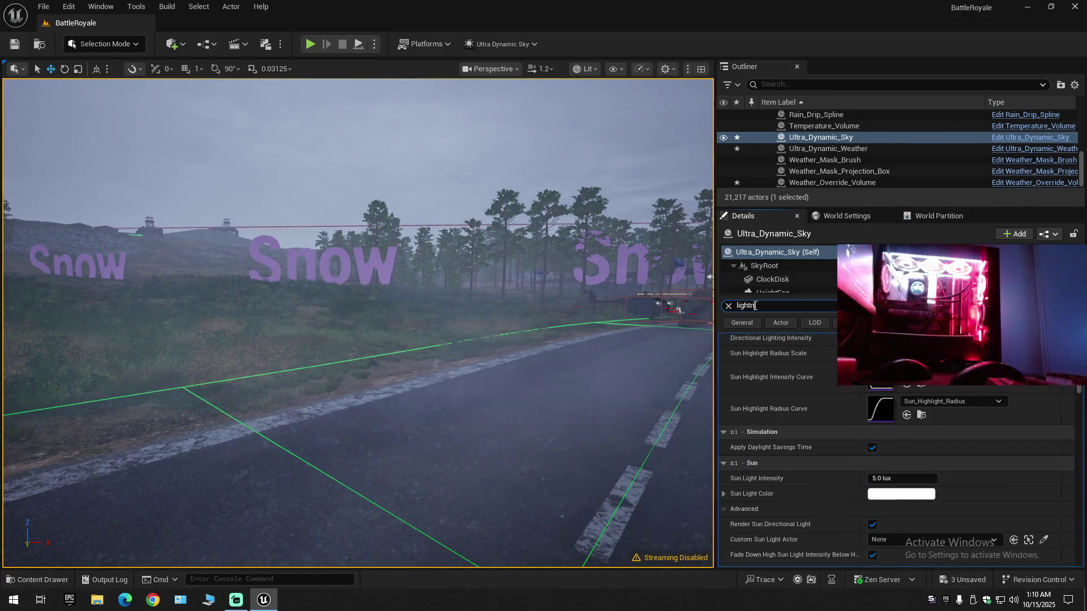
pyautogui.write('ing')
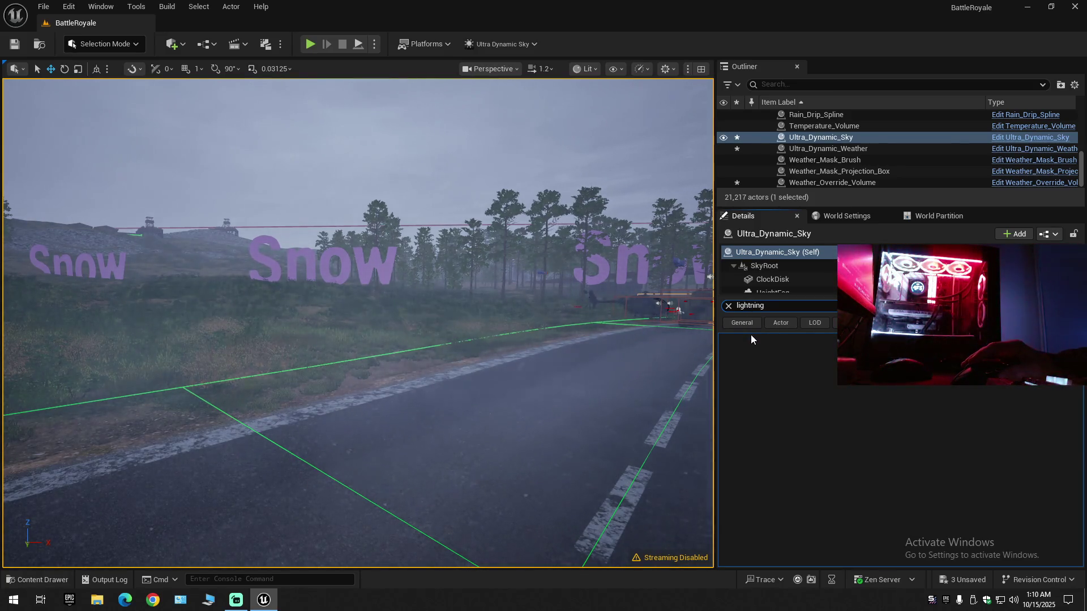
pyautogui.press('BackSpace')
pyautogui.press('BackSpace')
pyautogui.press('BackSpace')
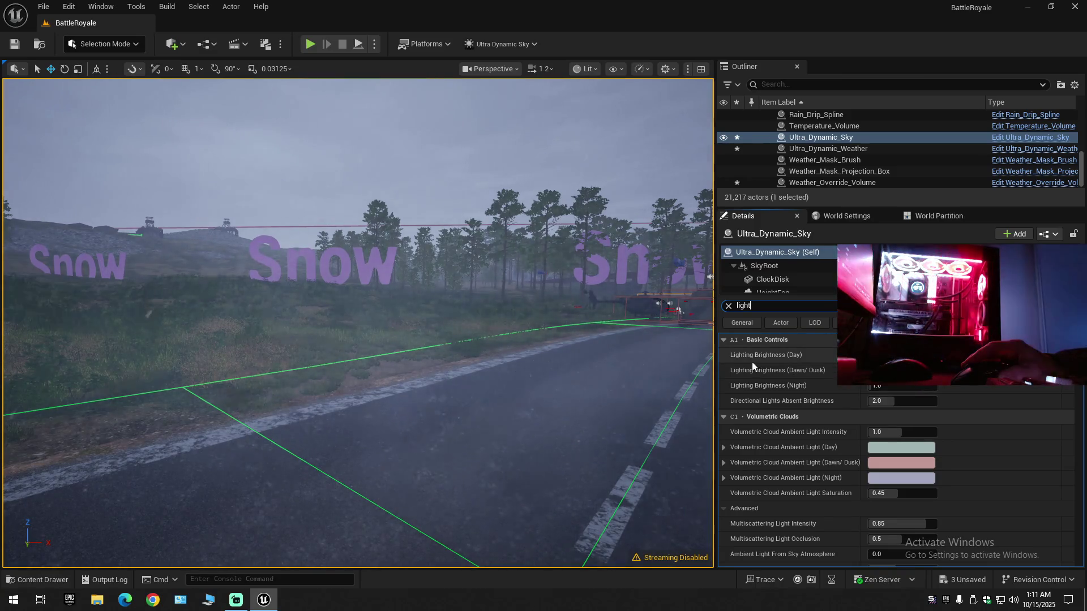
pyautogui.press('BackSpace')
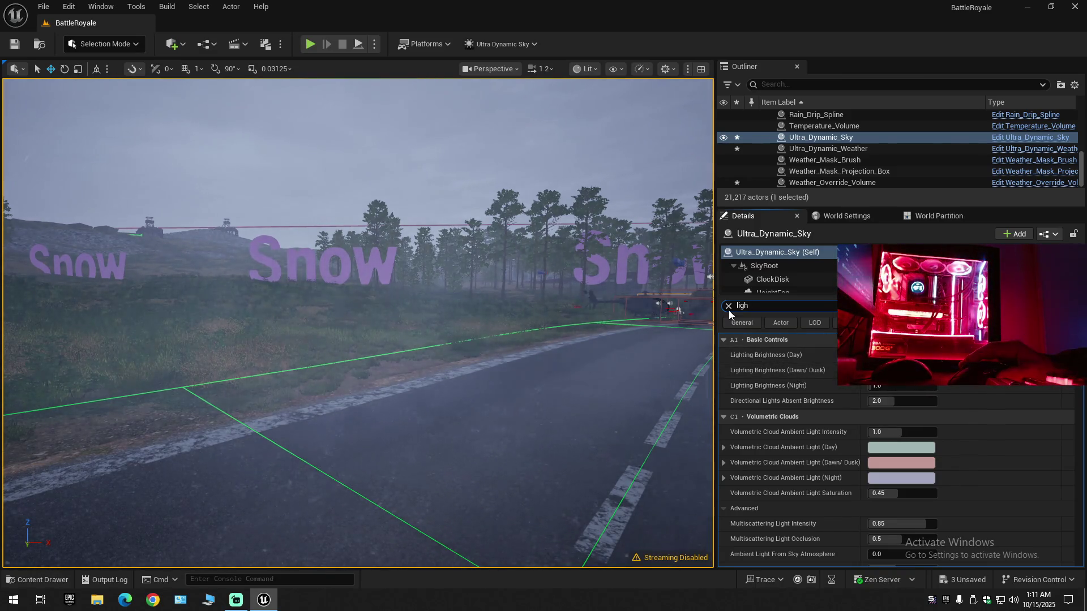
pyautogui.click(727, 306)
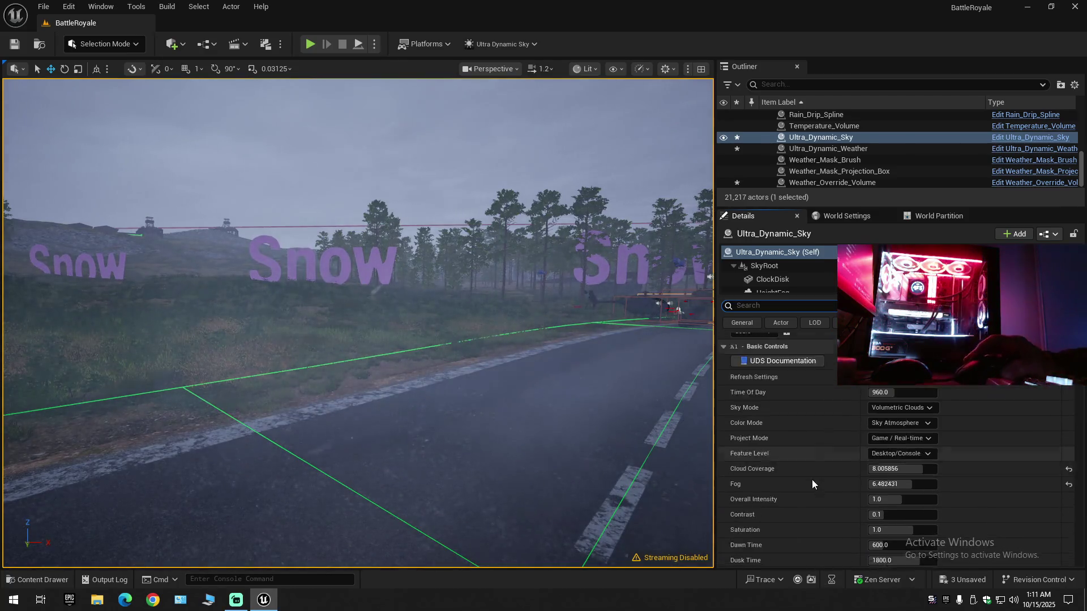
pyautogui.scroll(-8, 815, 480)
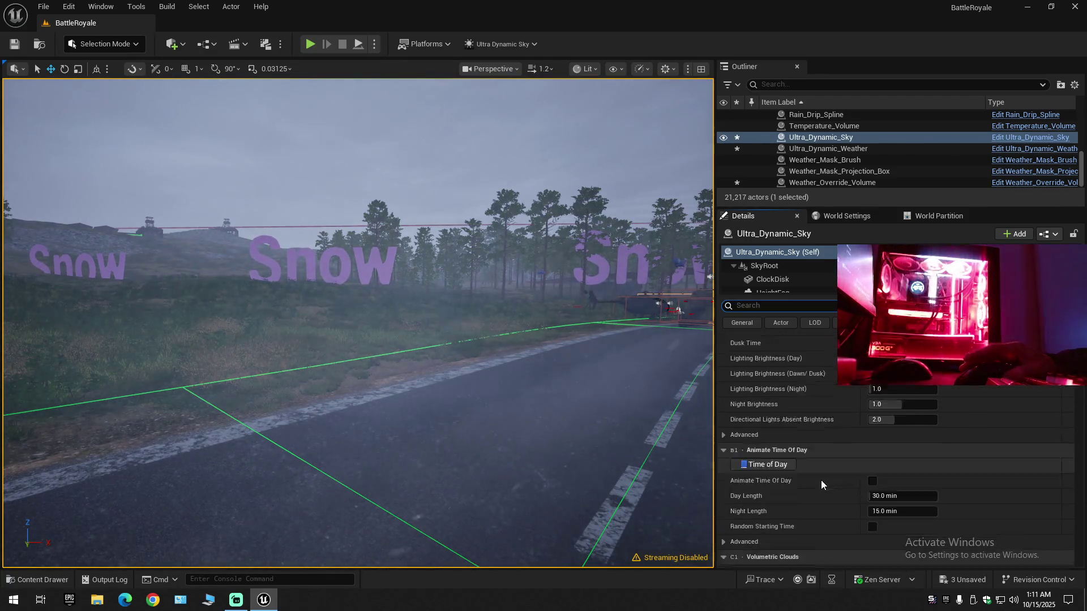
pyautogui.click(829, 148)
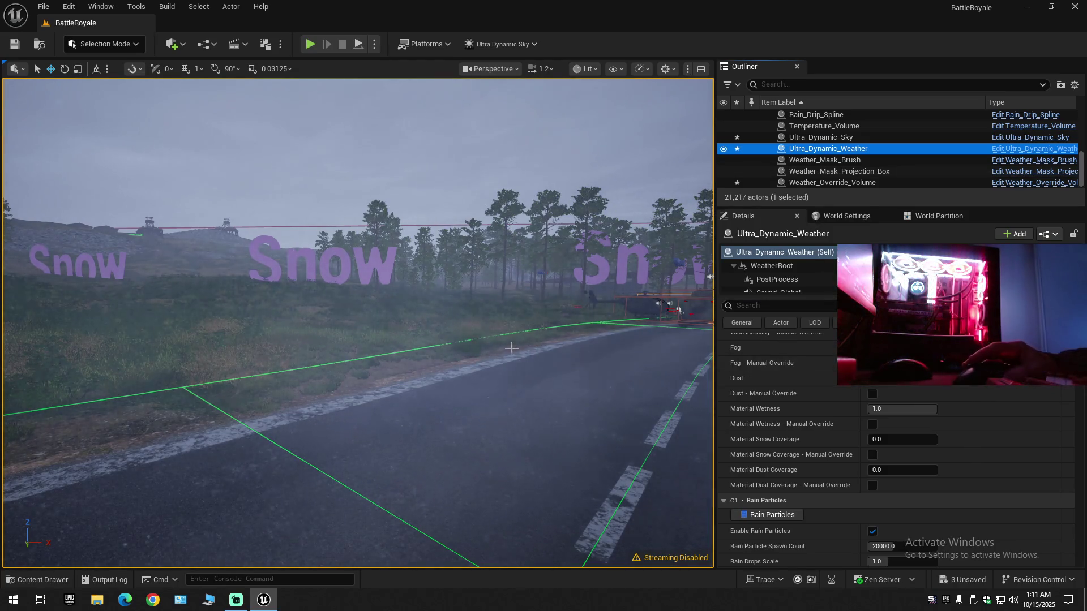
# - Collapse and re-expand the Outliner hierarchy, then select the Ultra_Dynamic_Sky actor
pyautogui.moveTo(362, 339); pyautogui.dragTo(368, 305)
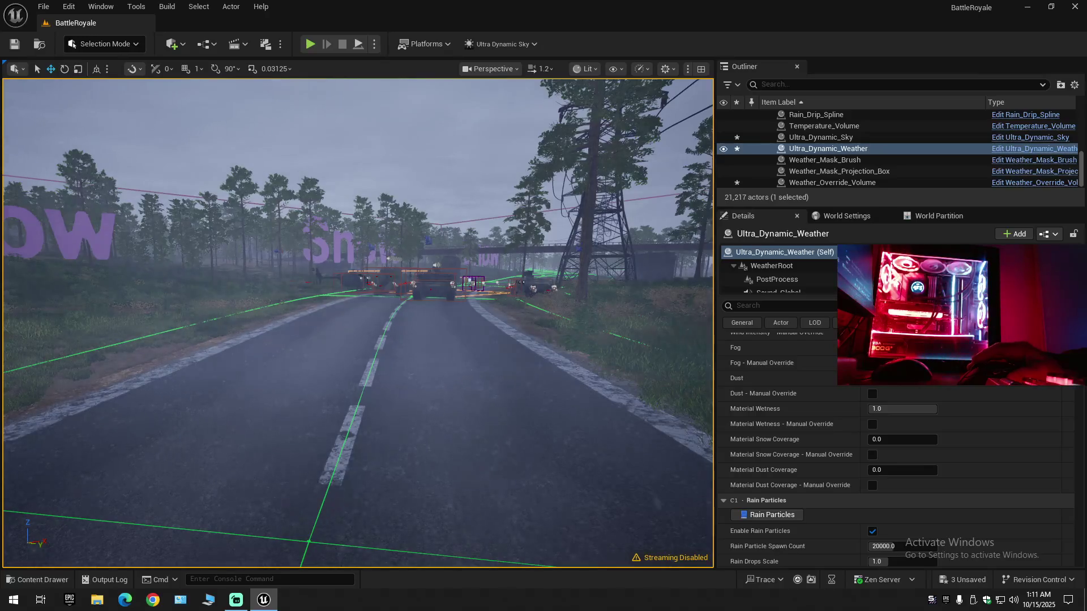
pyautogui.rightClick(478, 382)
pyautogui.moveTo(524, 530)
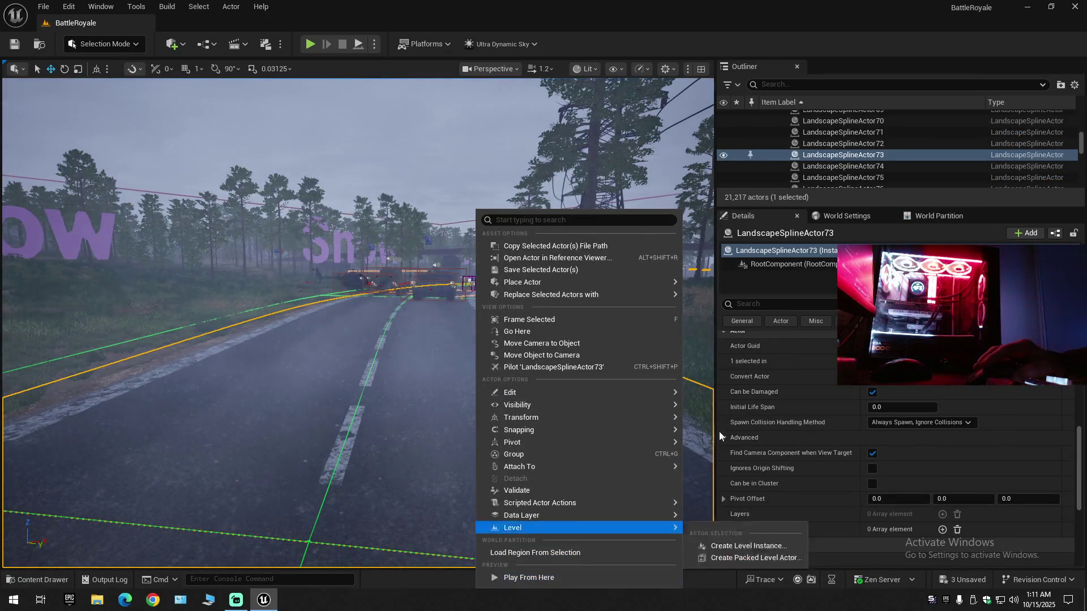
pyautogui.click(1074, 84)
pyautogui.click(964, 142)
pyautogui.click(827, 142)
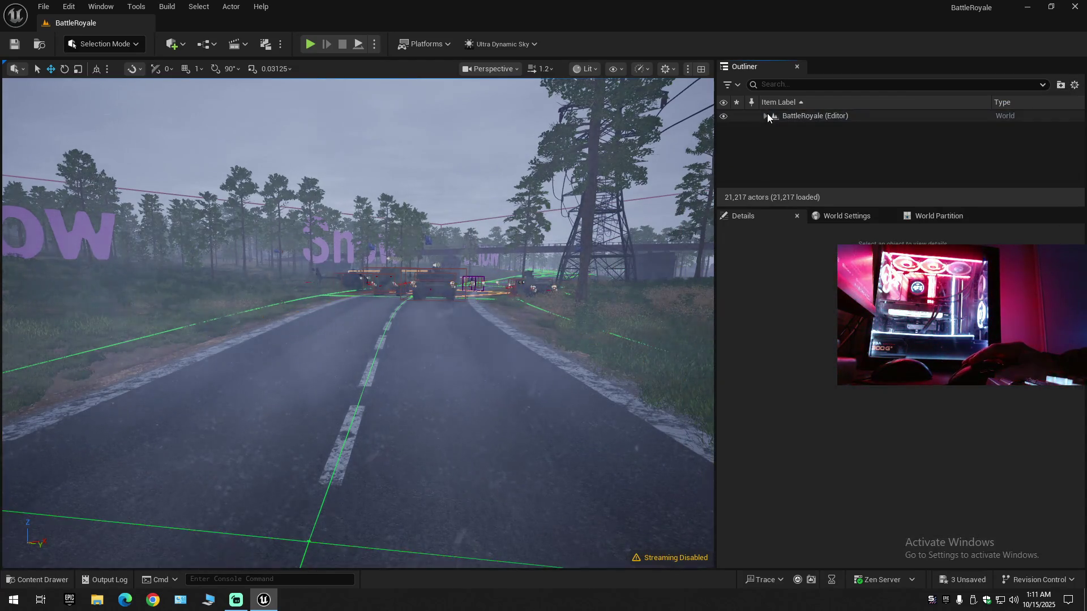
pyautogui.click(766, 116)
pyautogui.scroll(-10, 797, 163)
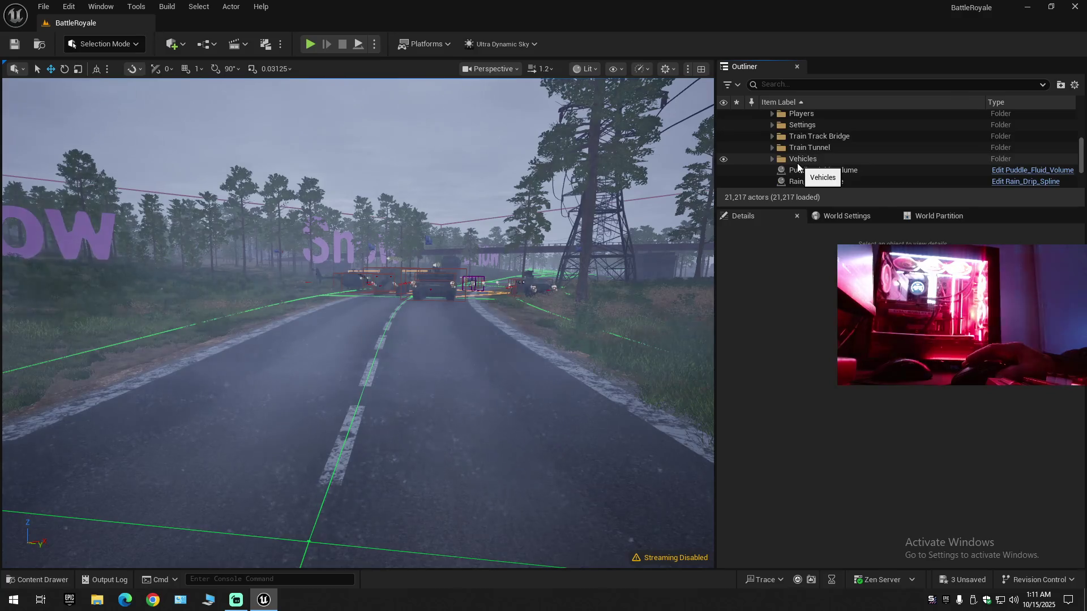
pyautogui.scroll(-1, 794, 176)
pyautogui.click(804, 152)
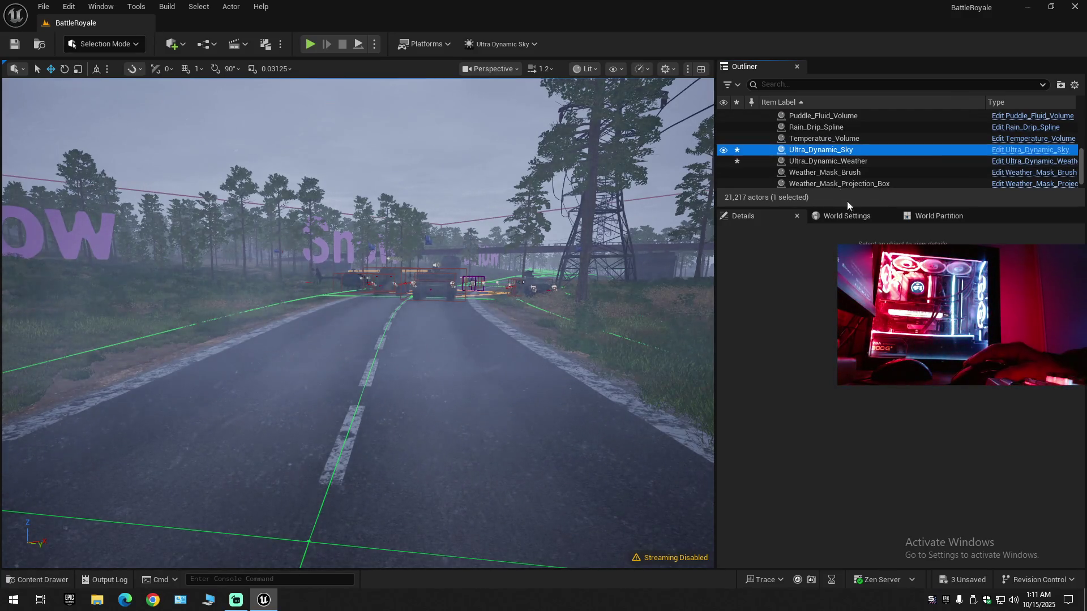
# - Switch Ultra_Dynamic_Weather through Cloudy and Clear_Skies to Partly_Cloudy, then play from the road
pyautogui.click(968, 435)
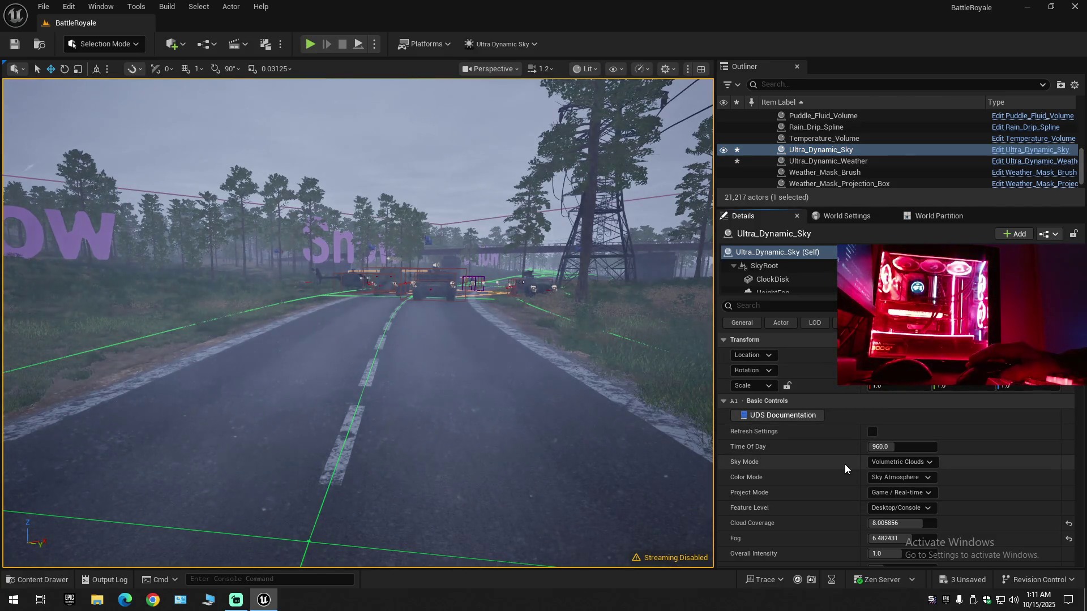
pyautogui.click(838, 161)
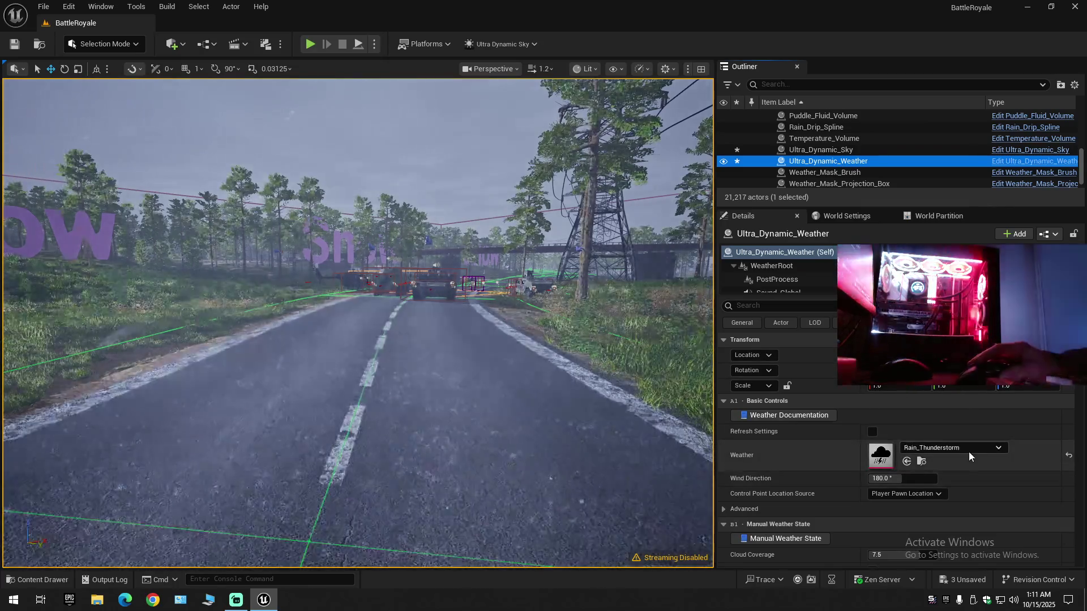
pyautogui.click(969, 452)
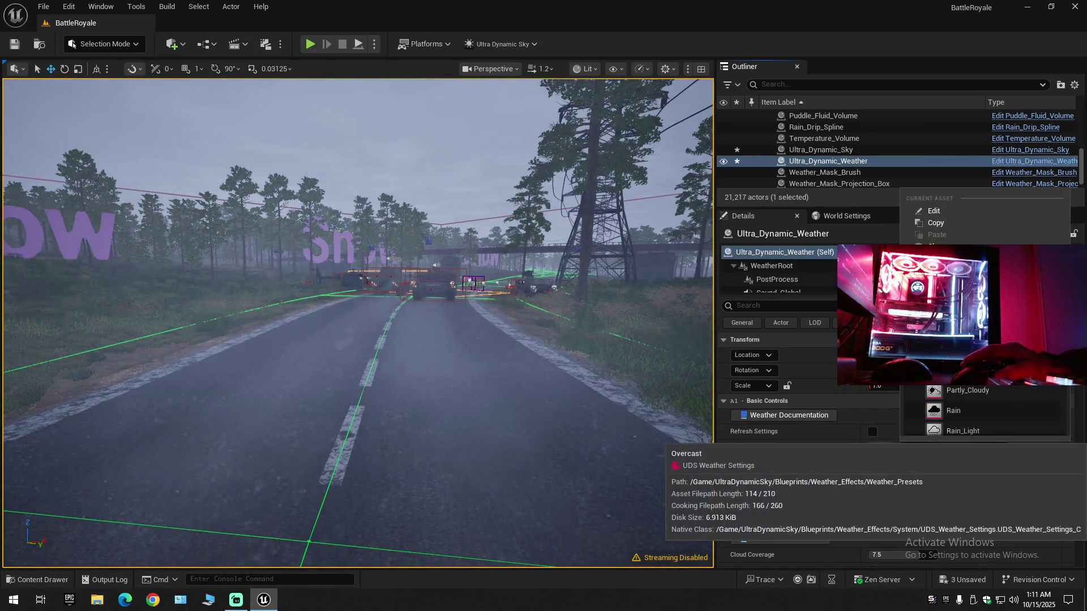
pyautogui.click(962, 317)
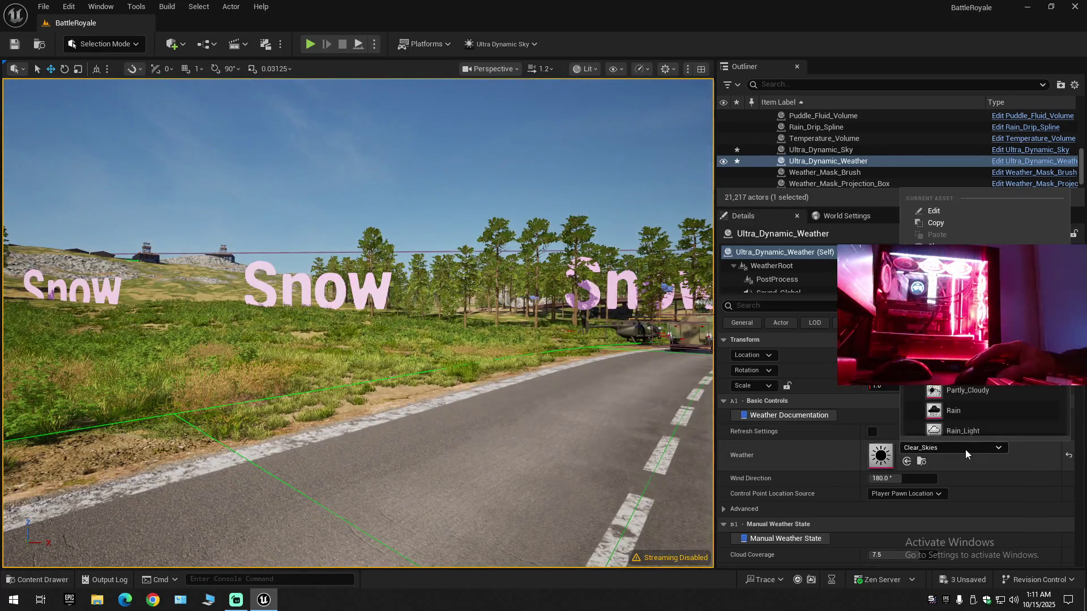
pyautogui.click(965, 450)
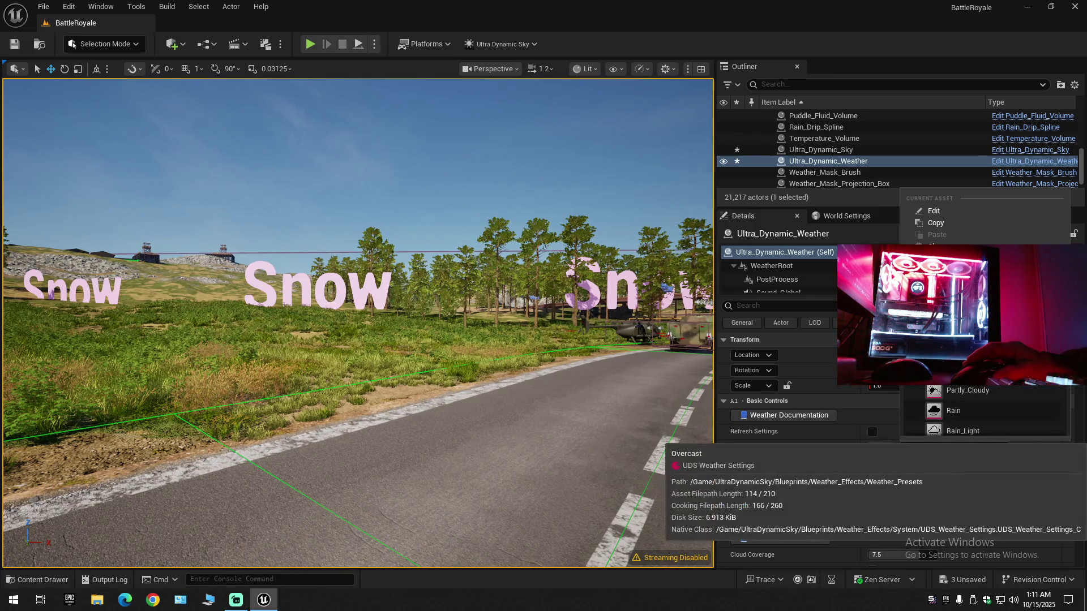
pyautogui.click(974, 388)
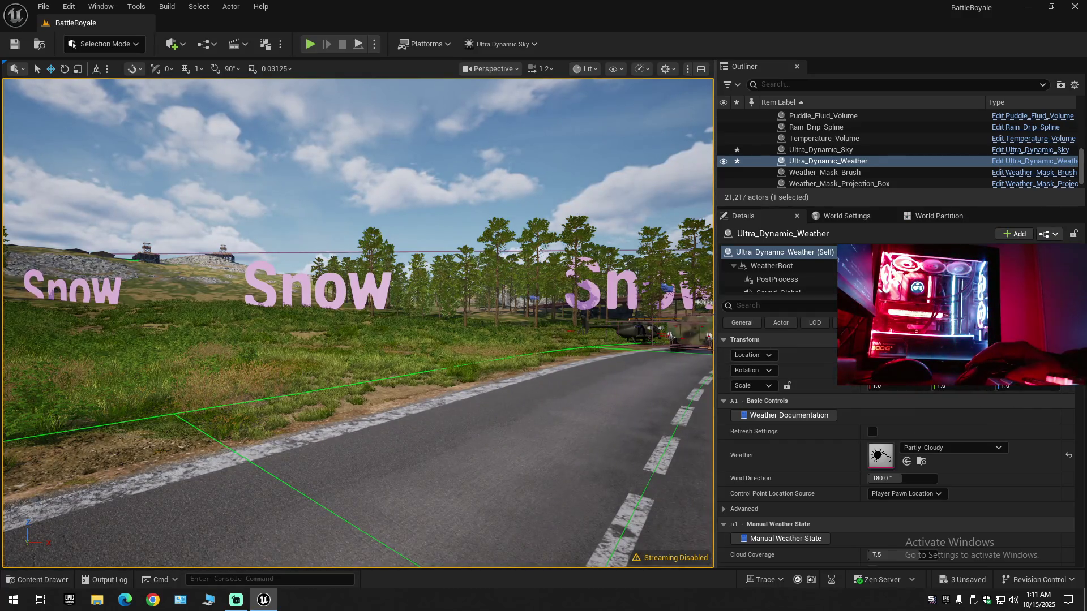
pyautogui.rightClick(629, 454)
pyautogui.click(633, 393)
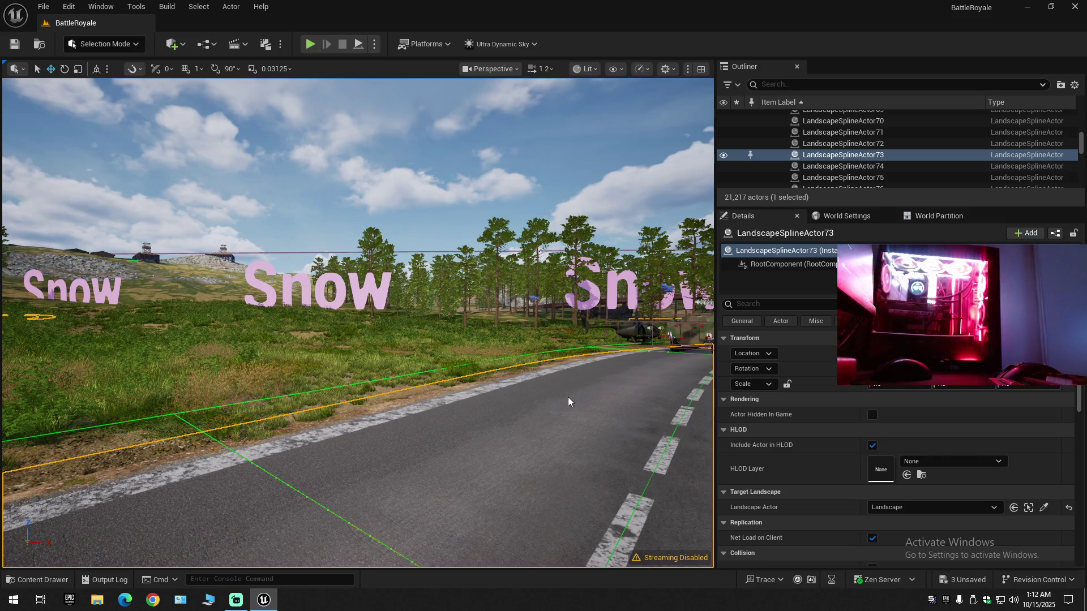
pyautogui.hotkey('alt', 'p')
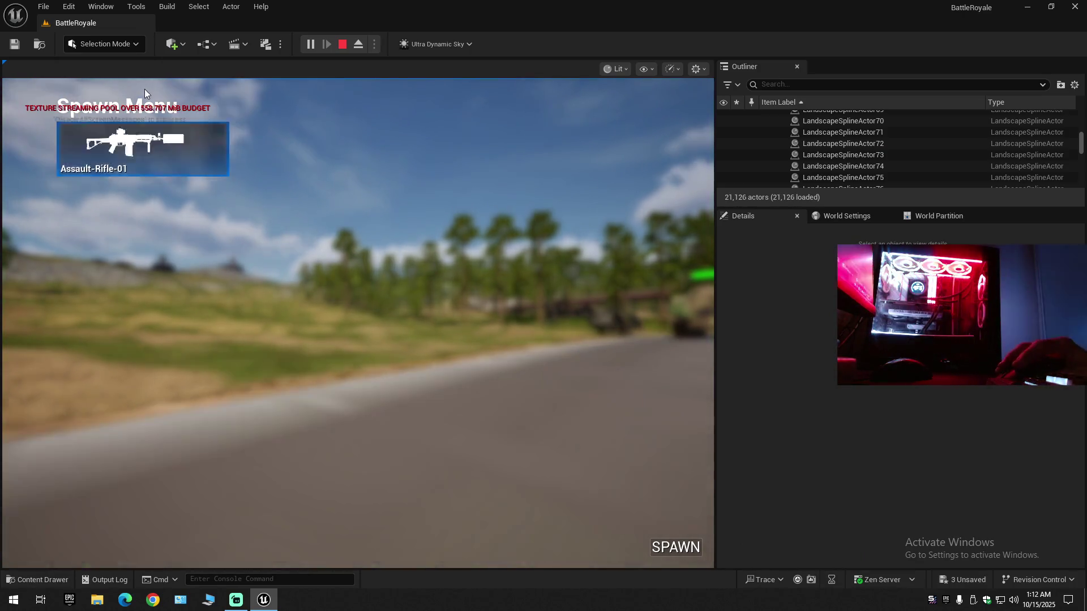
# - Spawn with Assault-Rifle-01 as primary weapon, fire a shot, aim, and sprint forward
pyautogui.click(151, 159)
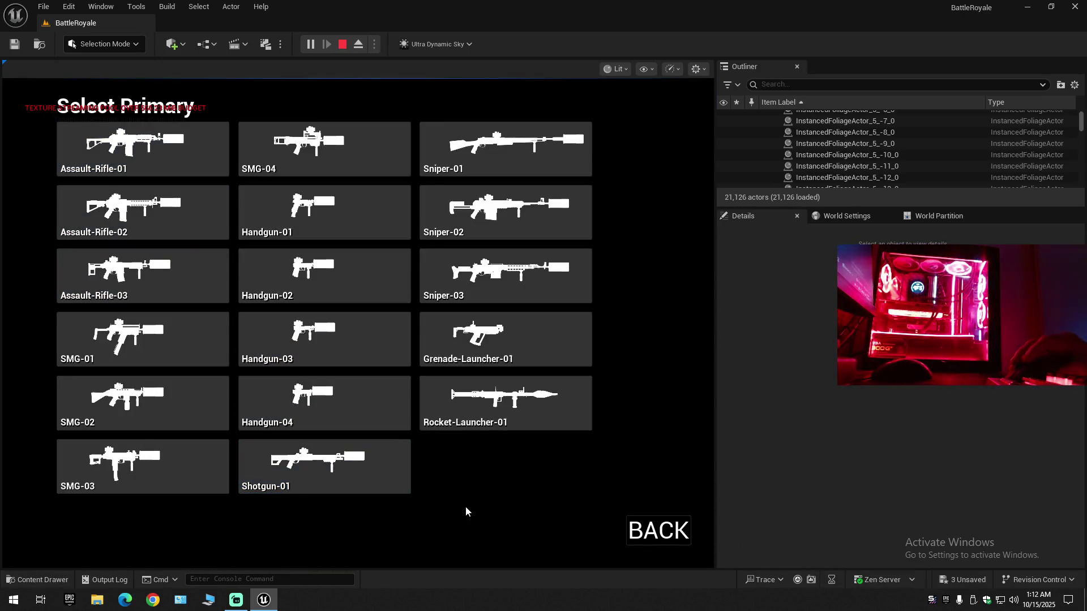
pyautogui.press('Down')
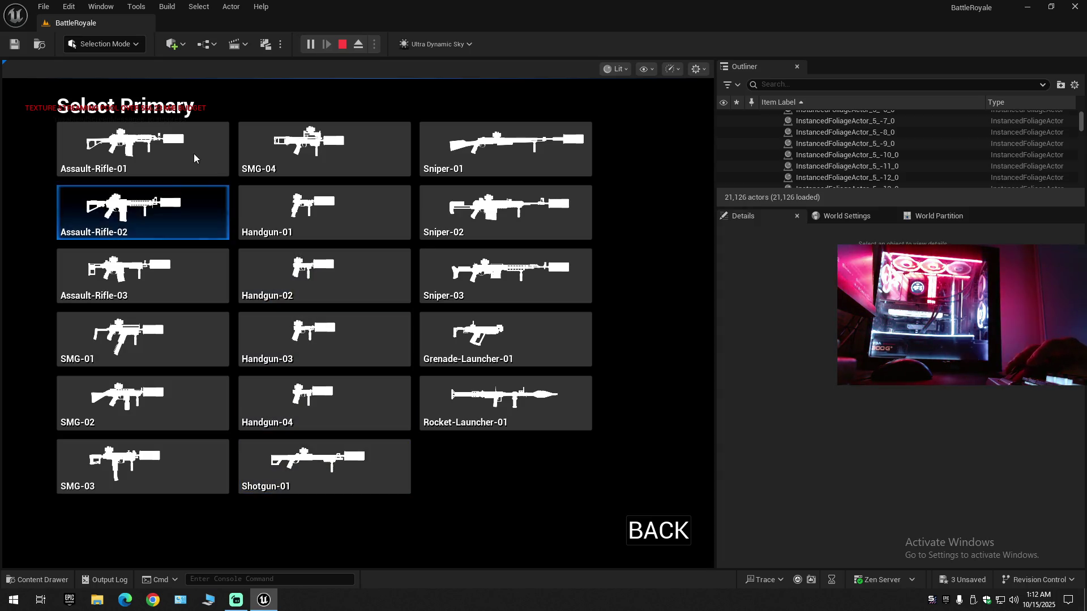
pyautogui.click(194, 154)
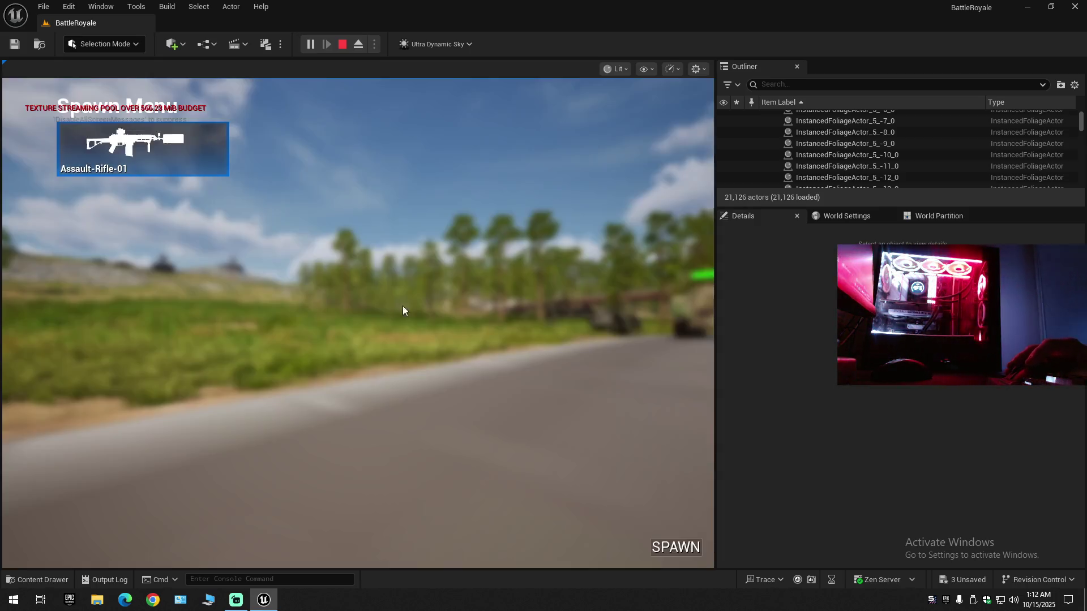
pyautogui.click(686, 547)
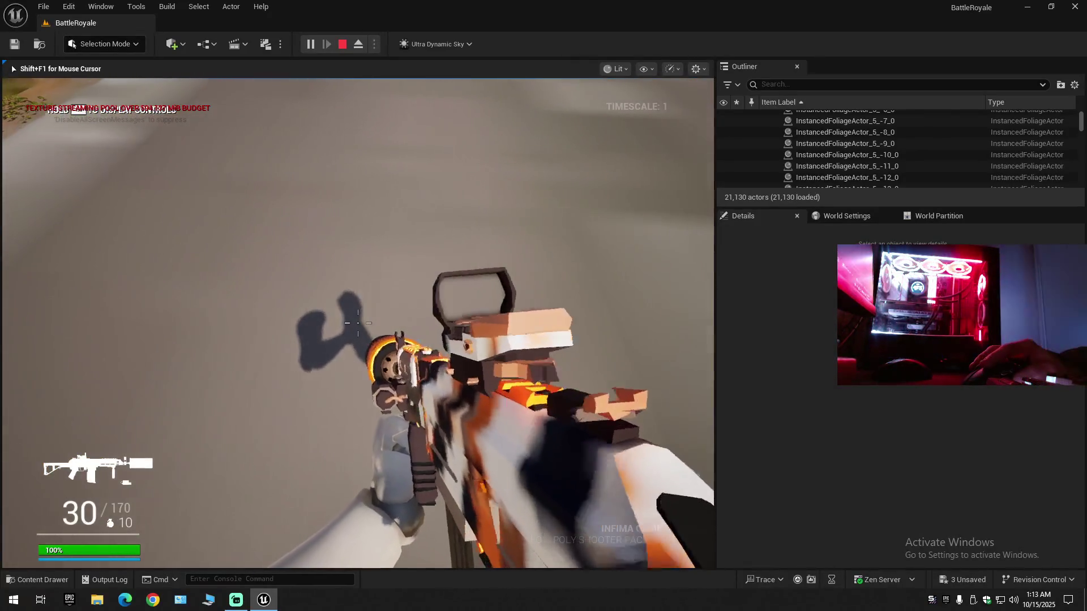
pyautogui.click(358, 323)
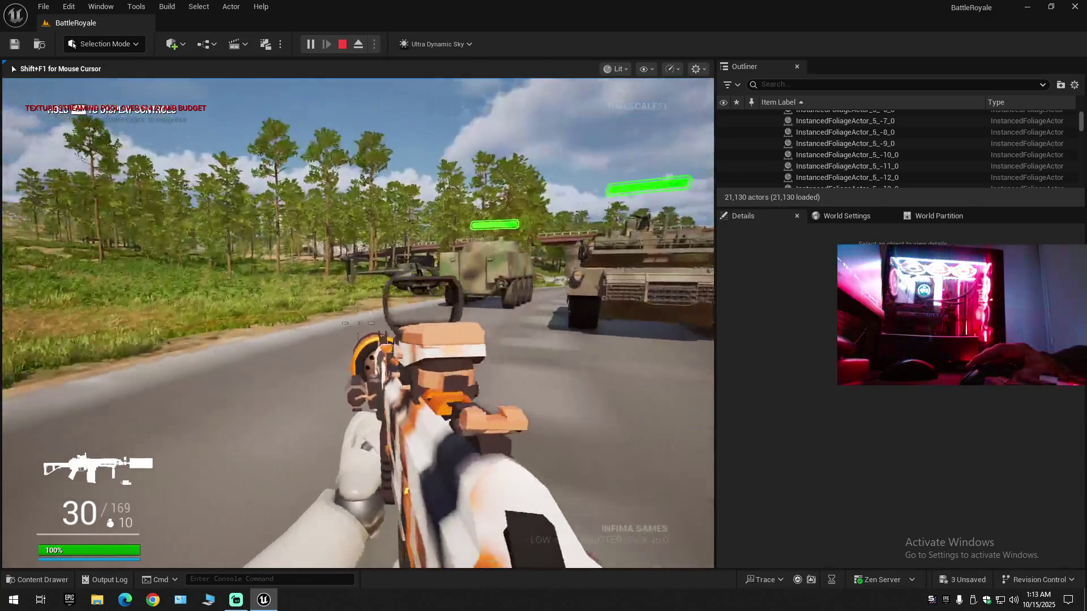
pyautogui.rightClick(358, 322)
pyautogui.hotkey('shift', 'w')
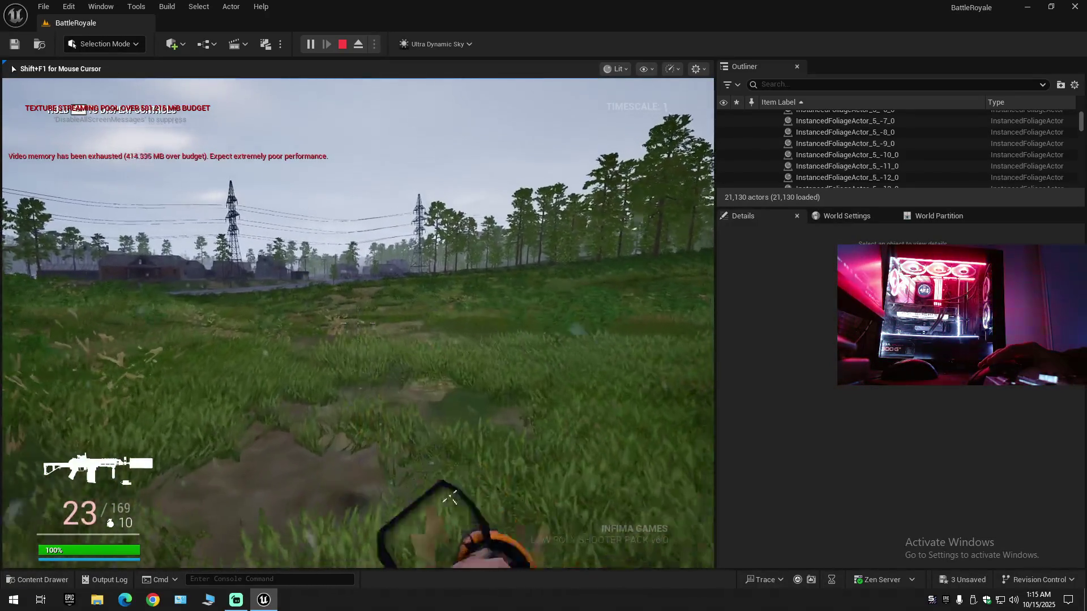
# - Throw a grenade into the meadow grass near the village
pyautogui.press('g')
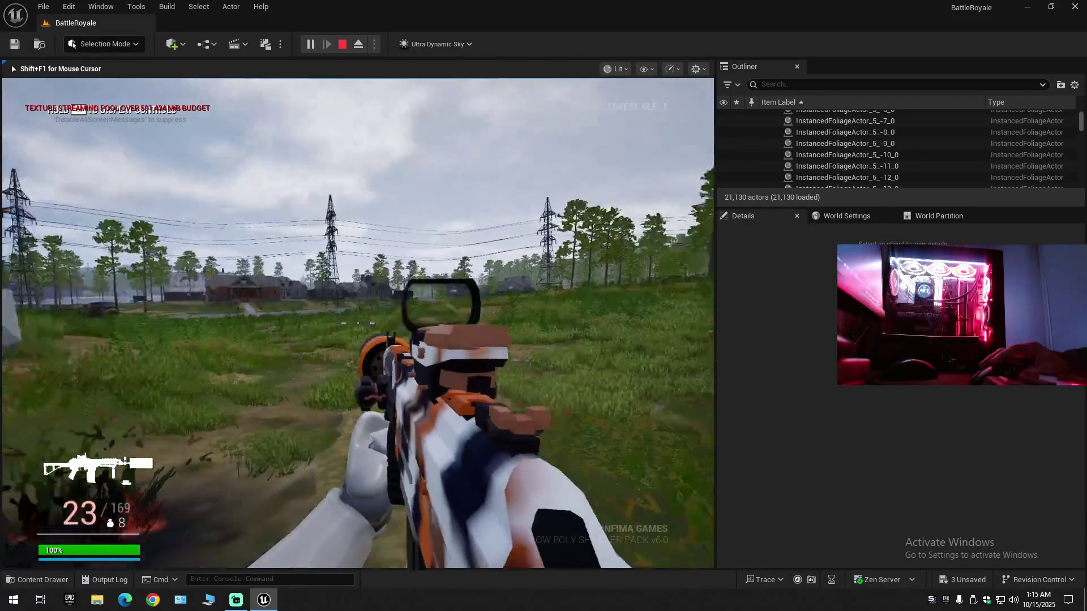
# - Throw one more grenade, then stop Play In Editor so the Message Log shows 37 errors
pyautogui.press('g')
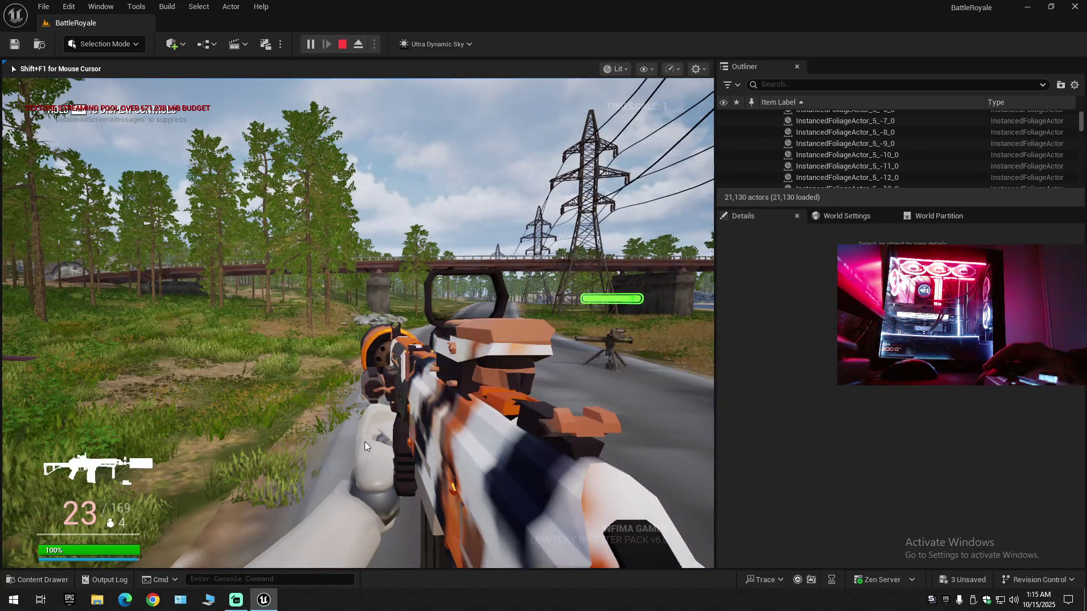
pyautogui.press('Escape')
pyautogui.rightClick(432, 414)
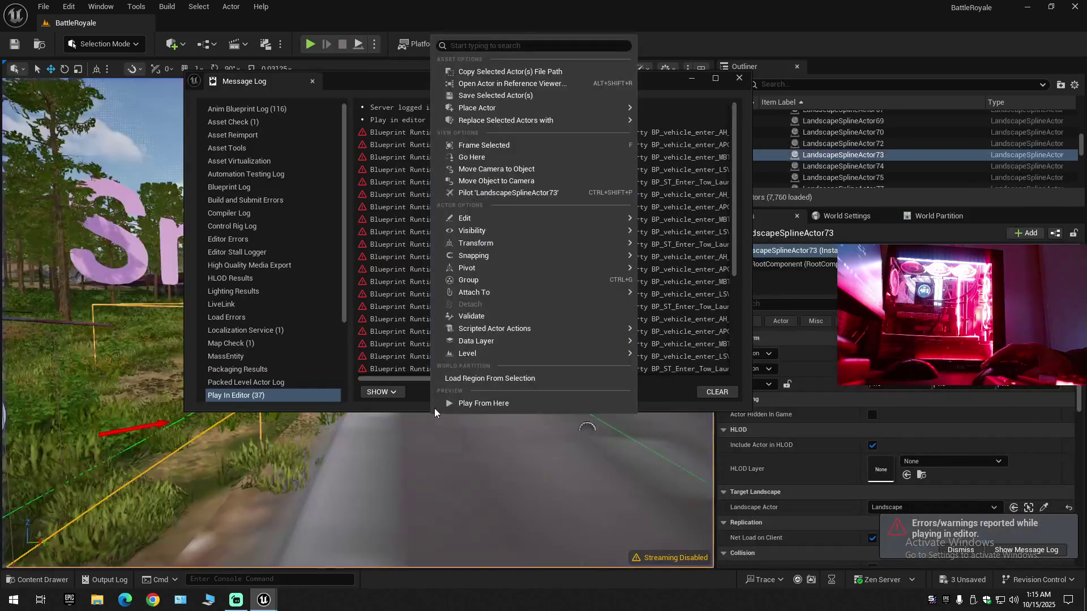
# - Open the BP_LPSP_PCH_Player EventGraph node behind the logged Branch errors
pyautogui.click(650, 395)
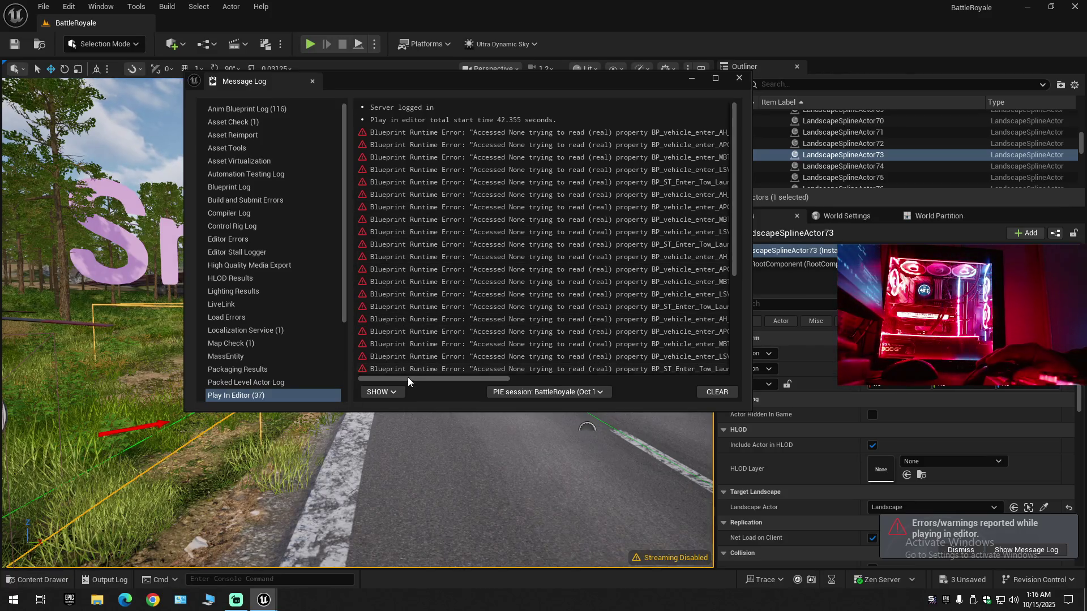
pyautogui.moveTo(410, 379); pyautogui.dragTo(564, 376)
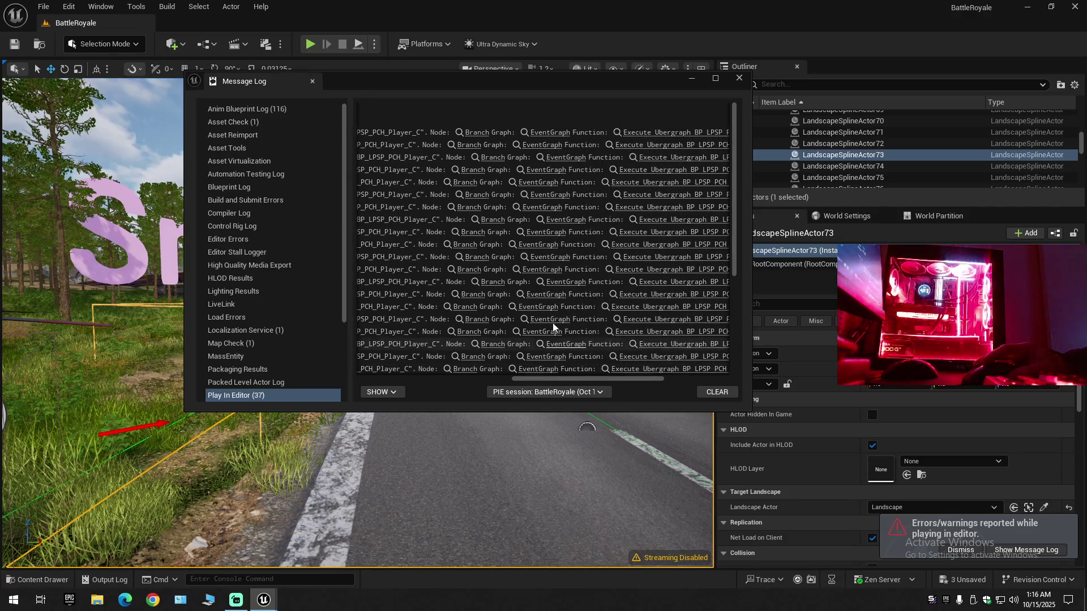
pyautogui.click(469, 249)
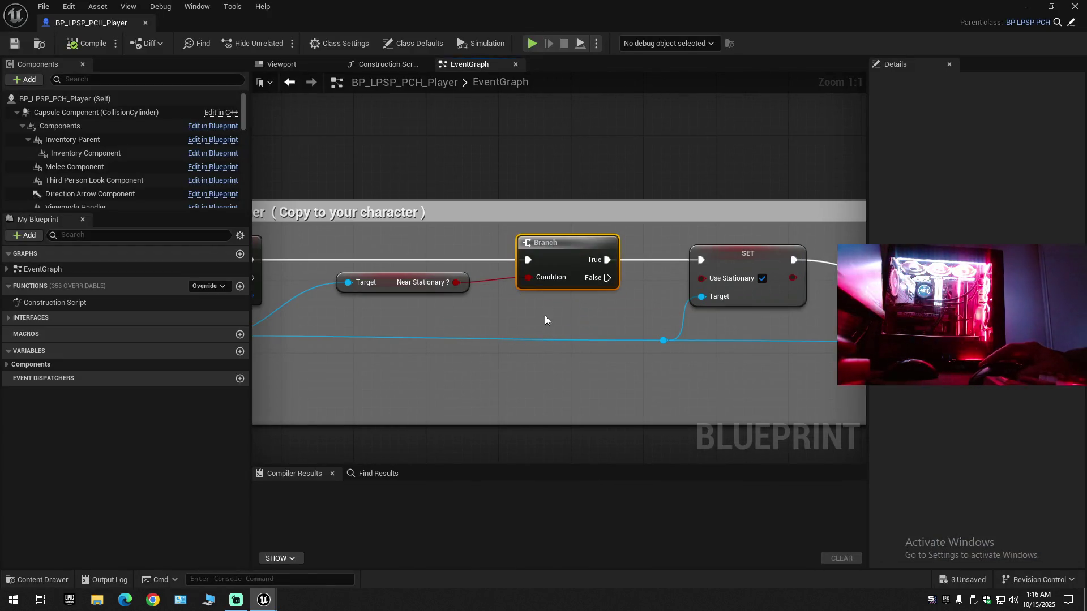
pyautogui.scroll(-4, 528, 308)
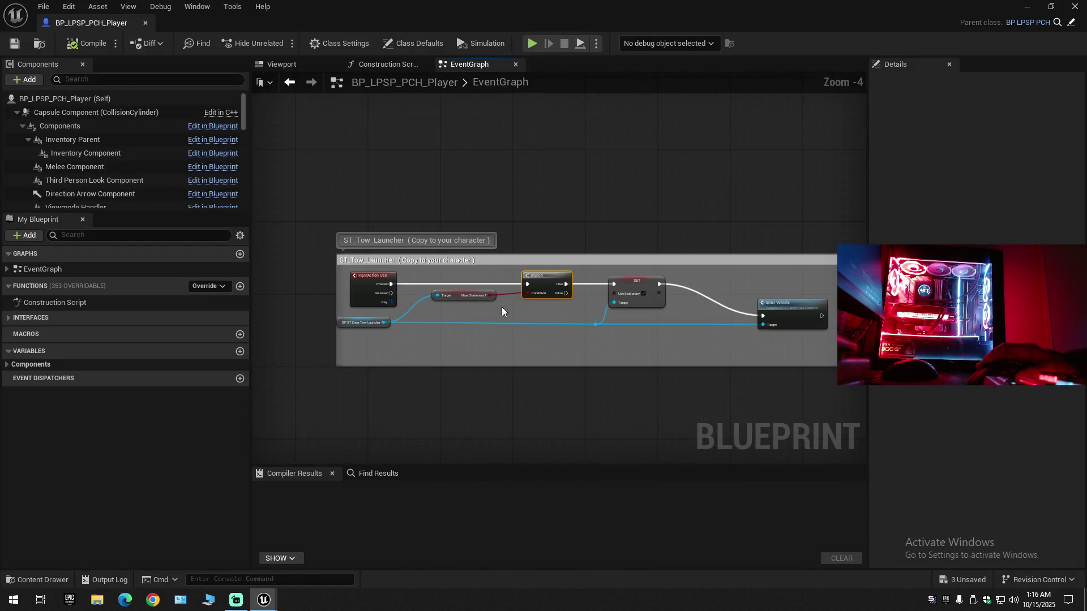
# - Recompile BP_LPSP_PCH_Player and close its Blueprint editor tab
pyautogui.click(85, 45)
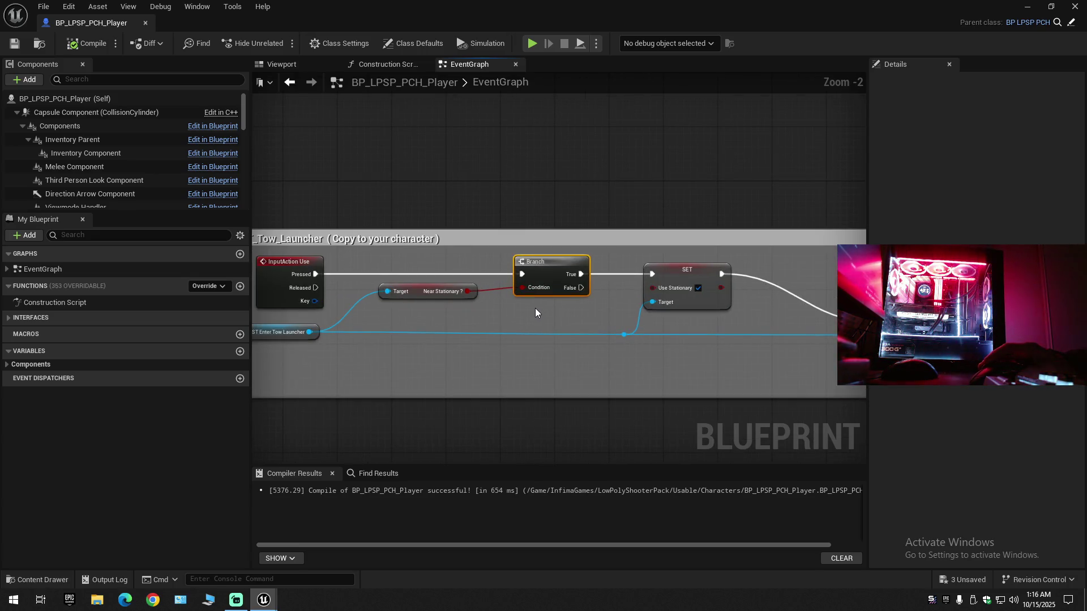
pyautogui.scroll(2, 535, 308)
pyautogui.scroll(-2, 586, 316)
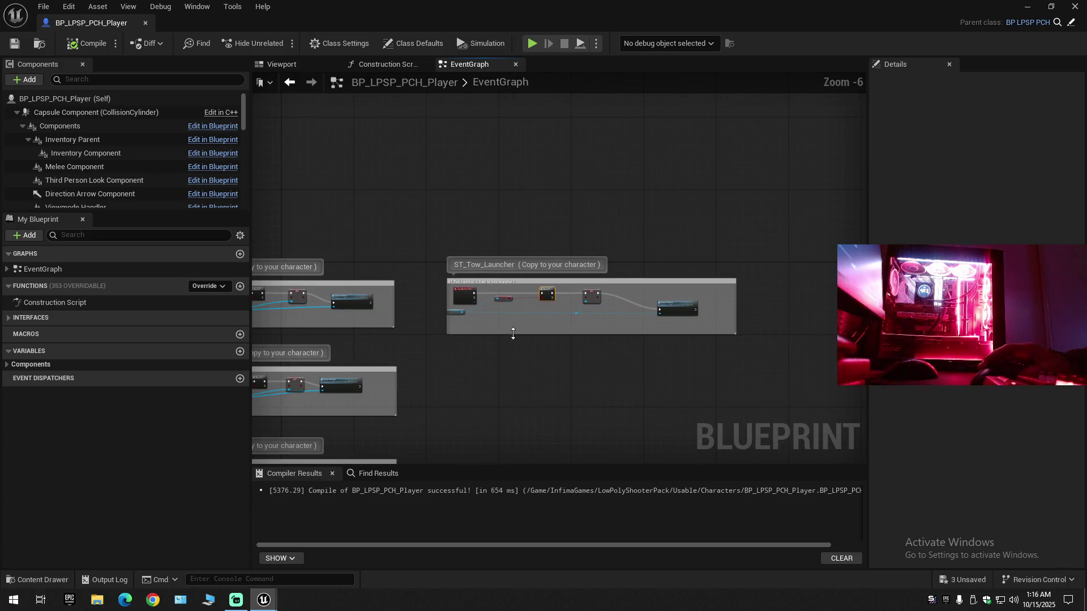
pyautogui.scroll(-2, 512, 335)
pyautogui.scroll(2, 484, 303)
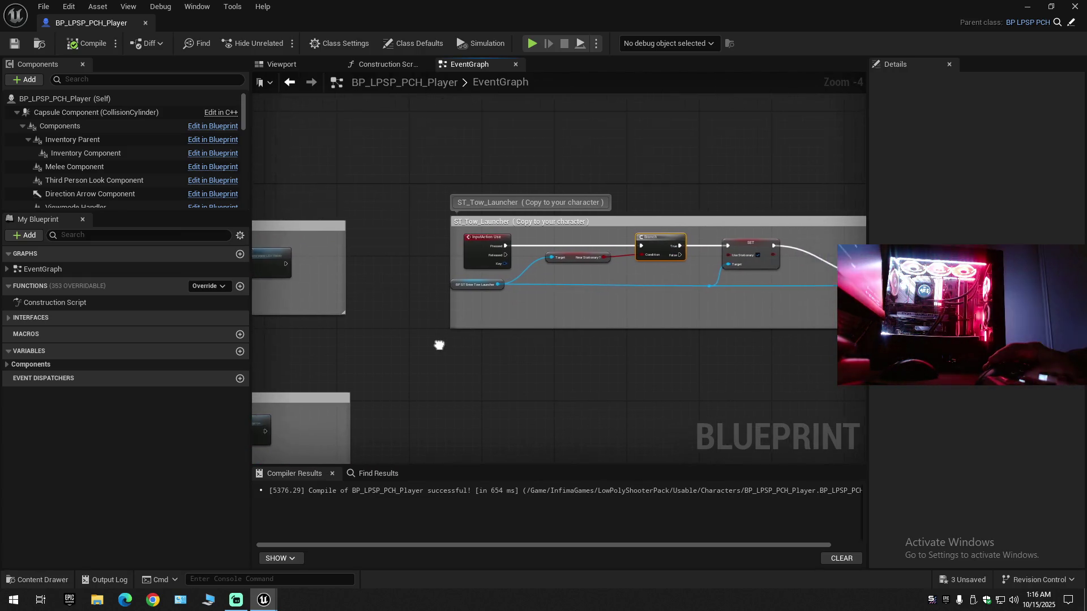
pyautogui.scroll(3, 568, 260)
pyautogui.scroll(1, 567, 260)
pyautogui.click(531, 290)
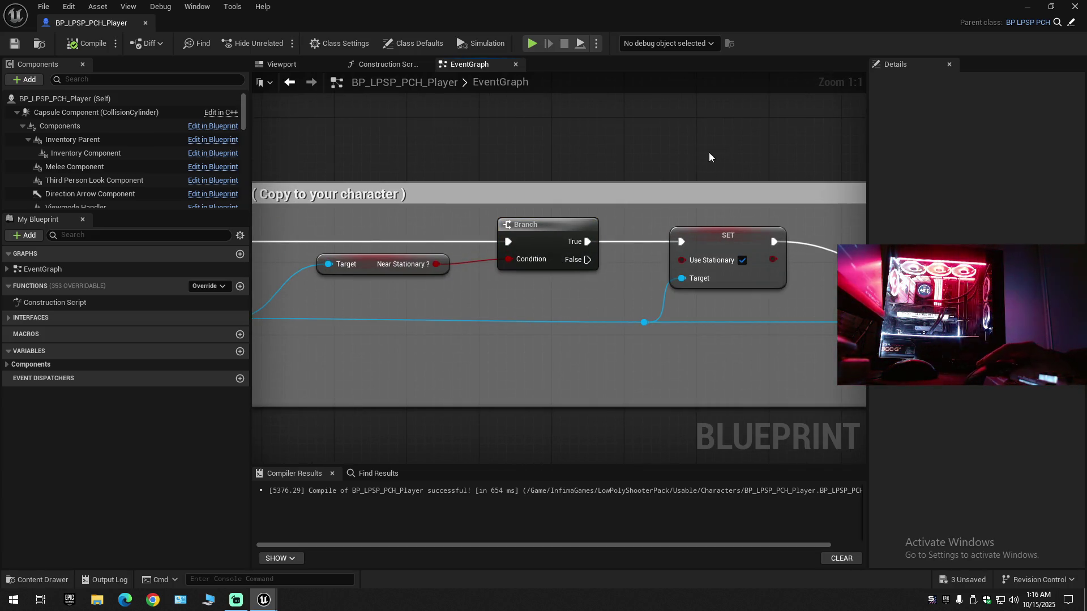
pyautogui.click(146, 23)
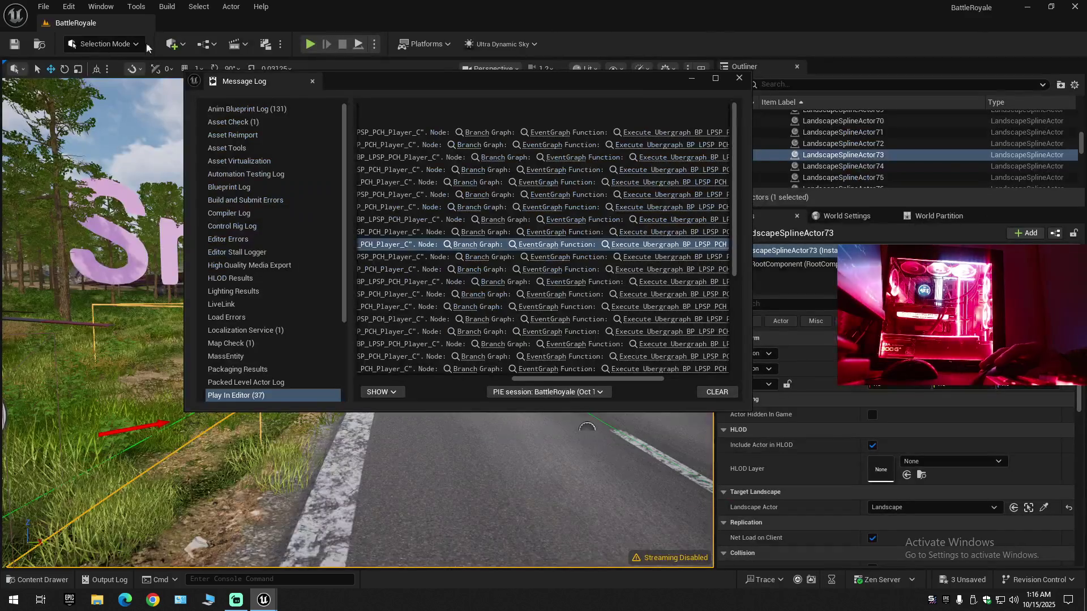
# - Clear and close the Message Log, then collapse the Outliner to the level's top folders
pyautogui.click(708, 392)
pyautogui.click(738, 79)
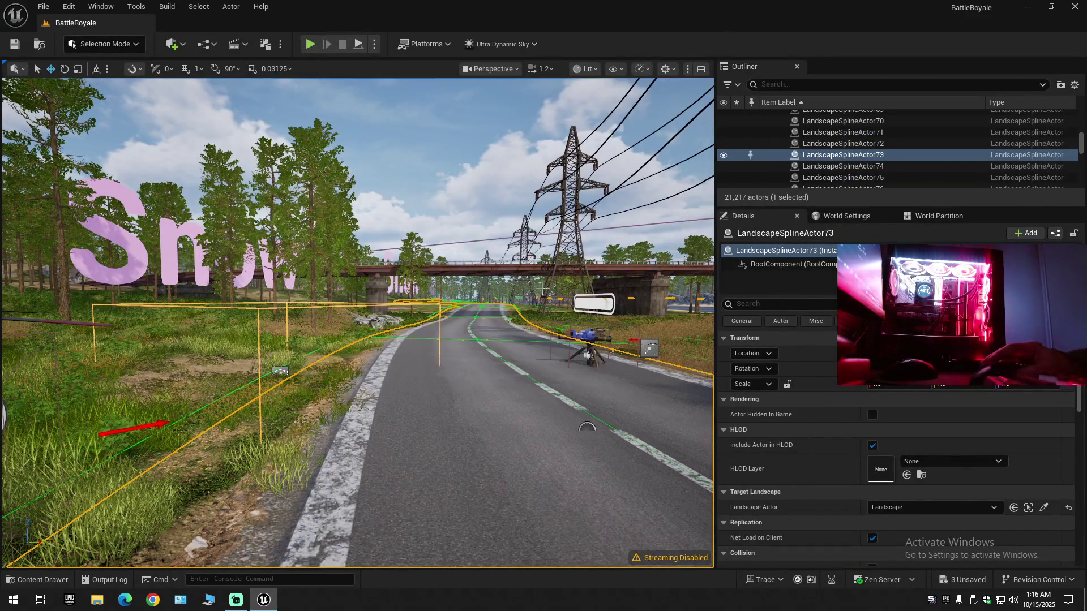
pyautogui.click(1074, 84)
pyautogui.click(985, 141)
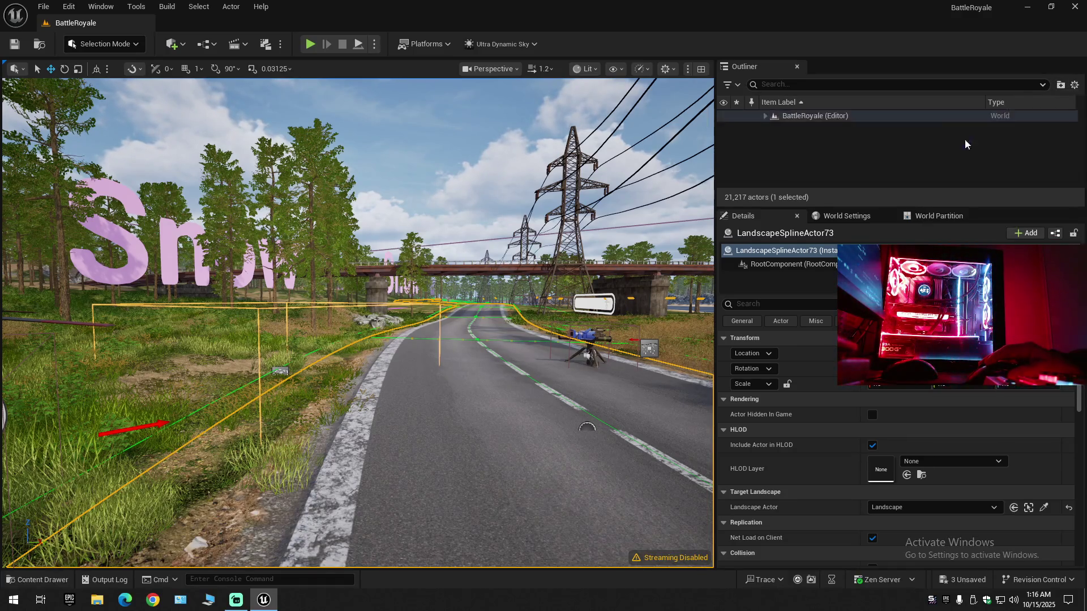
pyautogui.click(765, 116)
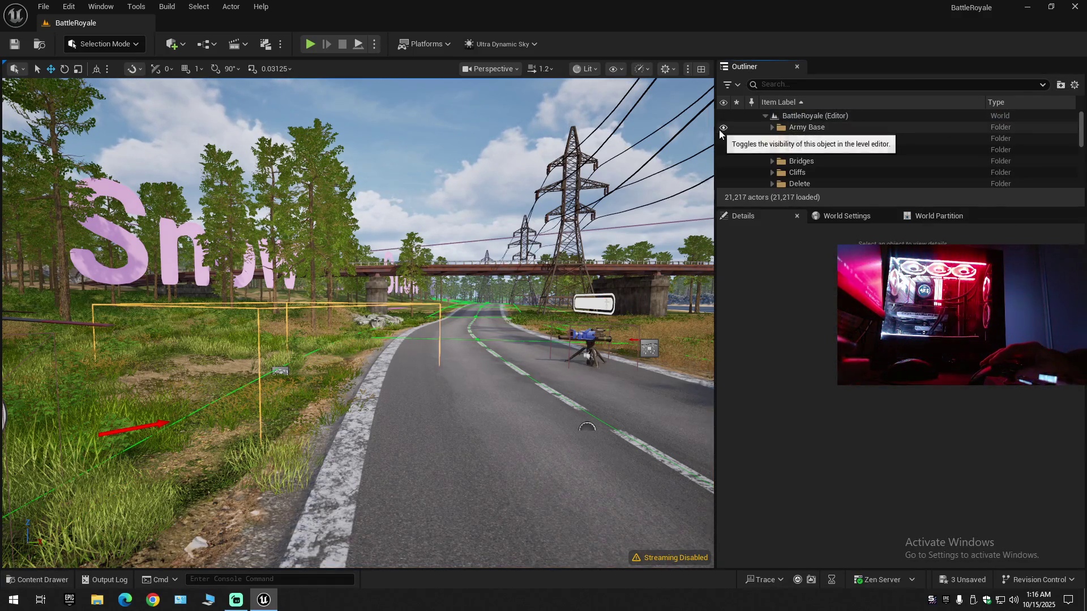
# - Widen the viewport and select the Weather_Mask_Brush on the road
pyautogui.moveTo(806, 130); pyautogui.dragTo(884, 130)
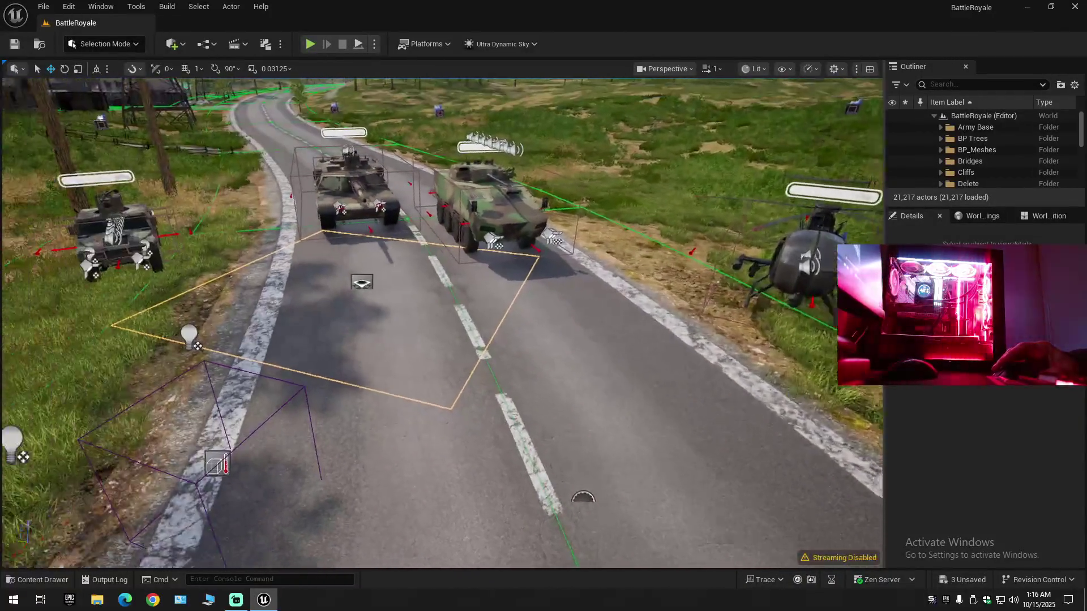
pyautogui.scroll(-1, 441, 323)
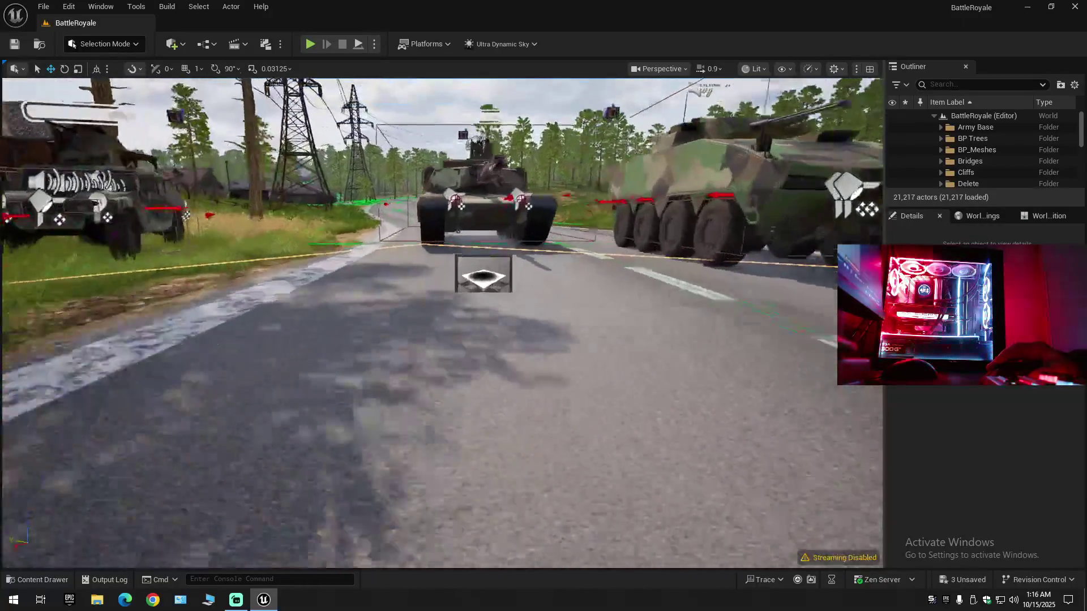
pyautogui.scroll(-1, 441, 323)
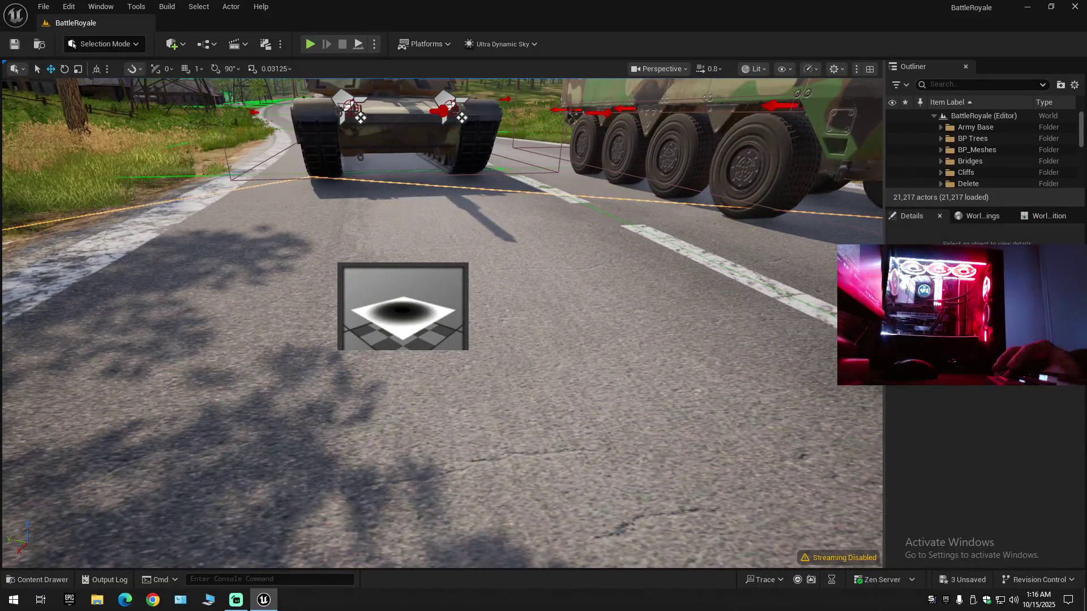
pyautogui.click(407, 300)
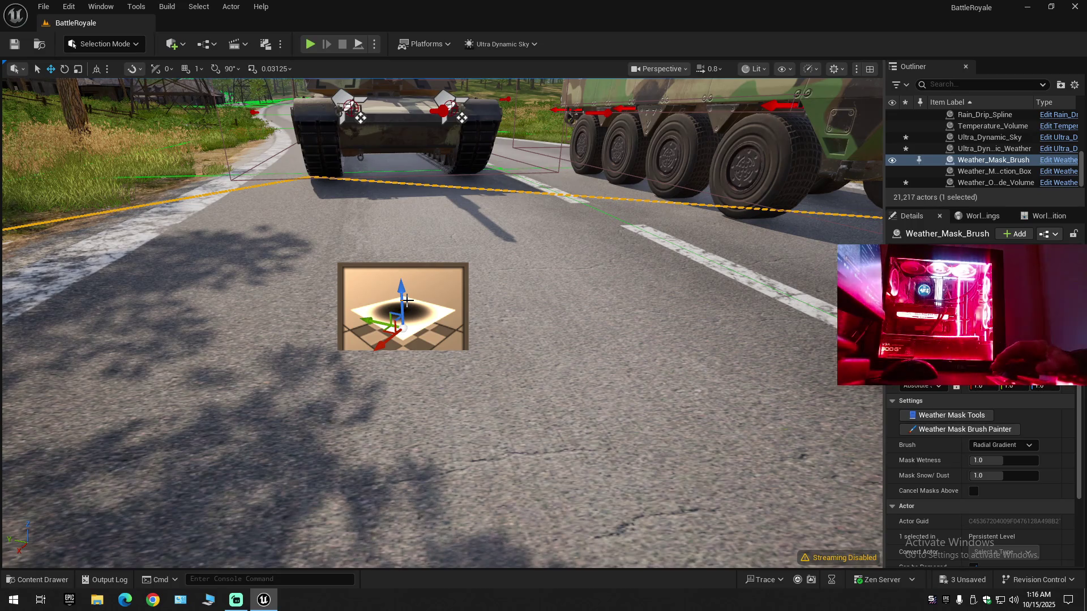
pyautogui.scroll(5, 500, 285)
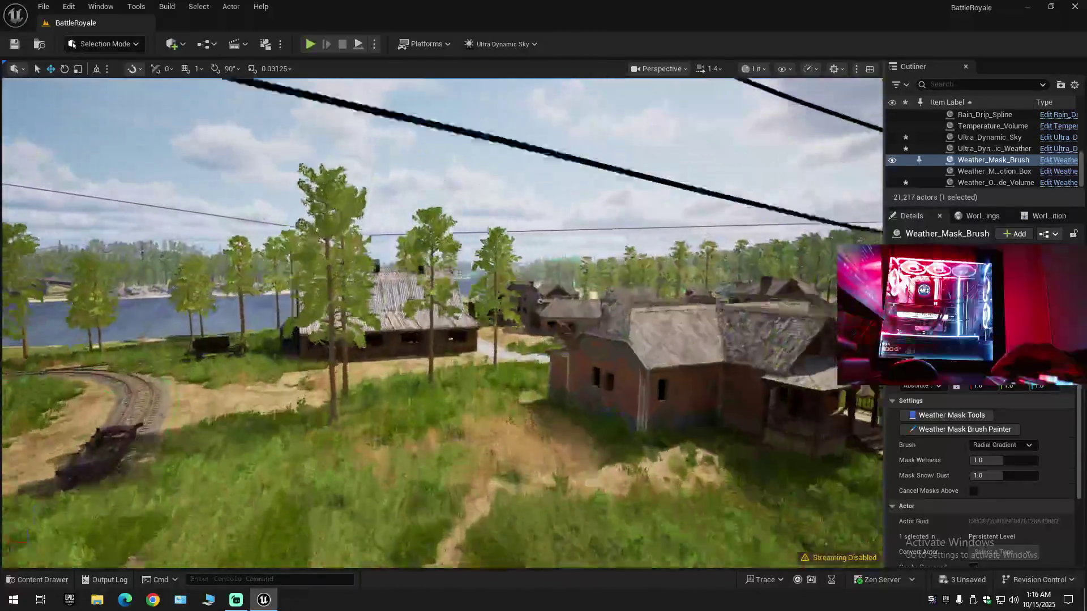
pyautogui.scroll(4, 441, 323)
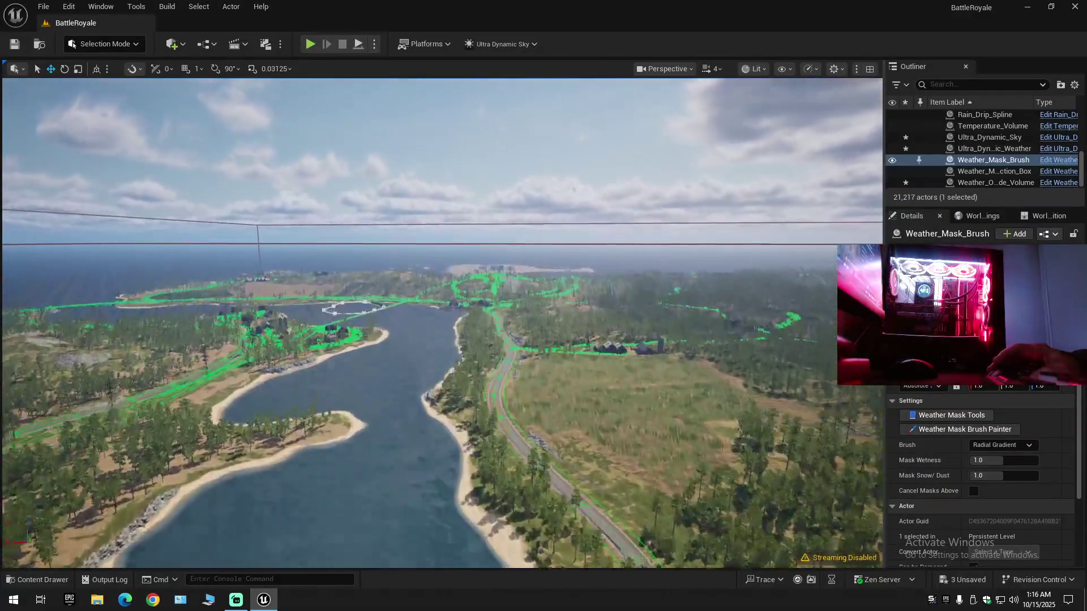
pyautogui.scroll(1, 442, 323)
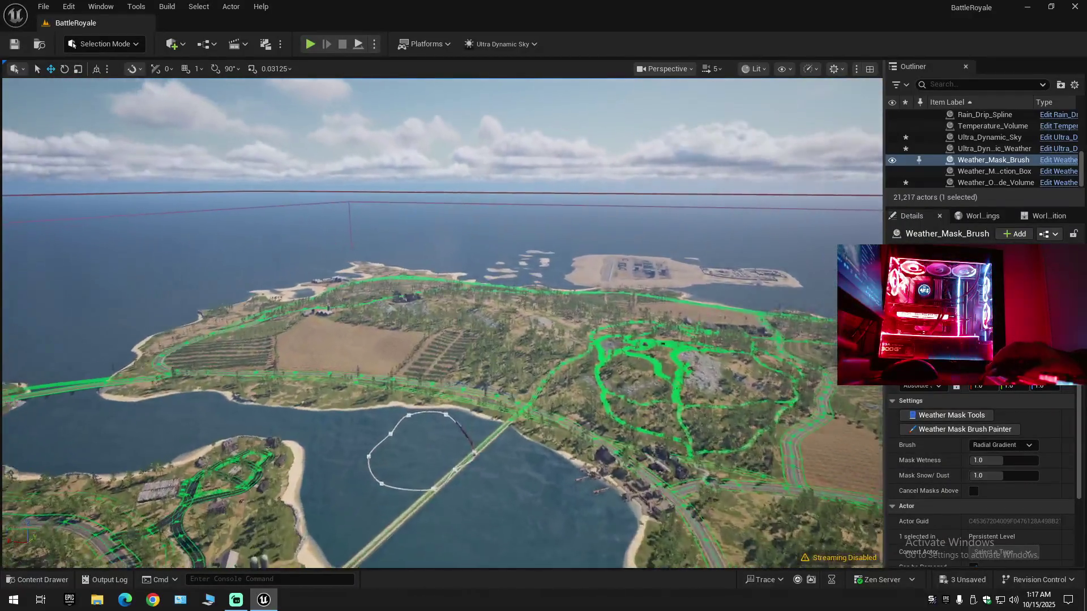
pyautogui.press('s')
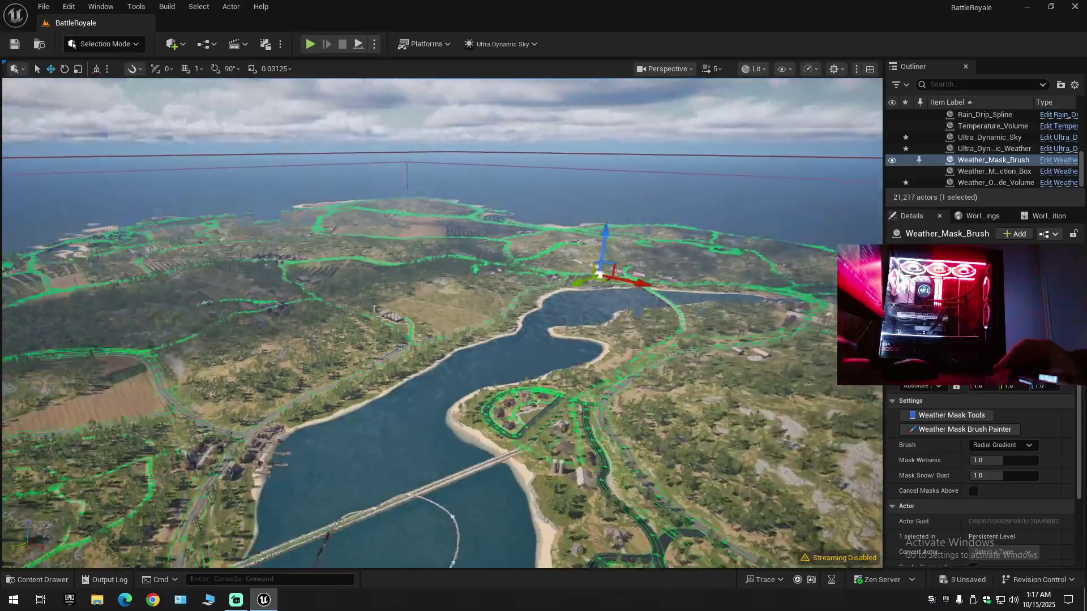
pyautogui.press('s')
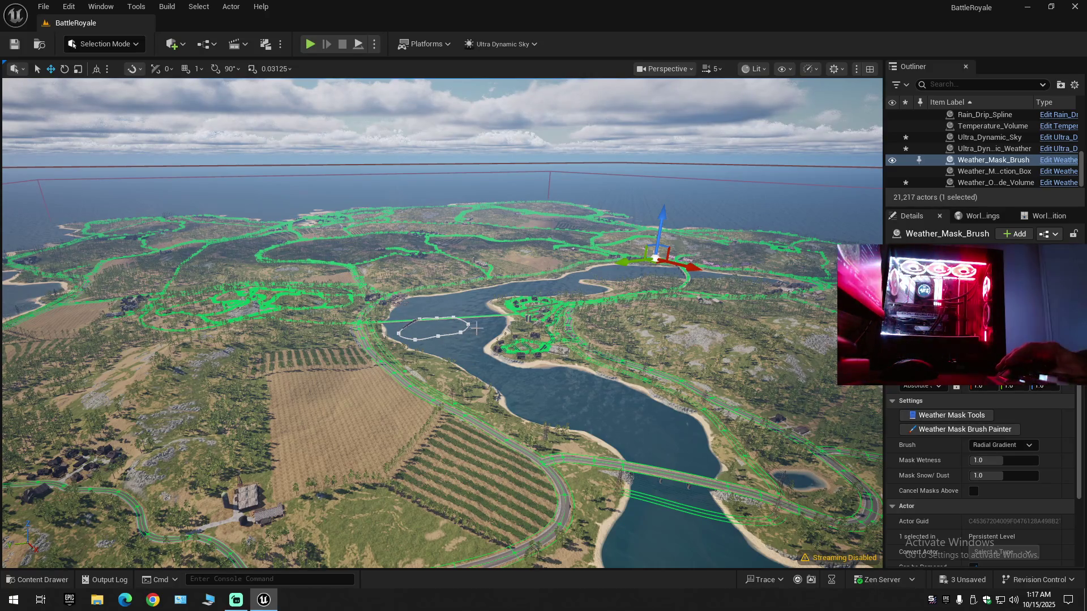
pyautogui.moveTo(476, 328)
pyautogui.mouseDown()
pyautogui.moveTo(476, 204)
pyautogui.moveTo(463, 304)
pyautogui.mouseUp()
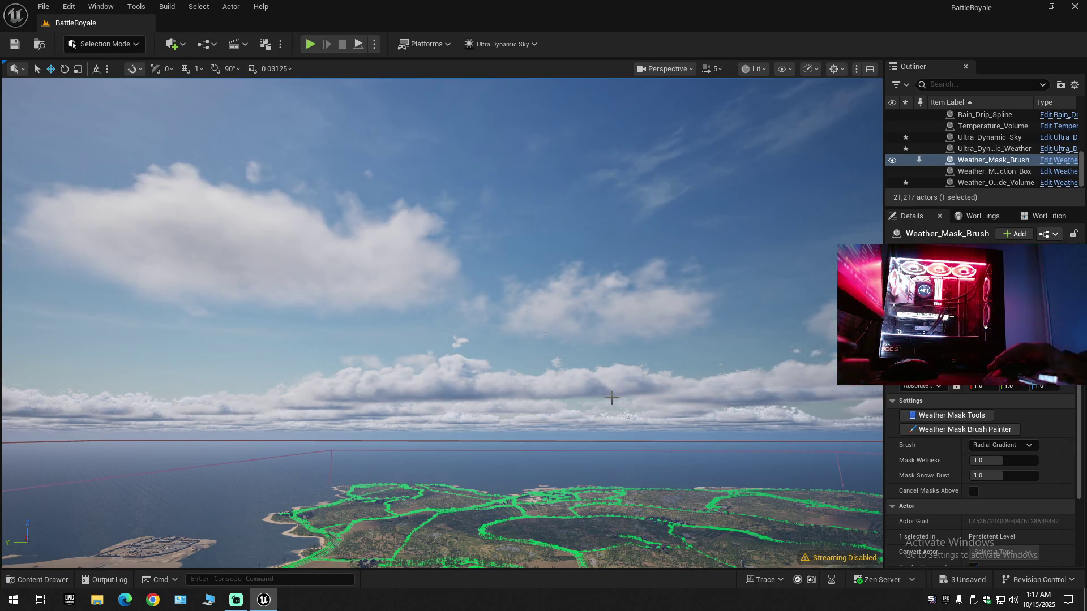
pyautogui.moveTo(611, 398)
pyautogui.mouseDown()
pyautogui.moveTo(611, 464)
pyautogui.moveTo(597, 474)
pyautogui.moveTo(594, 442)
pyautogui.moveTo(603, 452)
pyautogui.moveTo(566, 464)
pyautogui.moveTo(594, 459)
pyautogui.mouseUp()
pyautogui.scroll(-1, 589, 453)
pyautogui.scroll(-1, 566, 464)
pyautogui.scroll(-1, 588, 459)
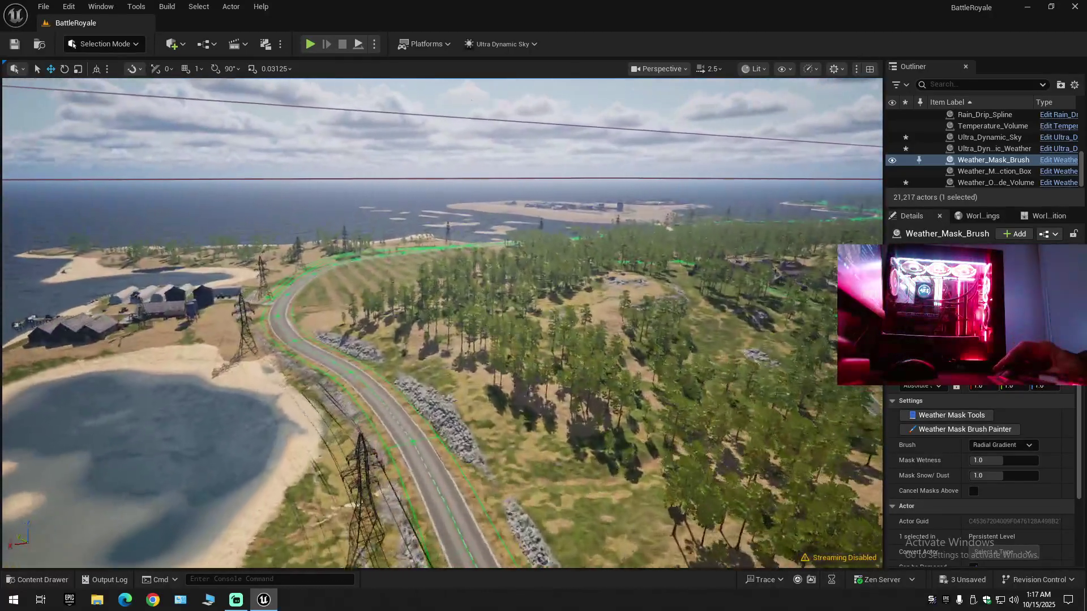
pyautogui.moveTo(594, 459); pyautogui.dragTo(600, 458)
pyautogui.scroll(1, 599, 457)
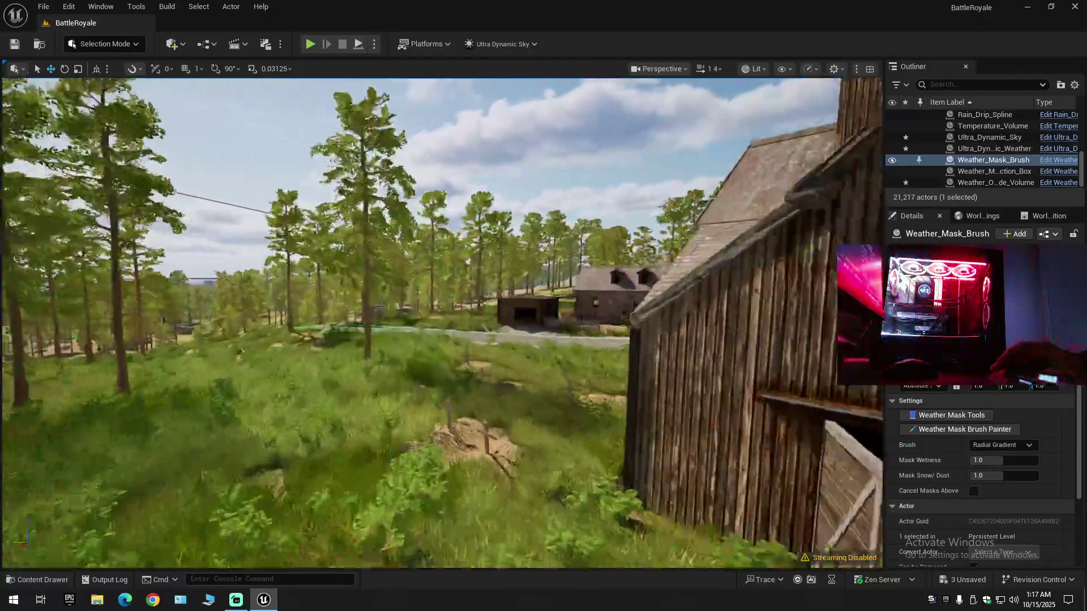
pyautogui.moveTo(600, 458); pyautogui.dragTo(610, 458)
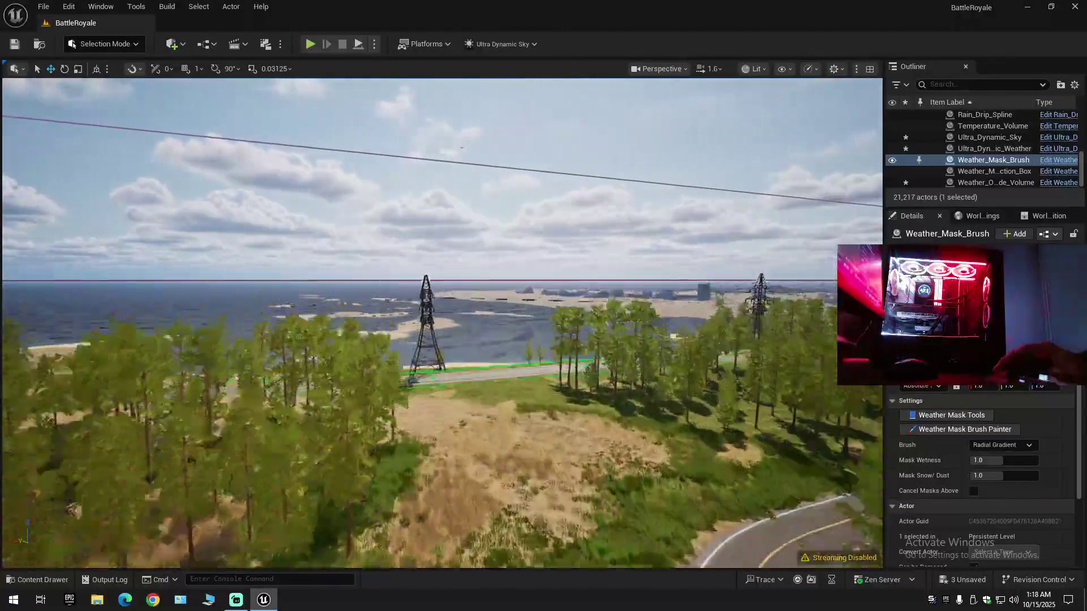
pyautogui.scroll(2, 611, 457)
pyautogui.moveTo(610, 458); pyautogui.dragTo(625, 457)
pyautogui.scroll(1, 619, 458)
pyautogui.moveTo(611, 398); pyautogui.dragTo(622, 394)
pyautogui.scroll(-1, 621, 395)
pyautogui.moveTo(657, 343); pyautogui.dragTo(657, 343)
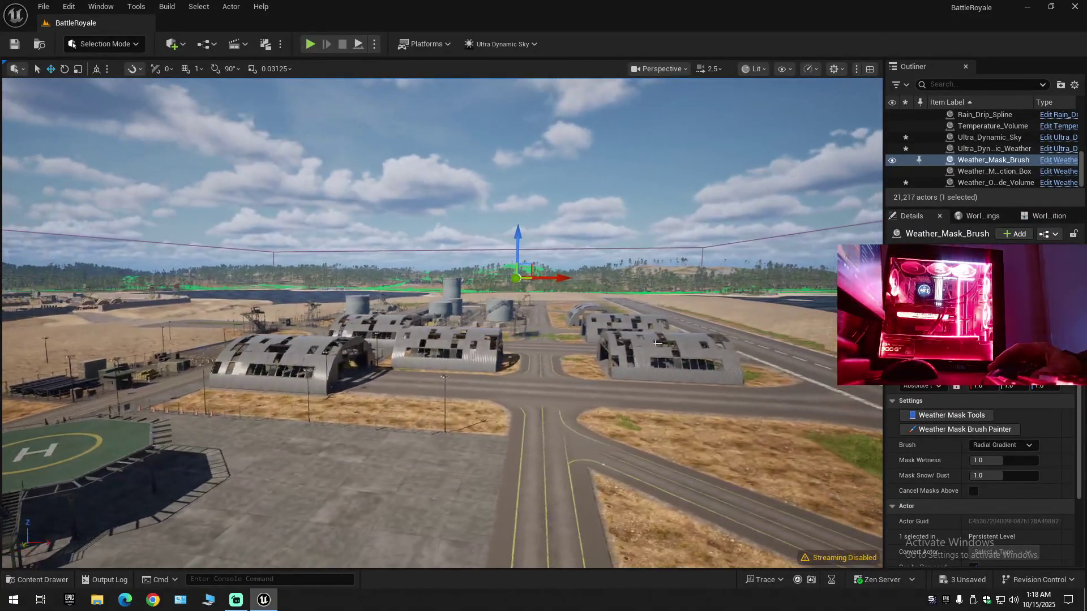
pyautogui.click(818, 72)
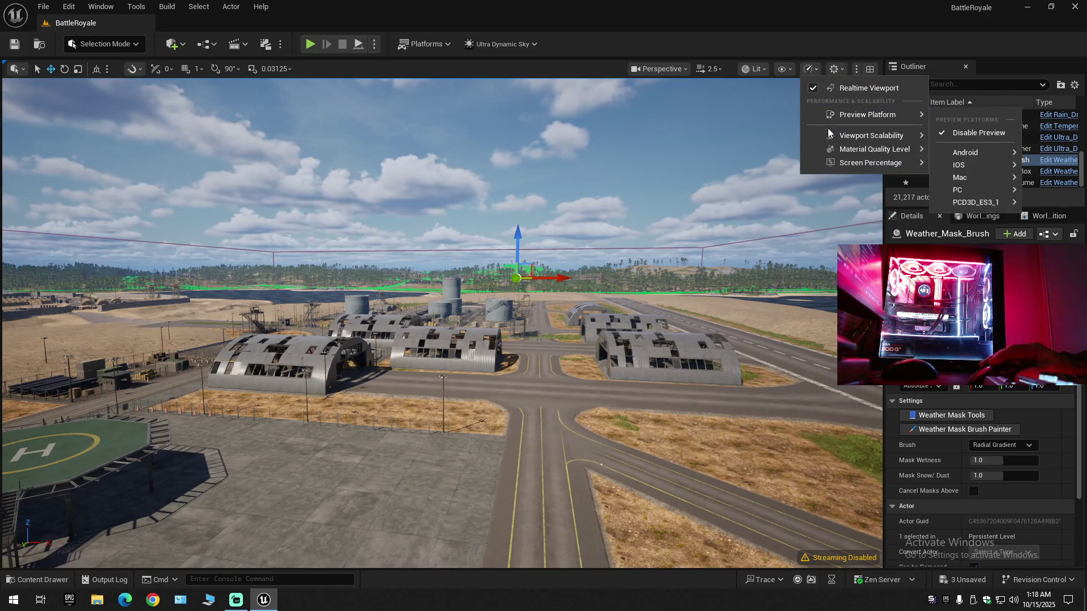
pyautogui.moveTo(829, 135)
pyautogui.click(810, 68)
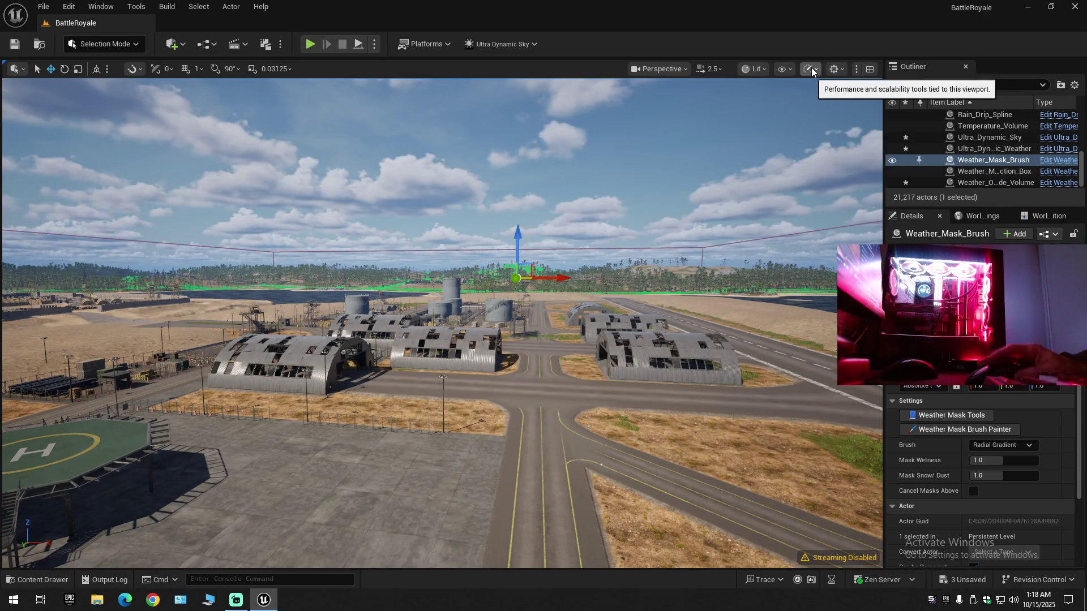
pyautogui.press('F11')
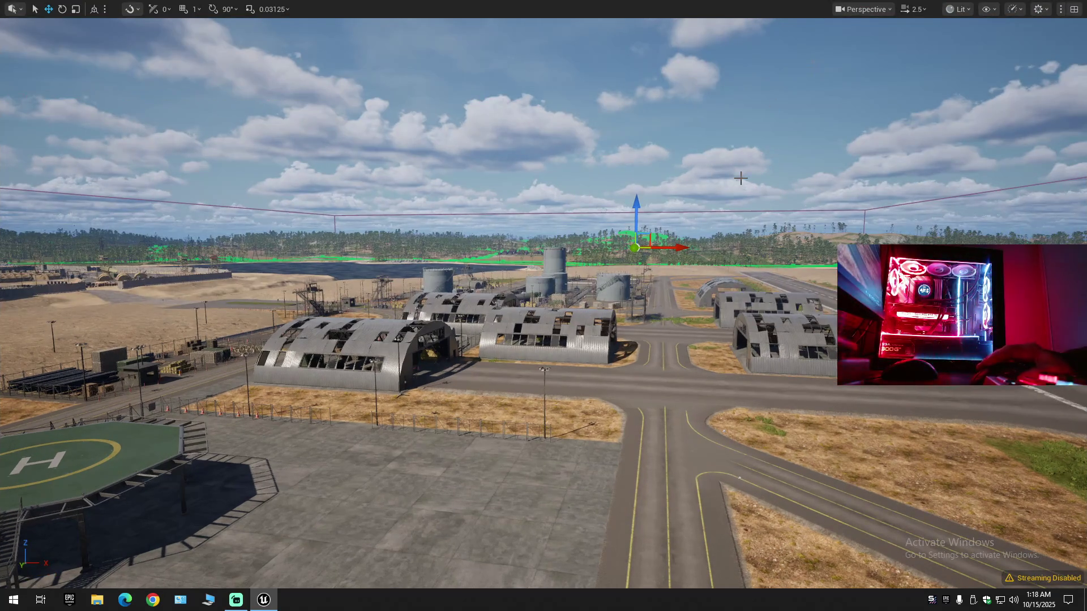
pyautogui.moveTo(543, 305); pyautogui.dragTo(690, 283)
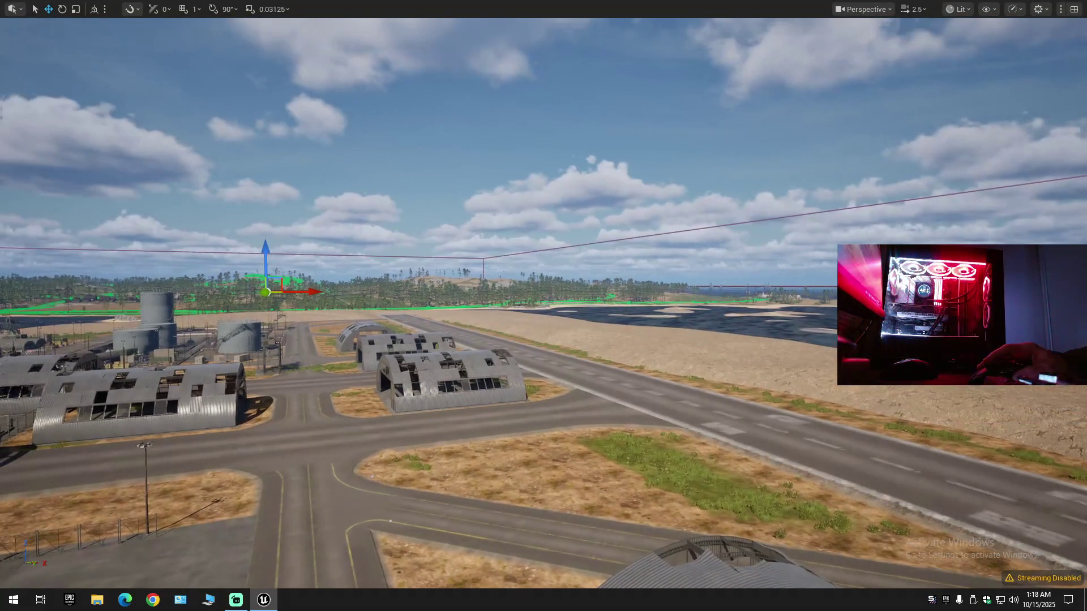
pyautogui.moveTo(544, 306)
pyautogui.mouseDown()
pyautogui.moveTo(373, 309)
pyautogui.moveTo(510, 272)
pyautogui.moveTo(512, 170)
pyautogui.moveTo(541, 272)
pyautogui.moveTo(534, 170)
pyautogui.moveTo(537, 308)
pyautogui.moveTo(475, 317)
pyautogui.moveTo(498, 328)
pyautogui.moveTo(541, 300)
pyautogui.mouseUp()
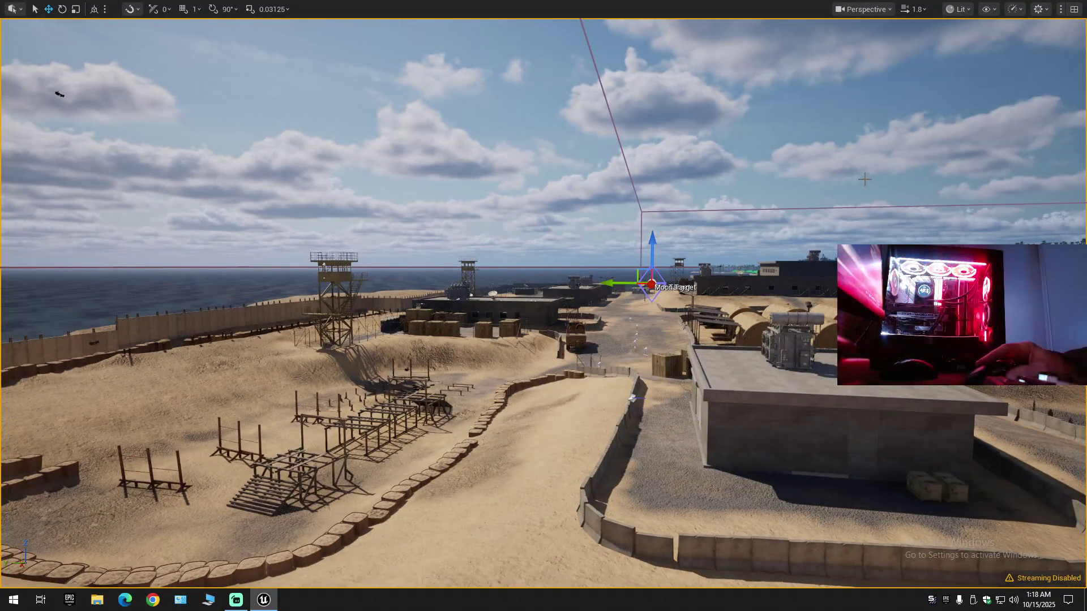
pyautogui.press('F11')
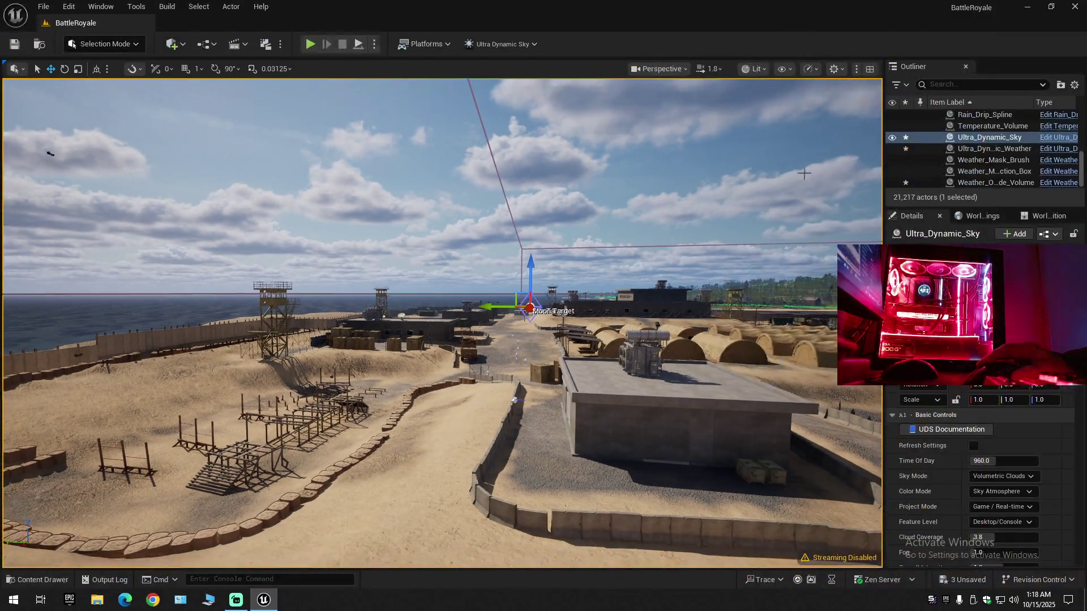
# - Collapse the Outliner and expand BattleRoyale (Editor) to show its top folders
pyautogui.click(1075, 86)
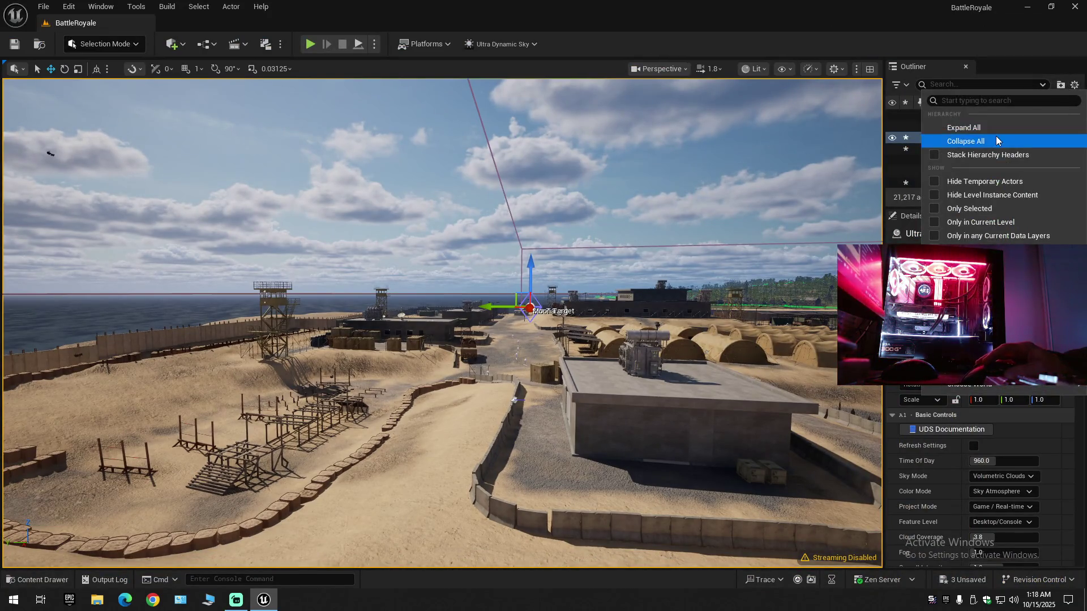
pyautogui.click(951, 135)
pyautogui.click(933, 116)
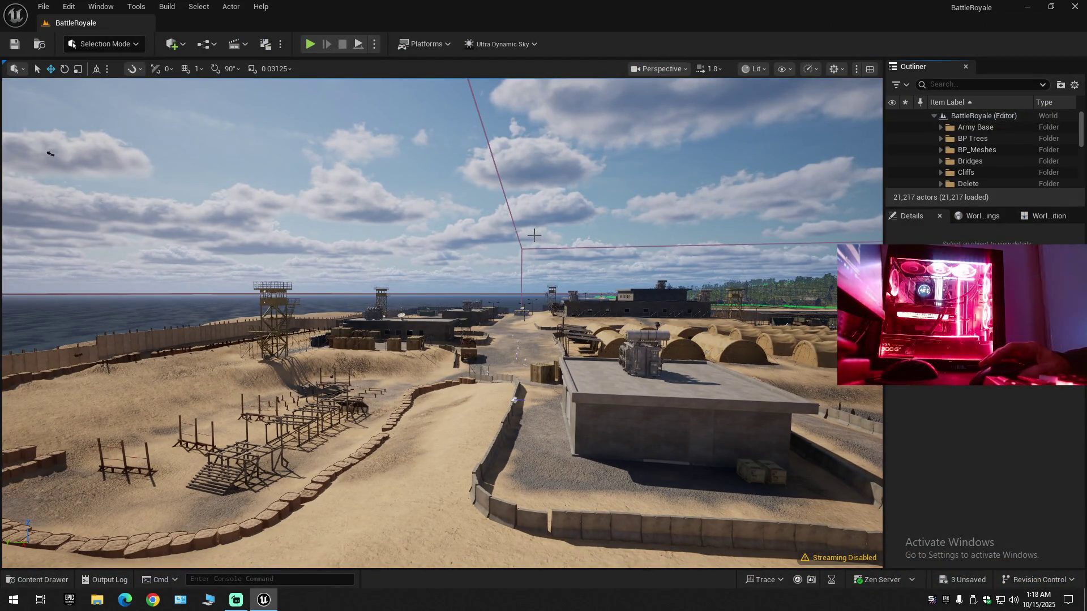
# - Fly the viewport over the base and select the BP_Water actor
pyautogui.moveTo(533, 236)
pyautogui.mouseDown()
pyautogui.moveTo(528, 170)
pyautogui.moveTo(427, 170)
pyautogui.moveTo(556, 208)
pyautogui.mouseUp()
pyautogui.scroll(-2, 525, 170)
pyautogui.scroll(-2, 515, 170)
pyautogui.scroll(-1, 497, 169)
pyautogui.scroll(1, 452, 170)
pyautogui.scroll(3, 430, 169)
pyautogui.click(515, 261)
pyautogui.moveTo(514, 261)
pyautogui.mouseDown()
pyautogui.moveTo(487, 261)
pyautogui.moveTo(515, 261)
pyautogui.moveTo(515, 210)
pyautogui.mouseUp()
pyautogui.scroll(3, 486, 261)
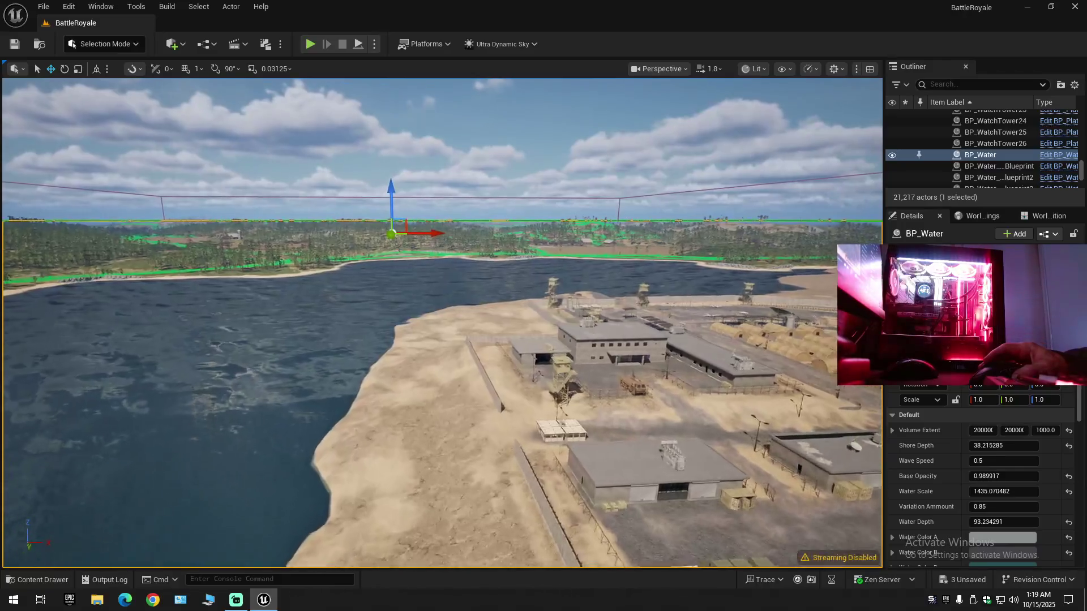
# - Fly across the water, dipping below the surface, to the base building's entrance, and deselect the water
pyautogui.press('w')
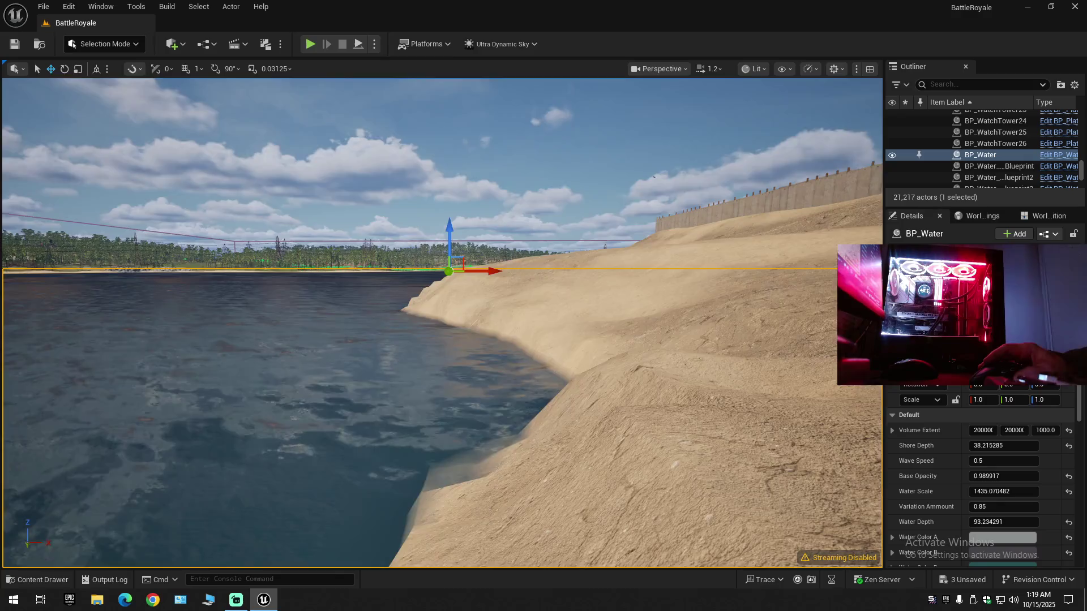
pyautogui.press('q')
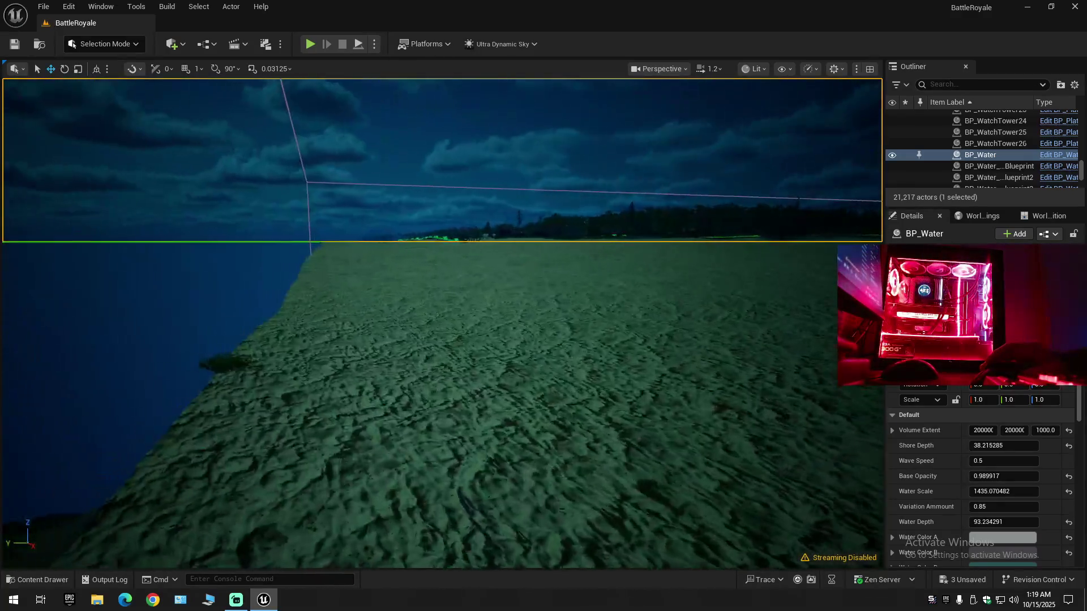
pyautogui.press('e')
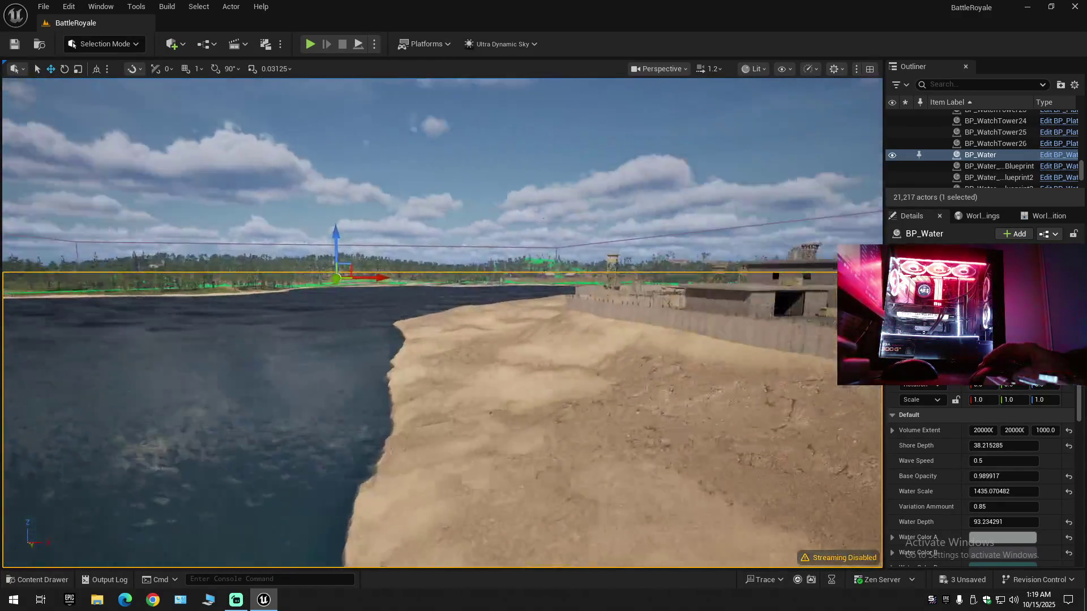
pyautogui.press('w')
pyautogui.scroll(2, 442, 323)
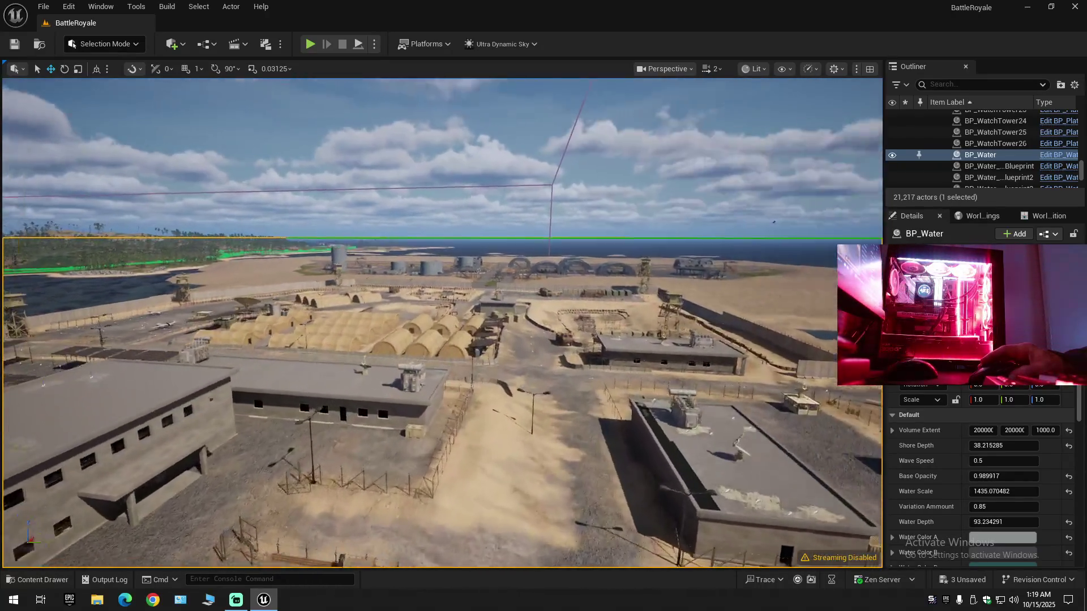
pyautogui.press('w')
pyautogui.scroll(-1, 442, 322)
pyautogui.press('w')
pyautogui.scroll(-2, 441, 322)
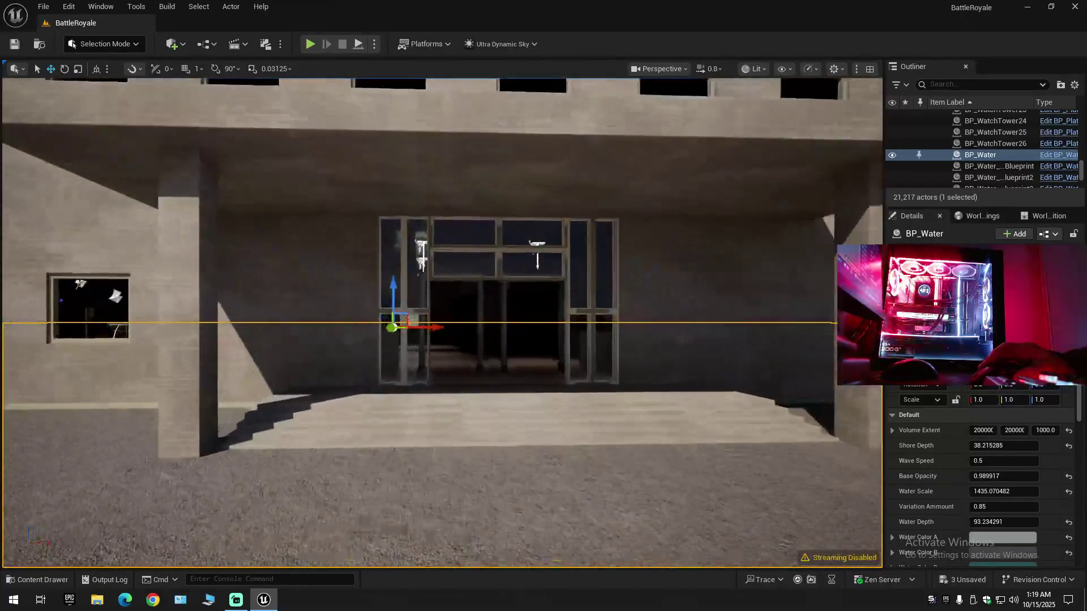
pyautogui.press('Escape')
# - Fly through the entrance past the ward and metal detectors into the locker room and mess hall
pyautogui.press('w')
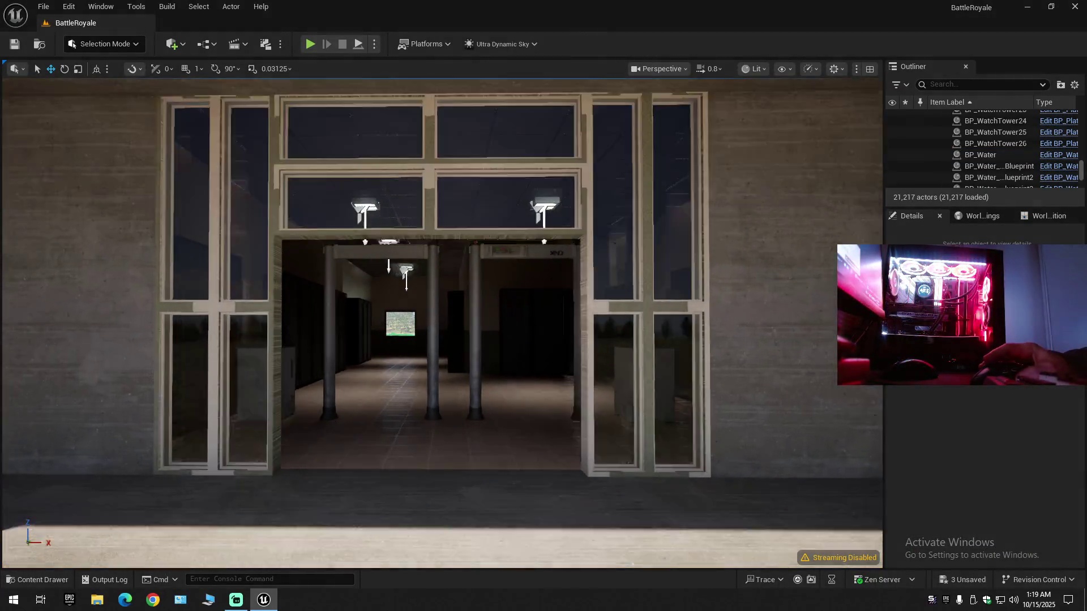
pyautogui.press('w')
pyautogui.scroll(-1, 441, 322)
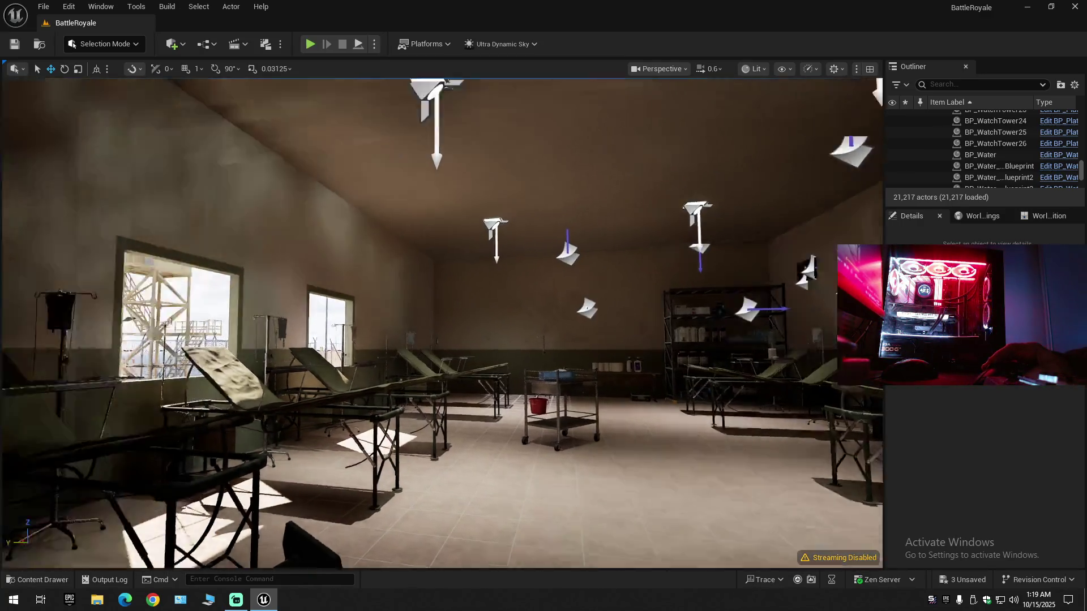
pyautogui.press('a')
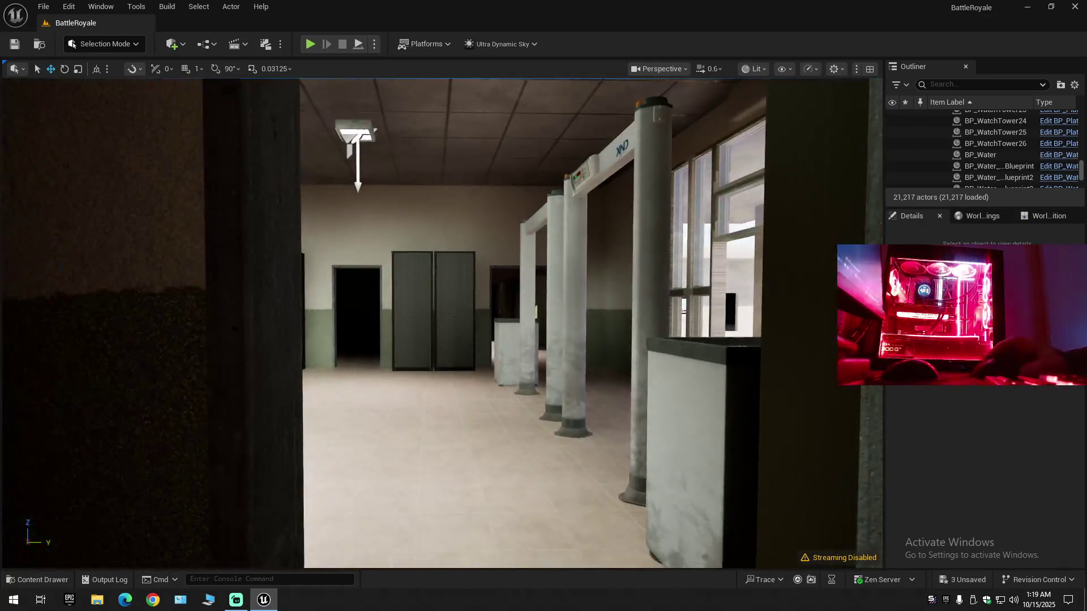
pyautogui.press('w')
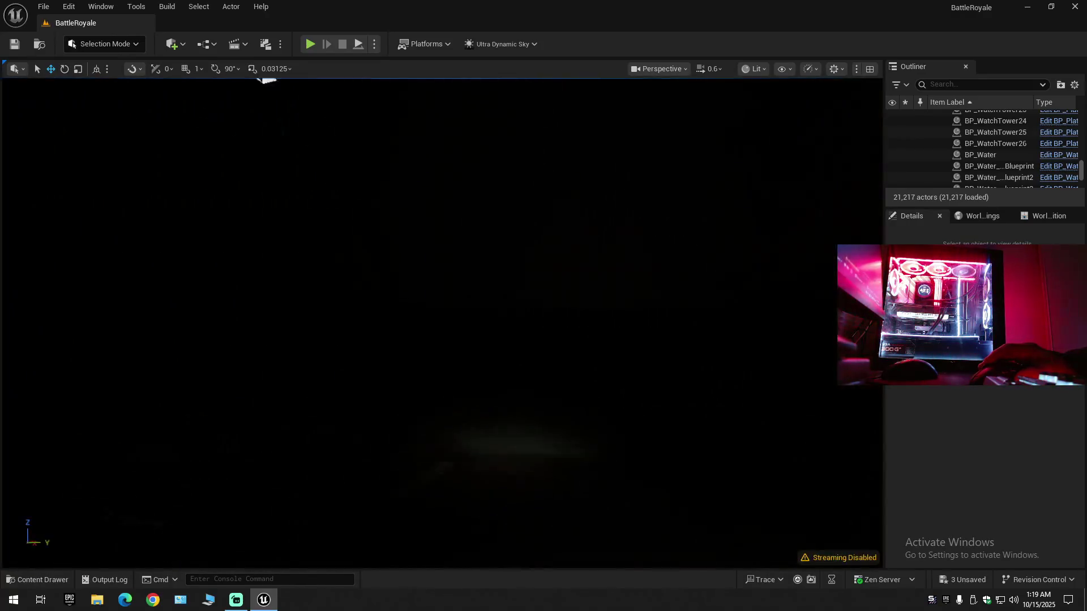
pyautogui.press('s')
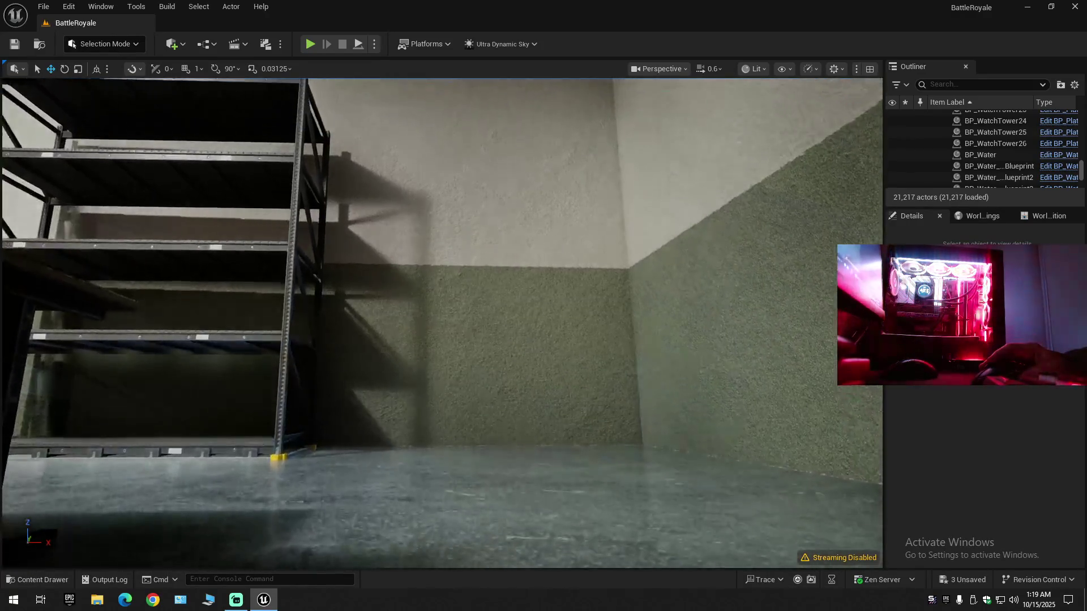
pyautogui.press('s')
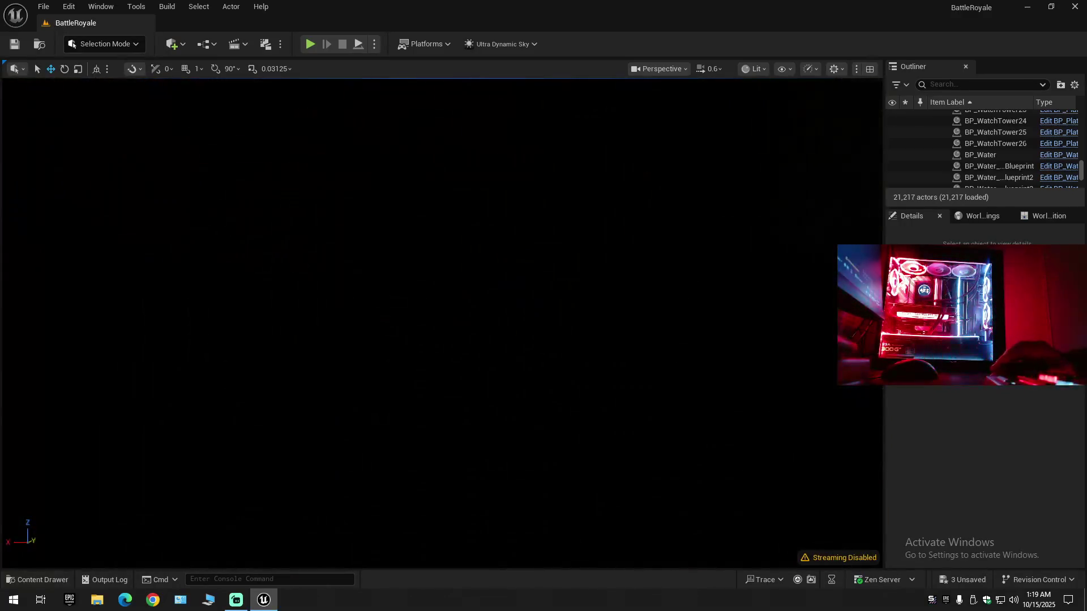
pyautogui.press('s')
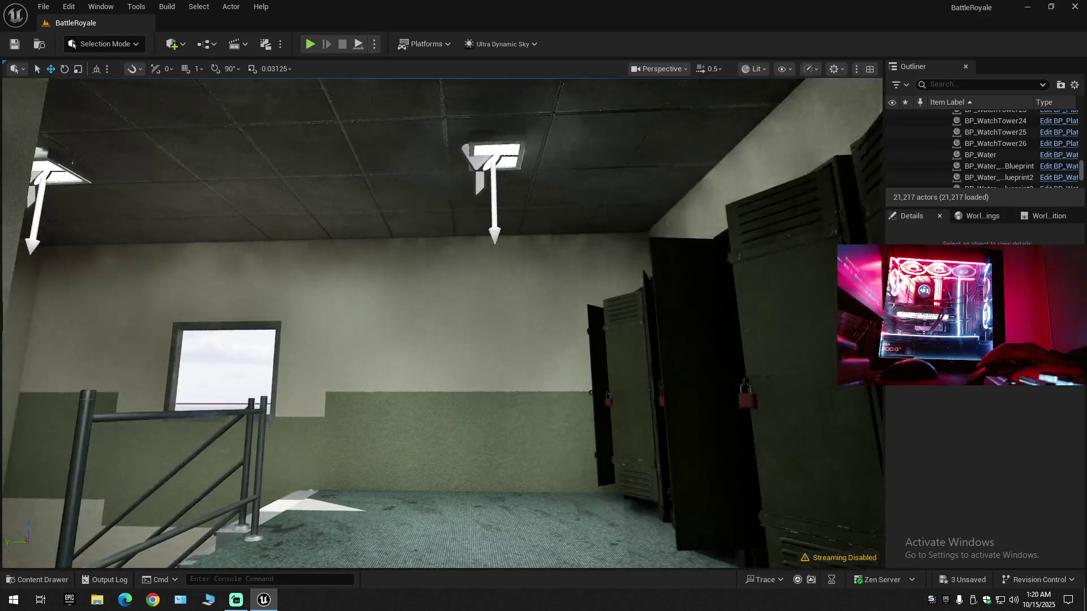
pyautogui.moveTo(571, 109); pyautogui.dragTo(571, 109)
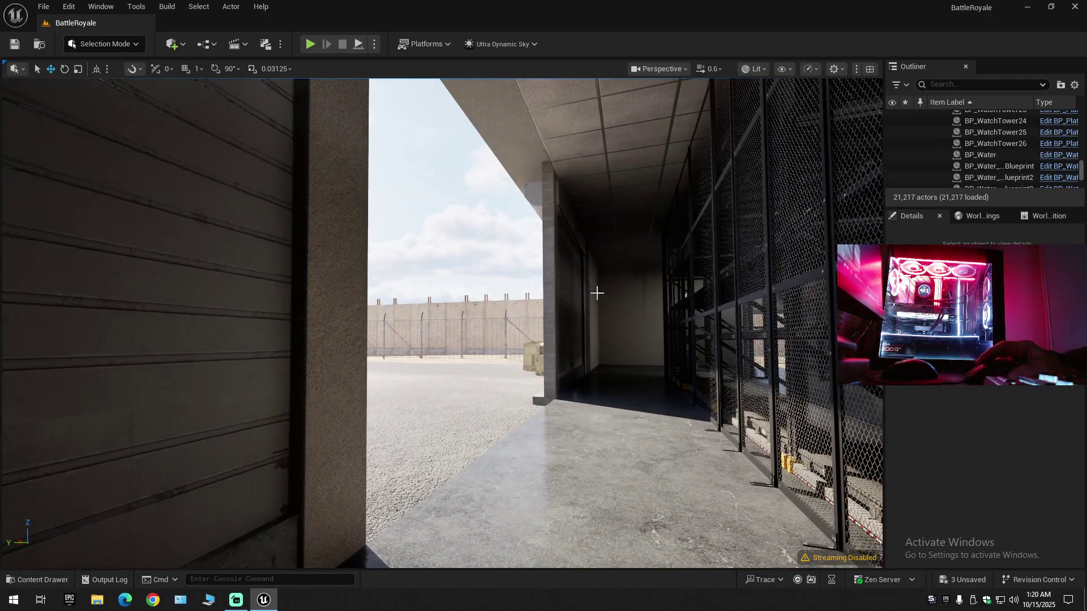
# - Collapse the Outliner to its top folders and select the Ultra_Dynamic_Sky actor
pyautogui.click(1075, 85)
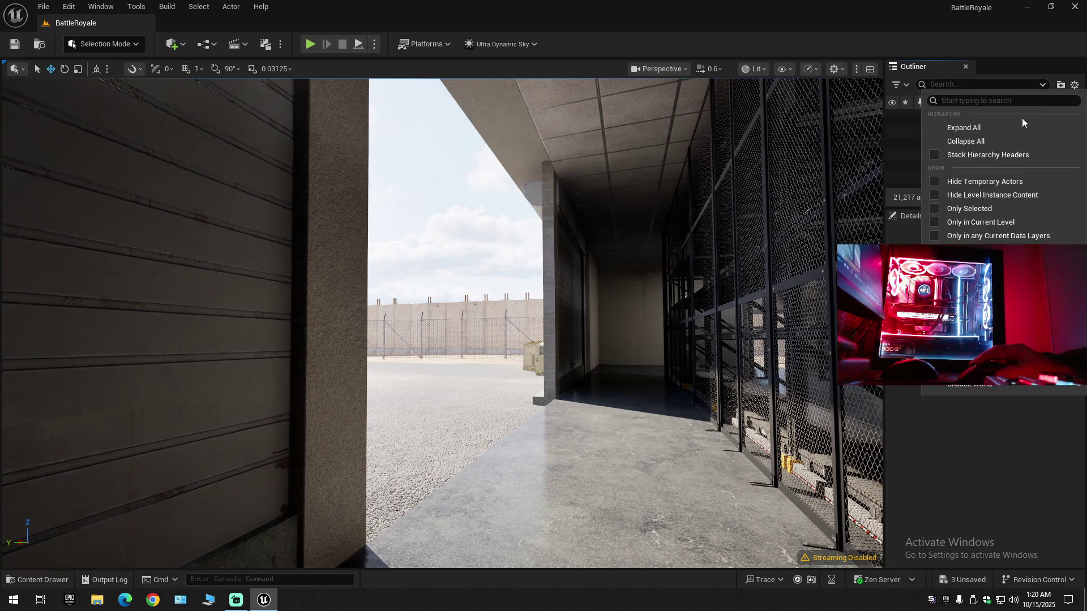
pyautogui.click(979, 139)
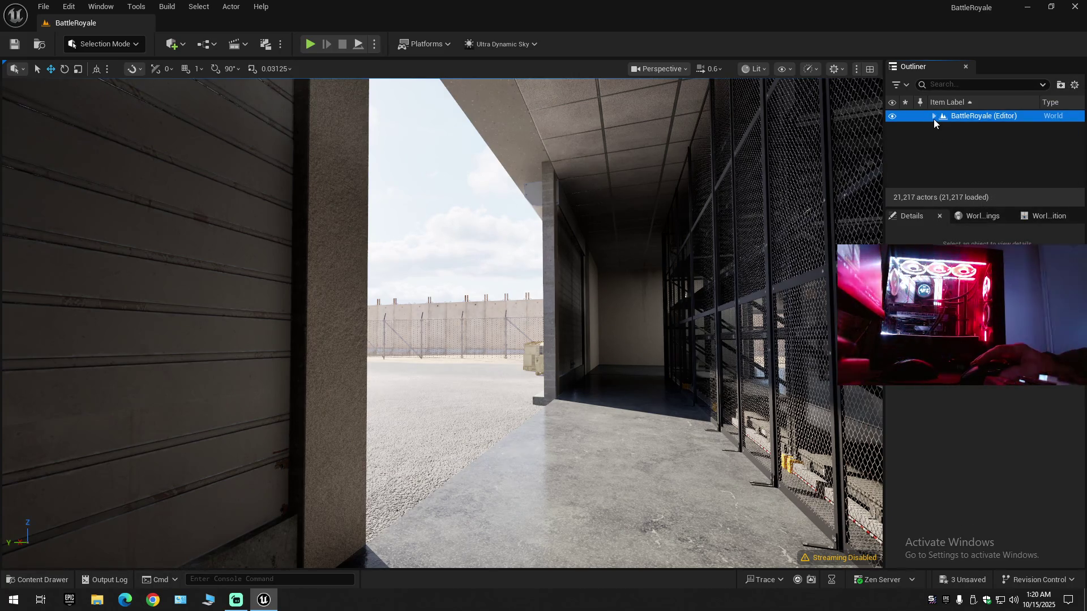
pyautogui.click(933, 116)
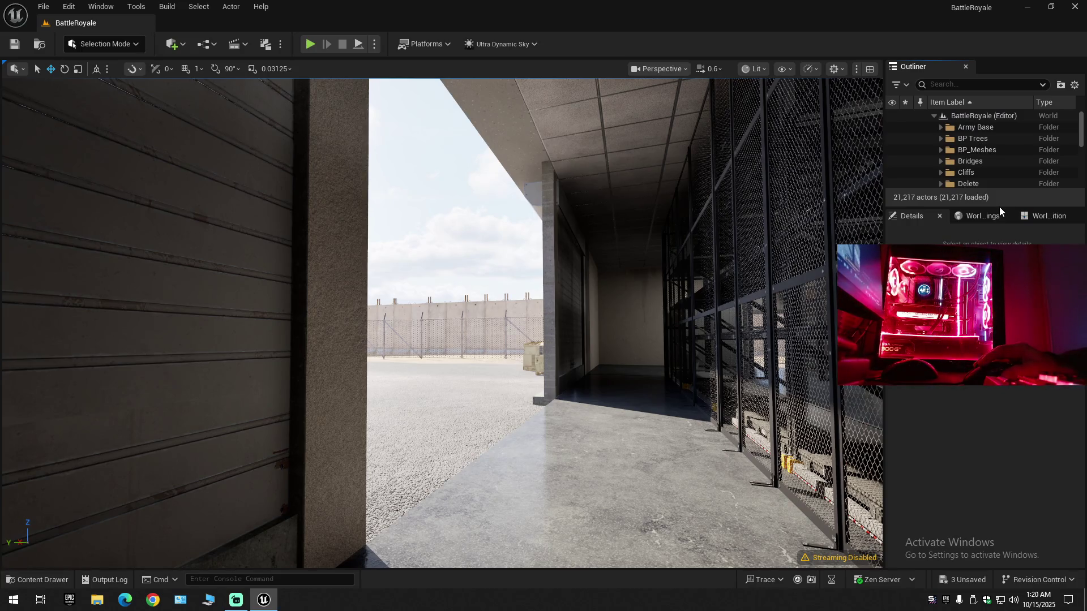
pyautogui.moveTo(999, 206); pyautogui.dragTo(1000, 266)
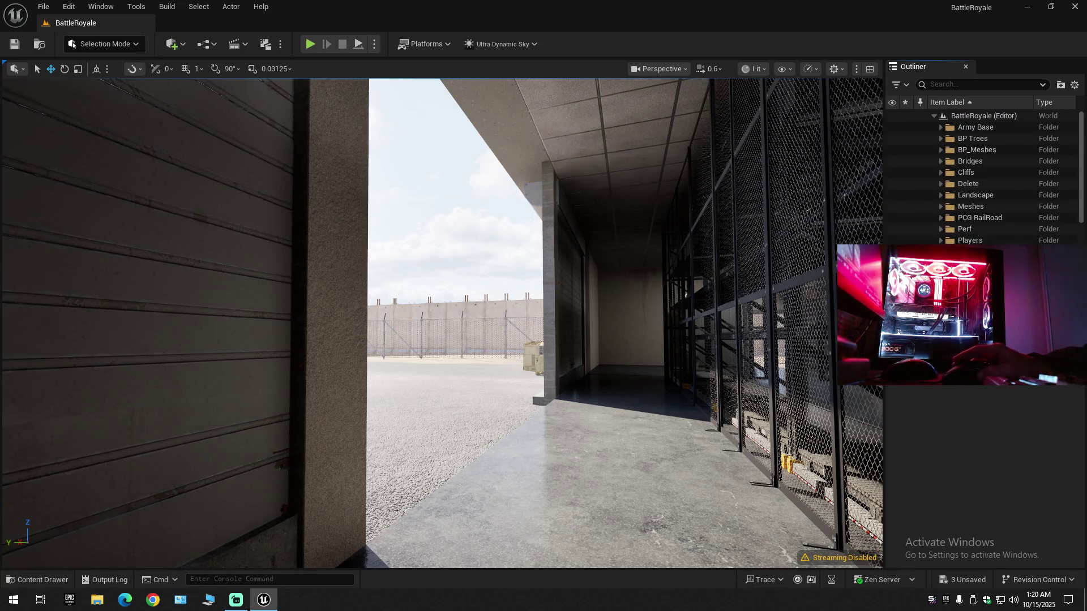
pyautogui.scroll(-4, 985, 182)
pyautogui.click(1006, 230)
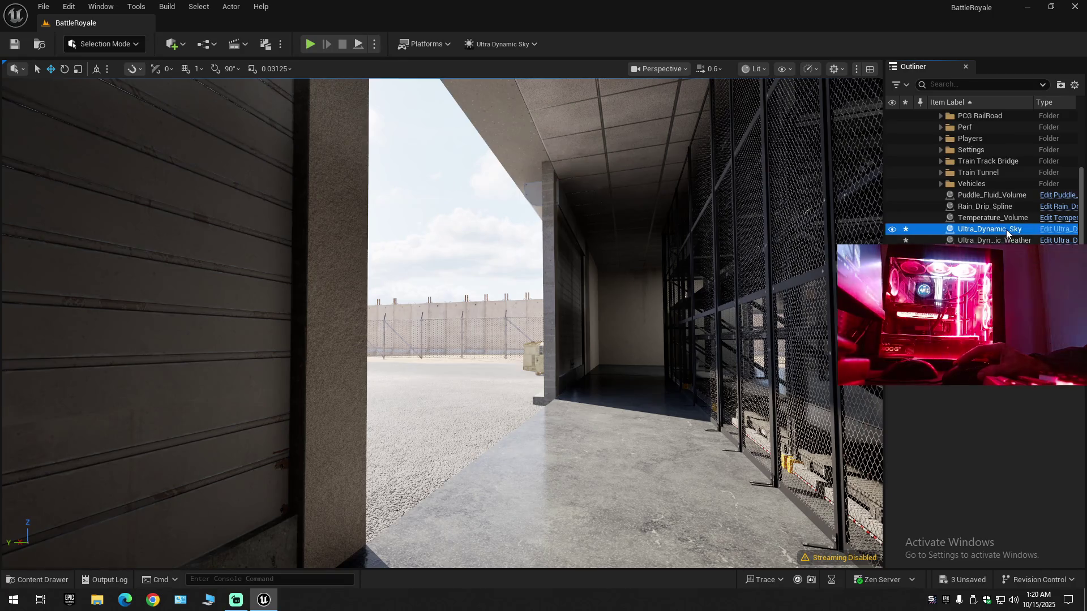
# - Filter Ultra_Dynamic_Sky's details to its post-process settings and enlarge the side panels
pyautogui.click(931, 391)
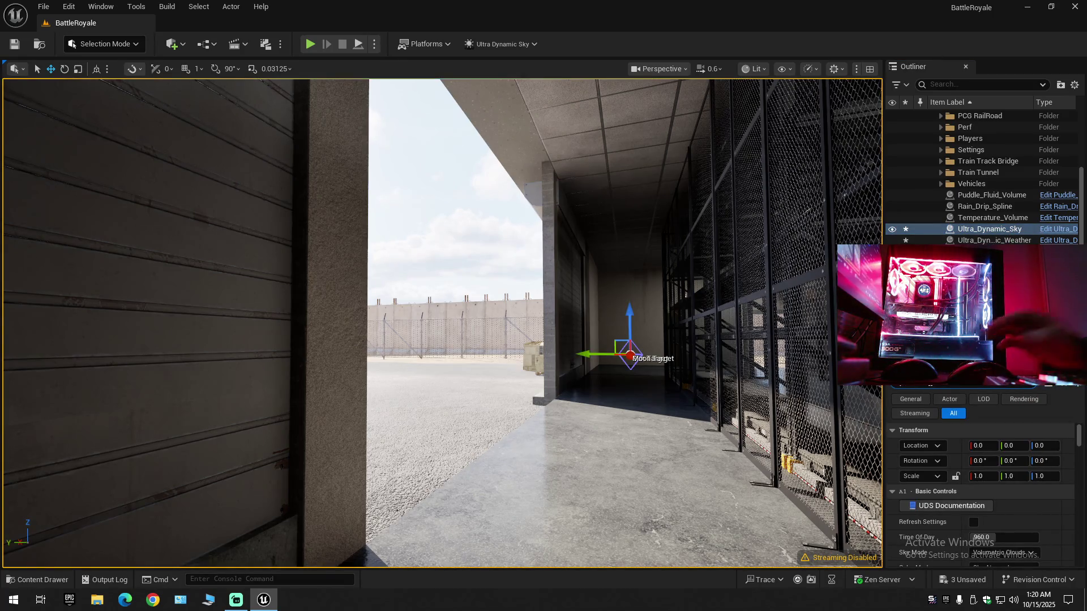
pyautogui.scroll(-10, 982, 498)
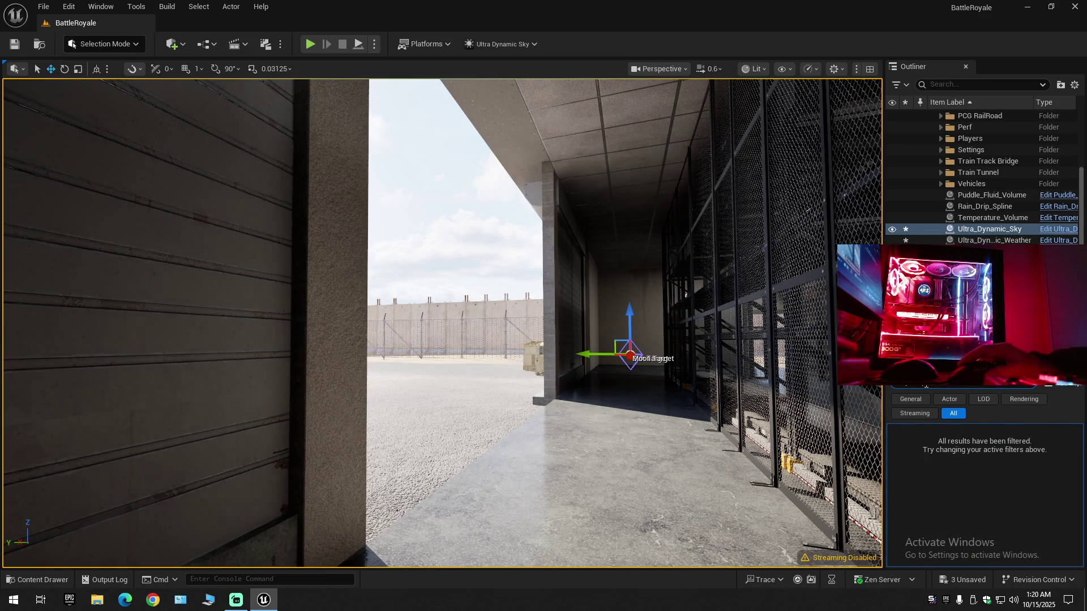
pyautogui.press('BackSpace')
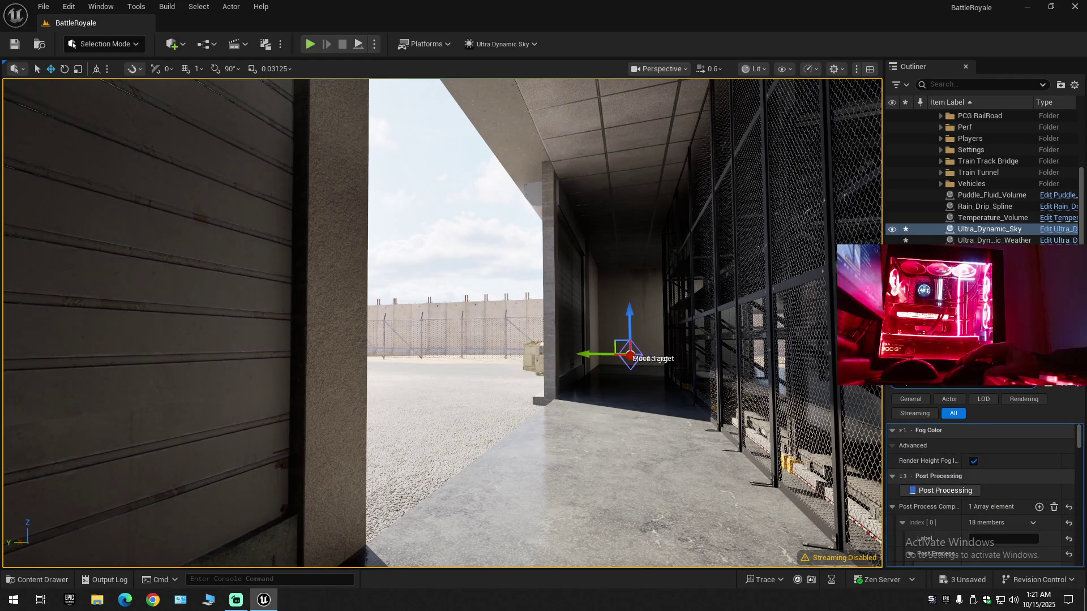
pyautogui.moveTo(982, 281); pyautogui.dragTo(982, 189)
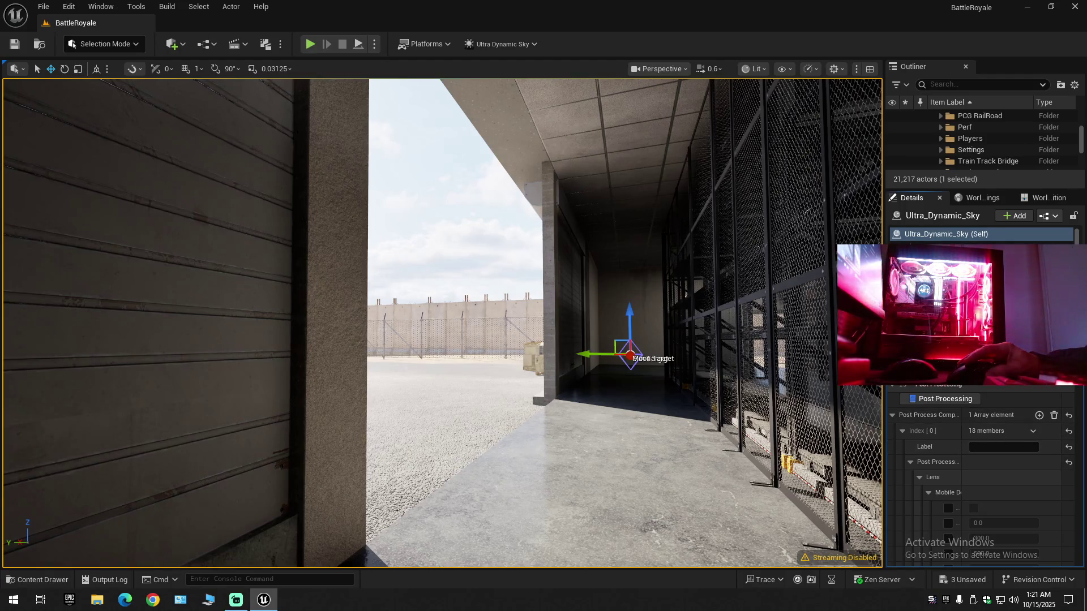
pyautogui.scroll(-8, 950, 459)
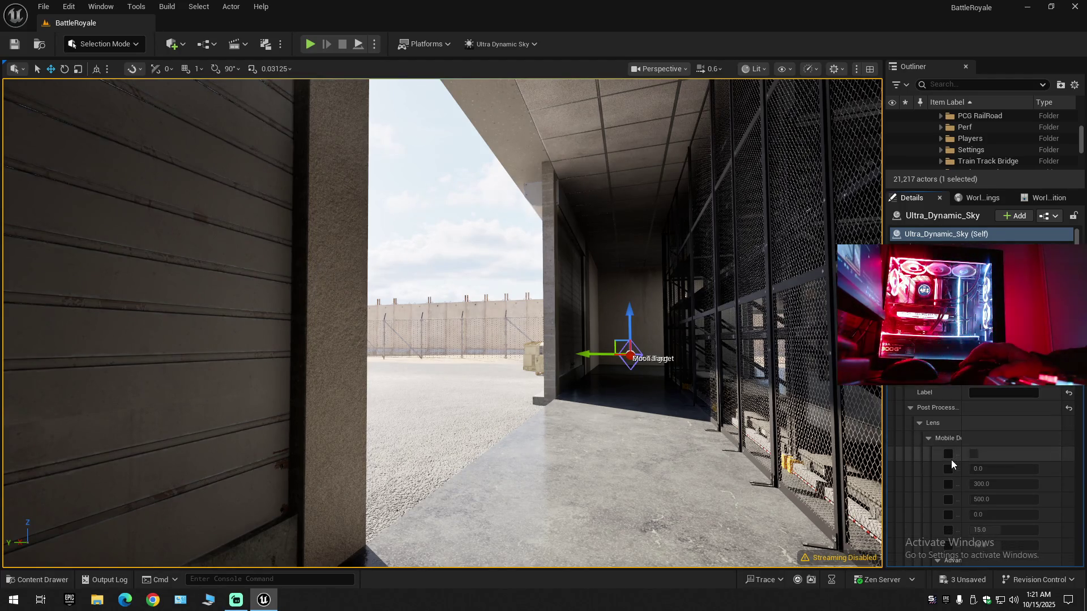
pyautogui.scroll(1, 951, 462)
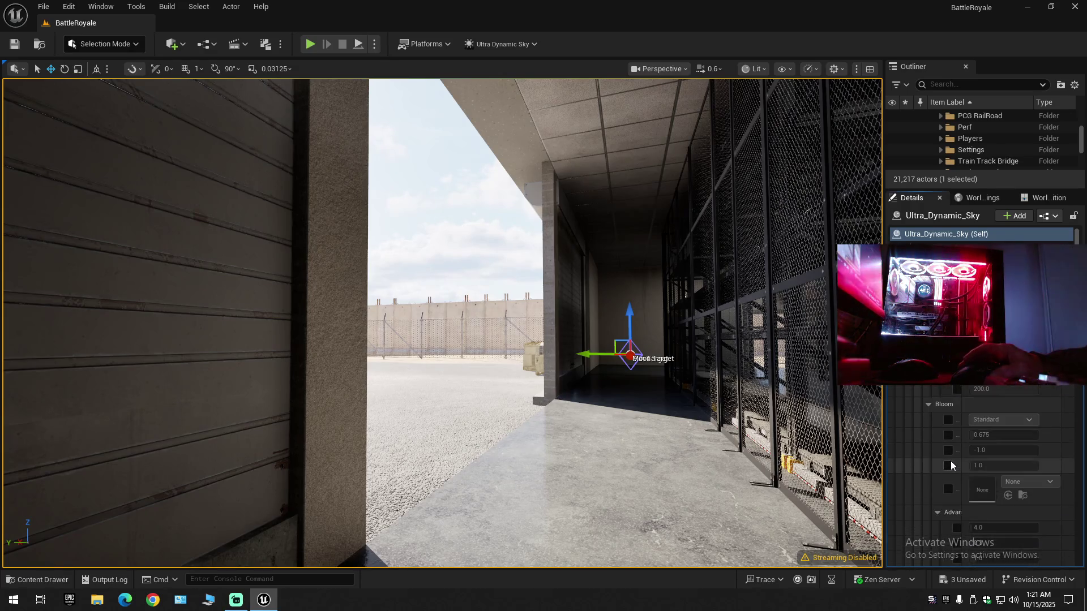
pyautogui.scroll(-4, 950, 461)
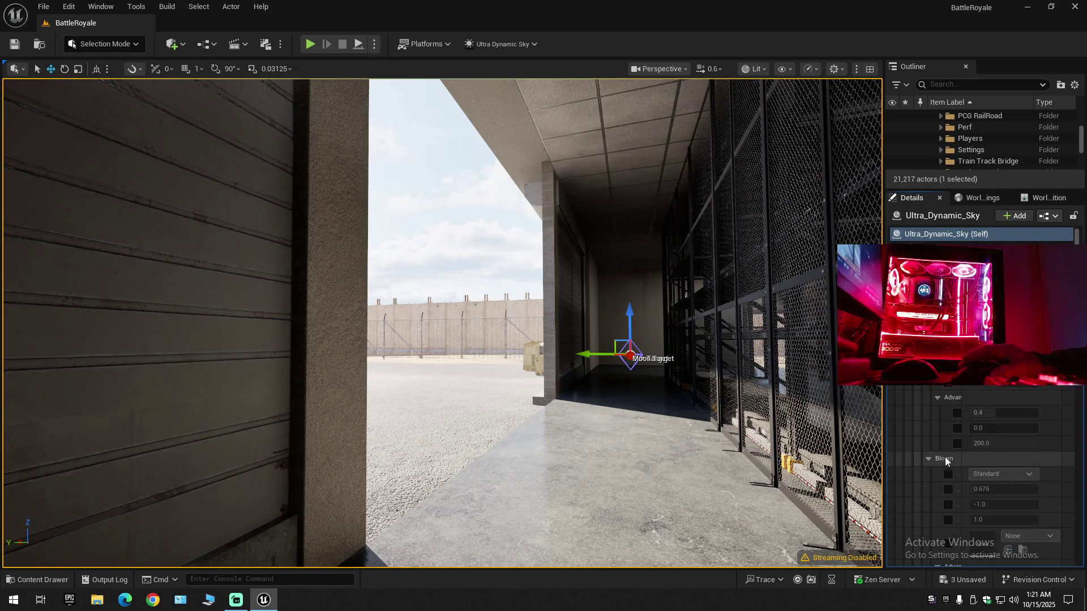
pyautogui.moveTo(882, 412); pyautogui.dragTo(771, 413)
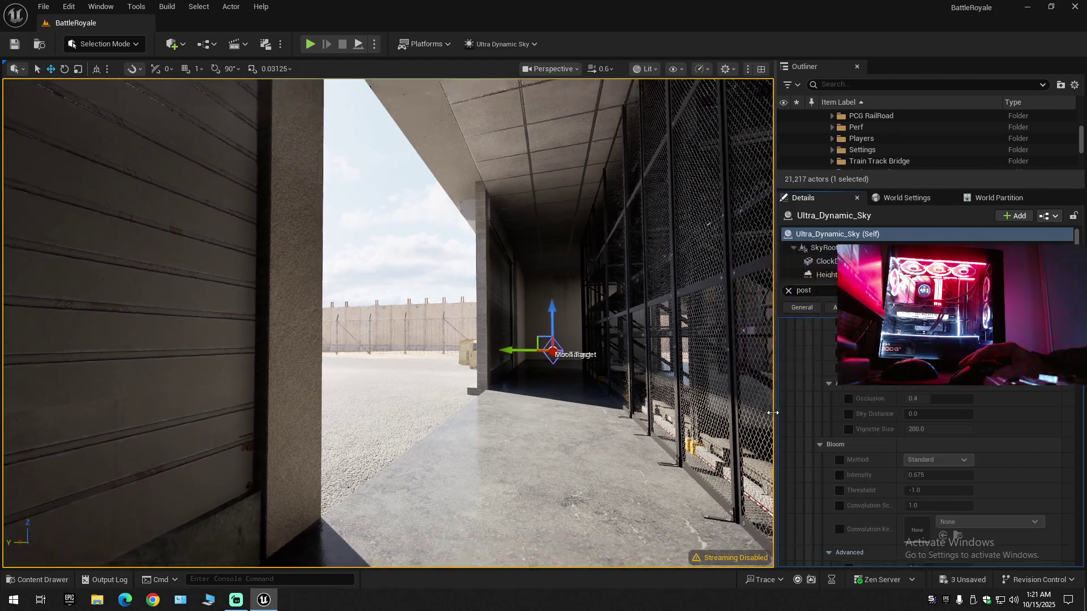
pyautogui.scroll(-3, 847, 468)
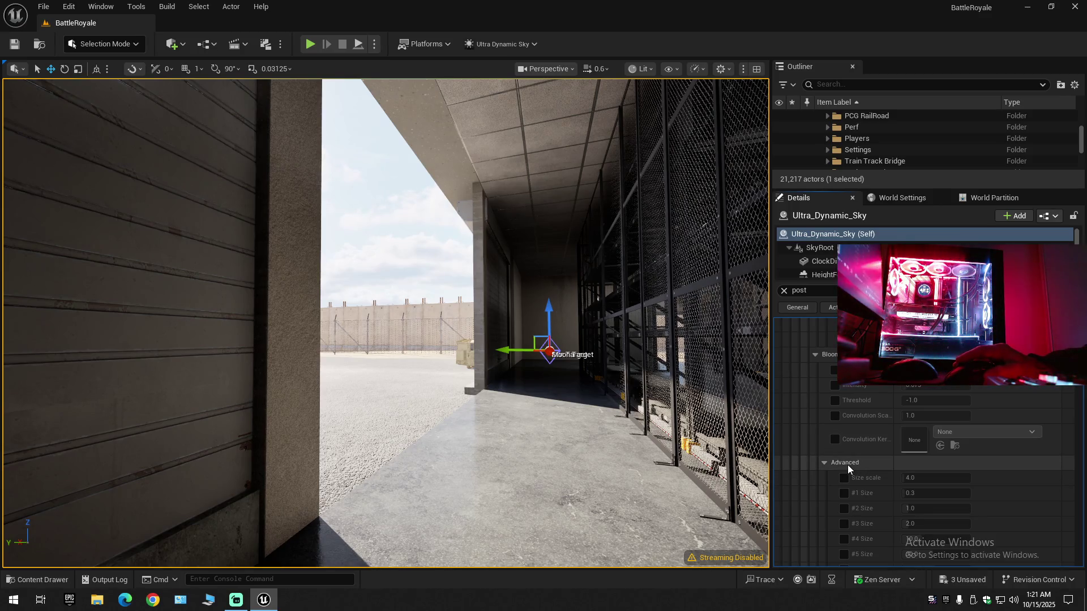
# - Turn off the Bloom Intensity override and enable the exposure Speed Up override
pyautogui.click(835, 385)
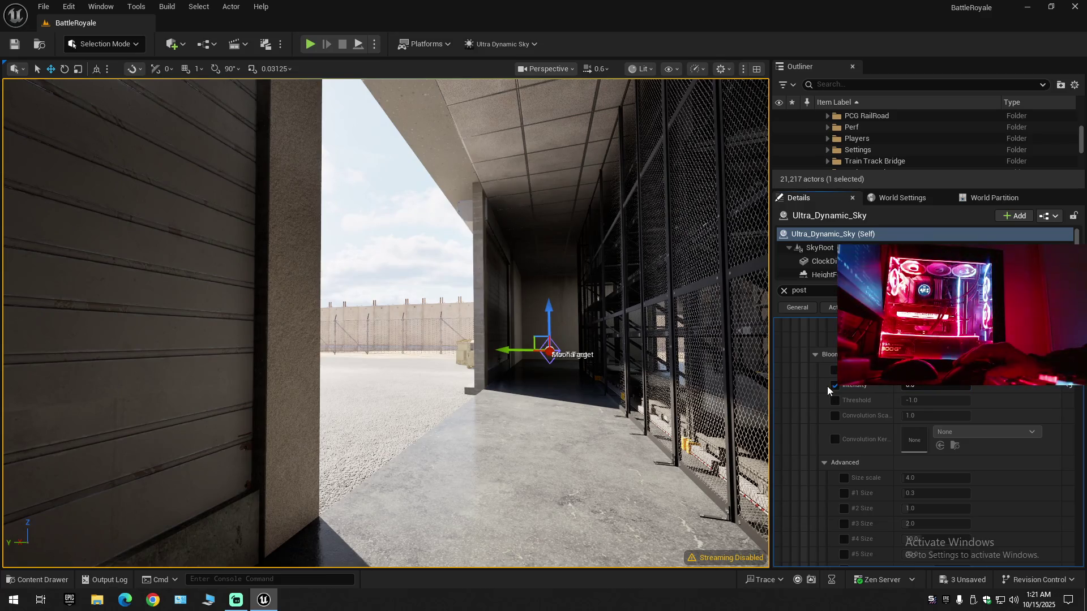
pyautogui.click(834, 385)
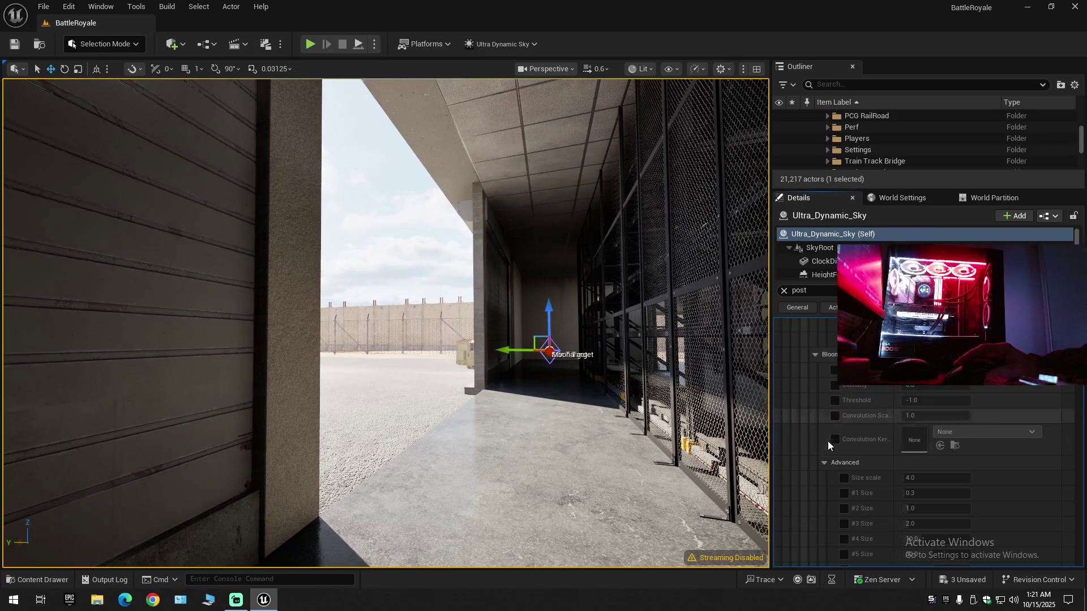
pyautogui.scroll(-2, 830, 477)
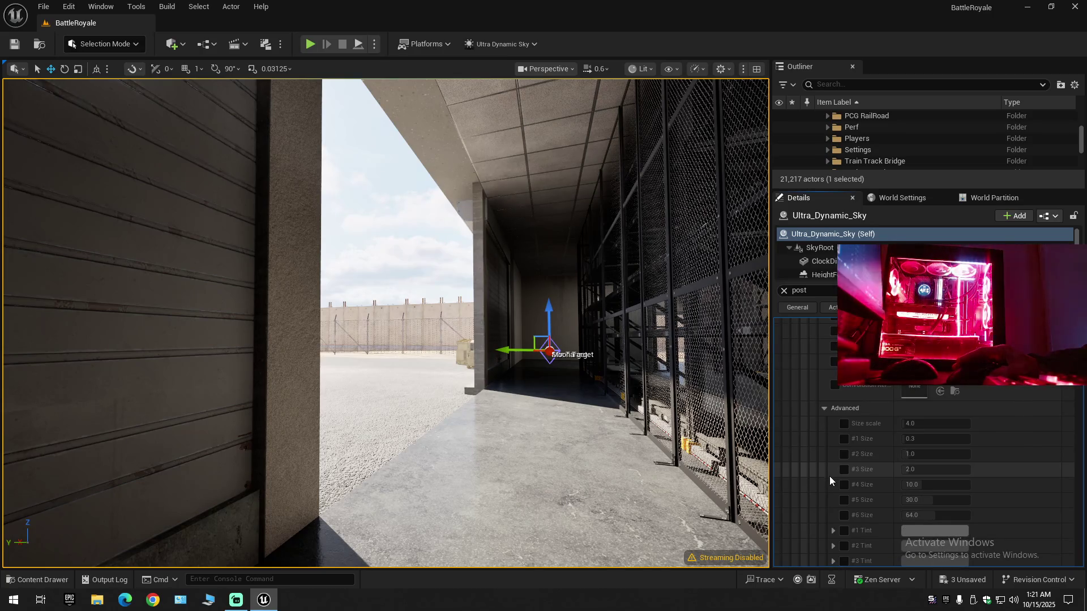
pyautogui.scroll(-7, 830, 476)
pyautogui.scroll(-7, 829, 477)
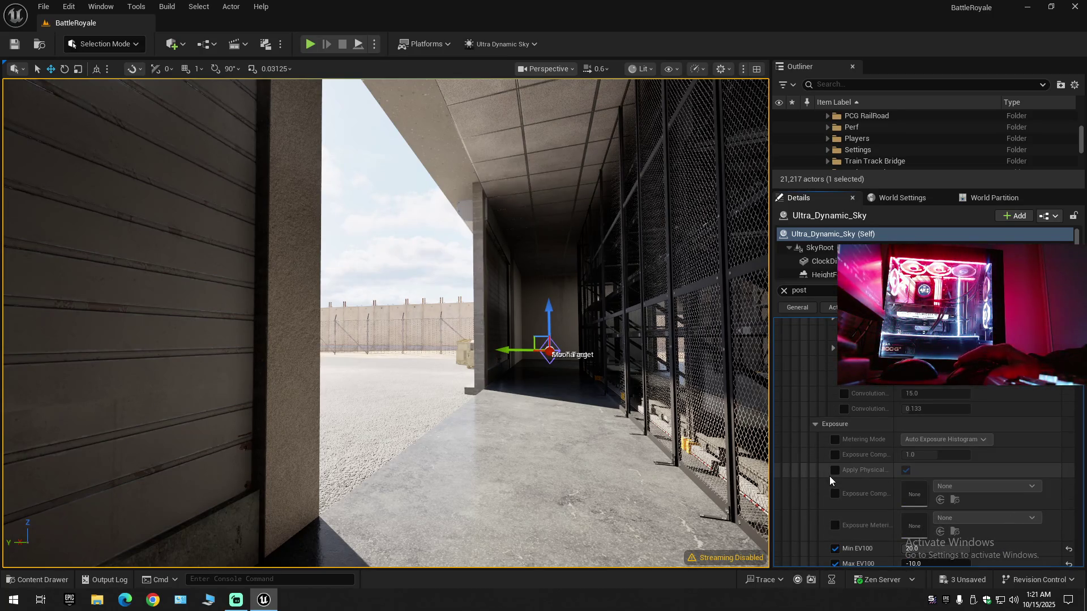
pyautogui.scroll(-1, 829, 478)
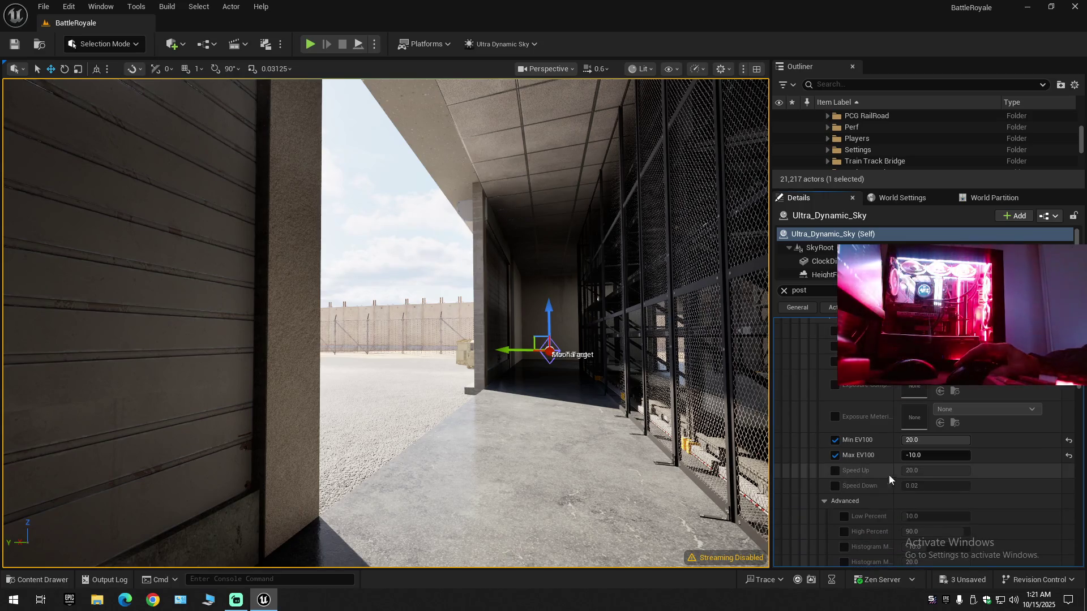
pyautogui.click(836, 471)
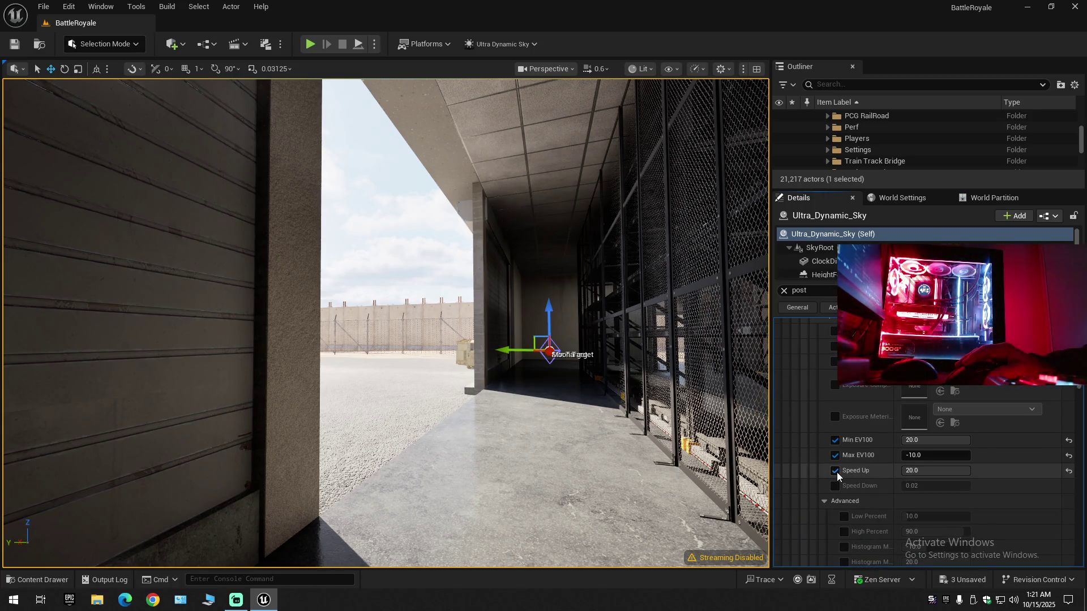
# - Try Speed Down and Speed Up values of 20 and 0.02, then disable both speed overrides
pyautogui.click(836, 485)
pyautogui.click(934, 485)
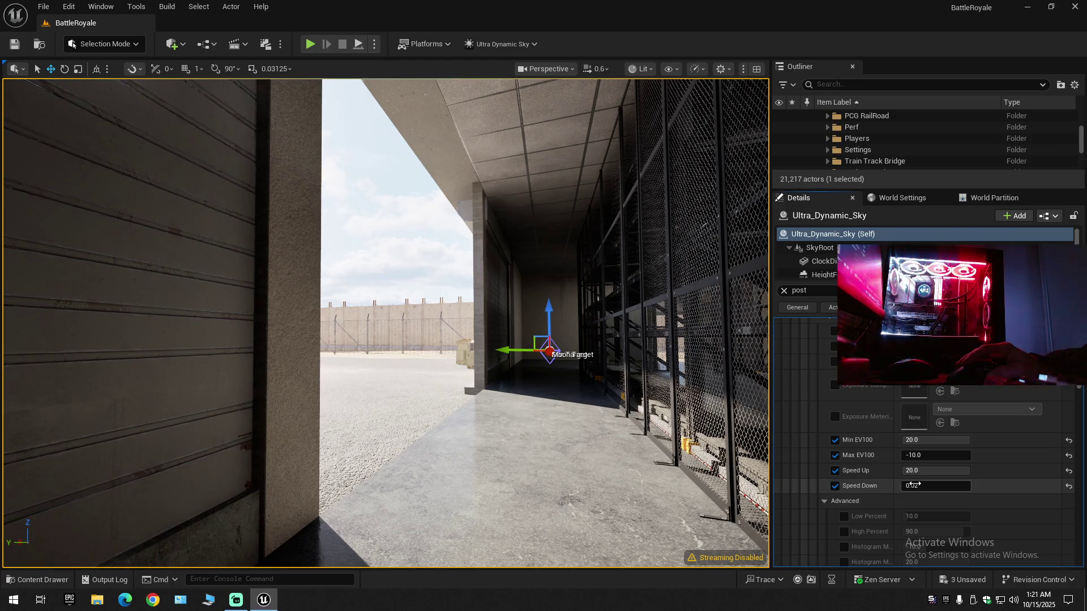
pyautogui.write('20')
pyautogui.press('Return')
pyautogui.write('0.02')
pyautogui.press('Return')
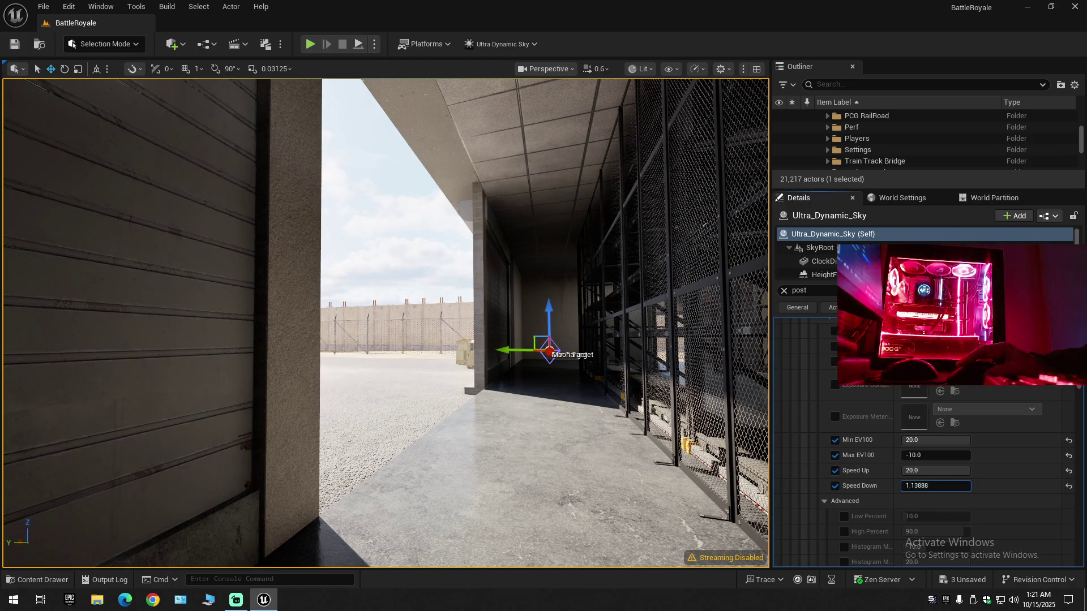
pyautogui.moveTo(941, 470)
pyautogui.mouseDown()
pyautogui.moveTo(911, 471)
pyautogui.moveTo(999, 471)
pyautogui.mouseUp()
pyautogui.moveTo(962, 485); pyautogui.dragTo(996, 486)
pyautogui.moveTo(936, 471); pyautogui.dragTo(974, 470)
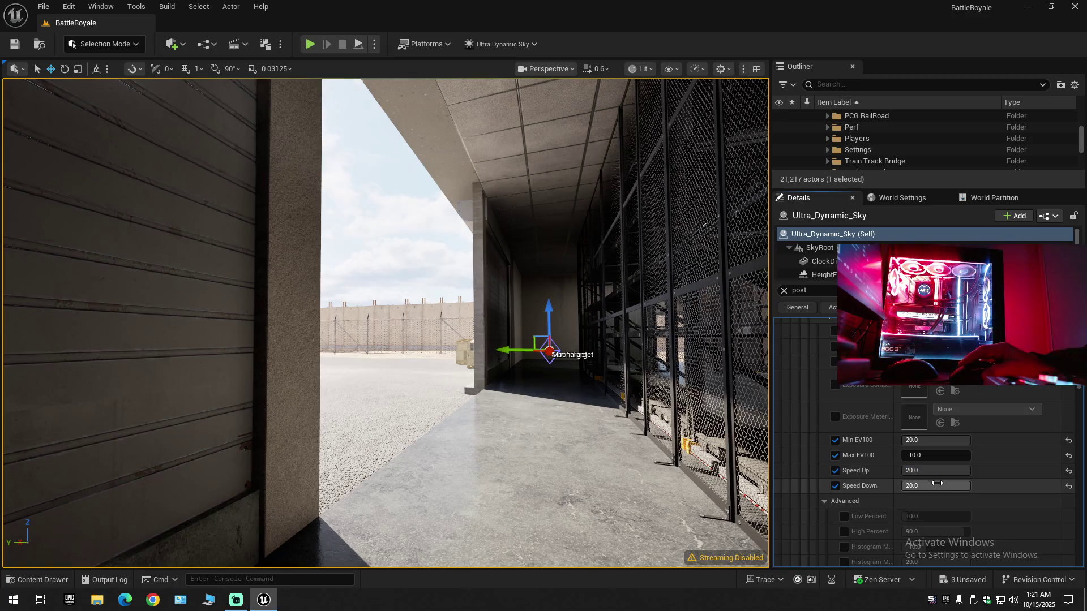
pyautogui.click(835, 486)
pyautogui.click(836, 471)
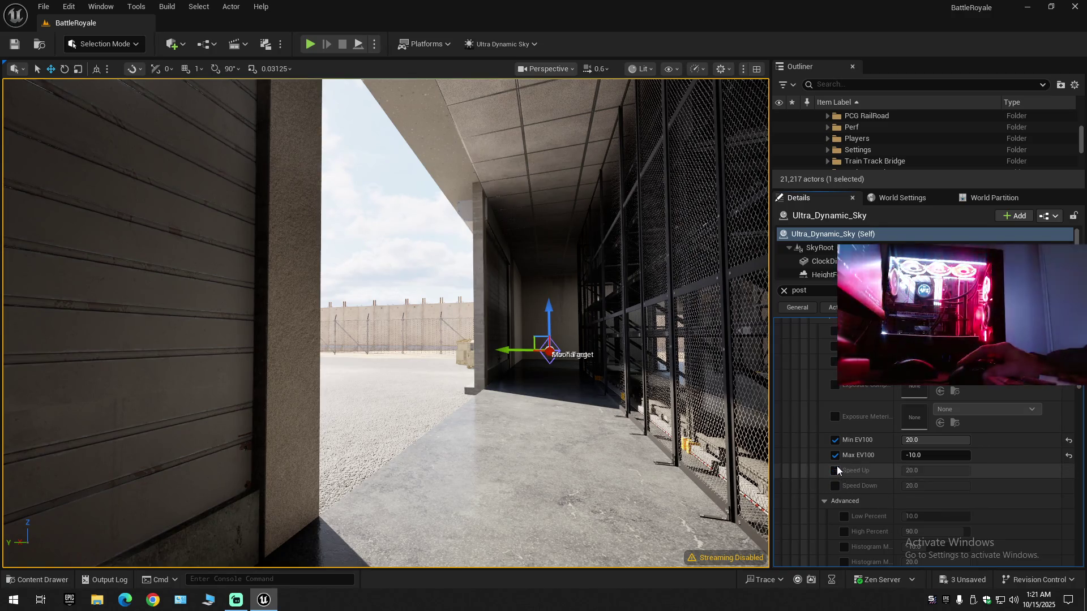
# - Keep the Max EV100 override on, set Min EV100 to -10, and begin editing Max EV100
pyautogui.click(834, 455)
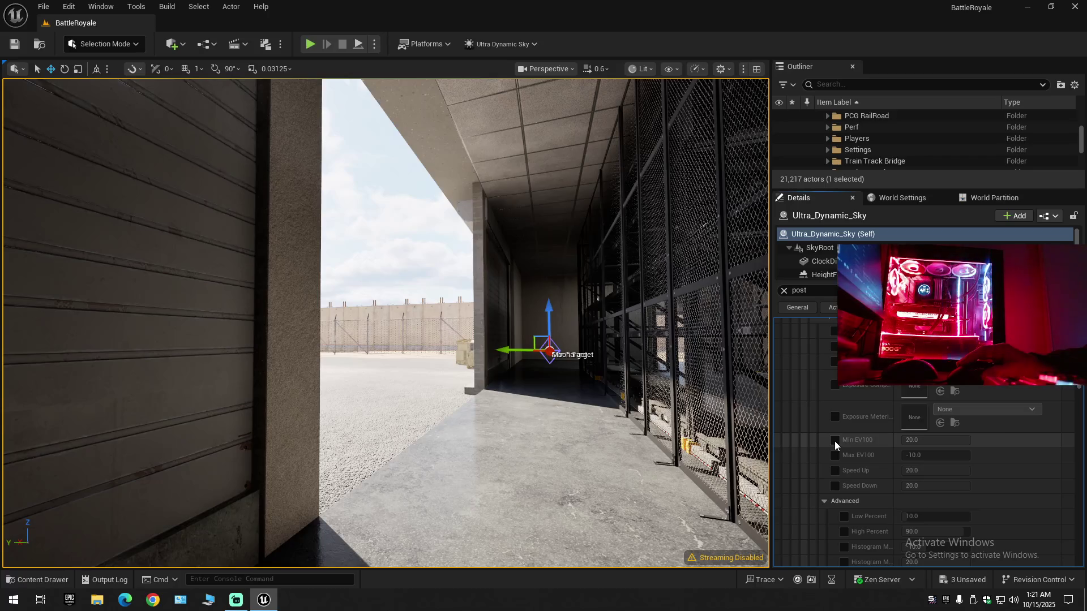
pyautogui.click(835, 456)
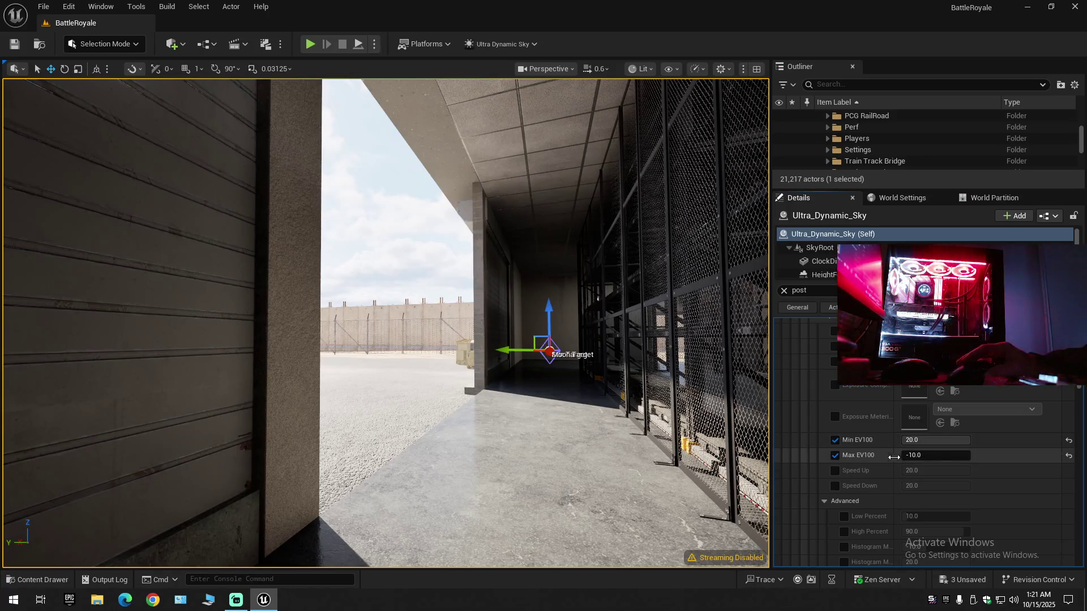
pyautogui.write('-10')
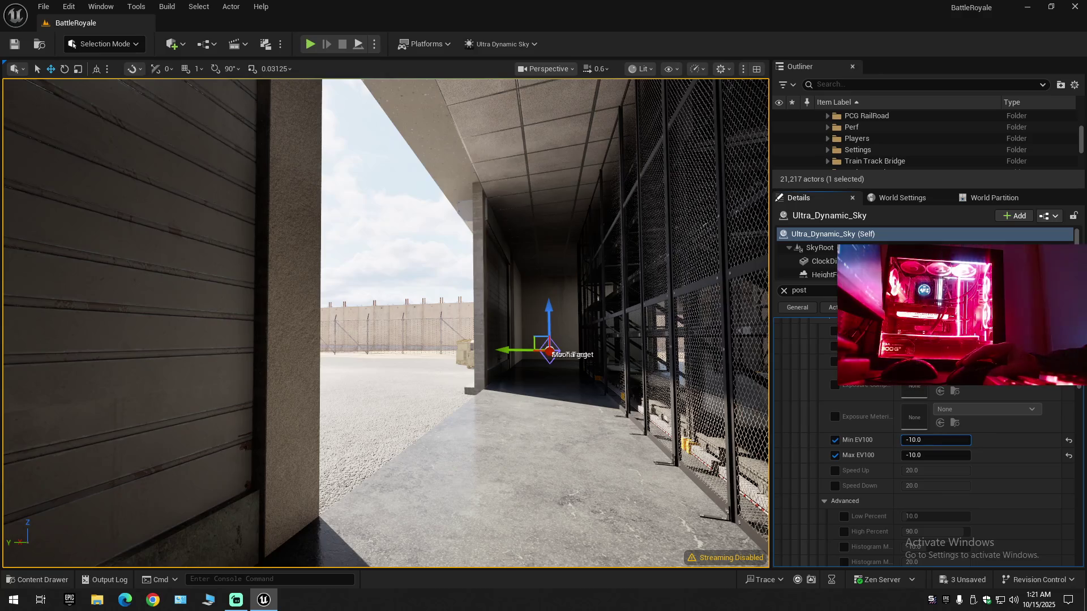
pyautogui.press('Return')
pyautogui.click(924, 455)
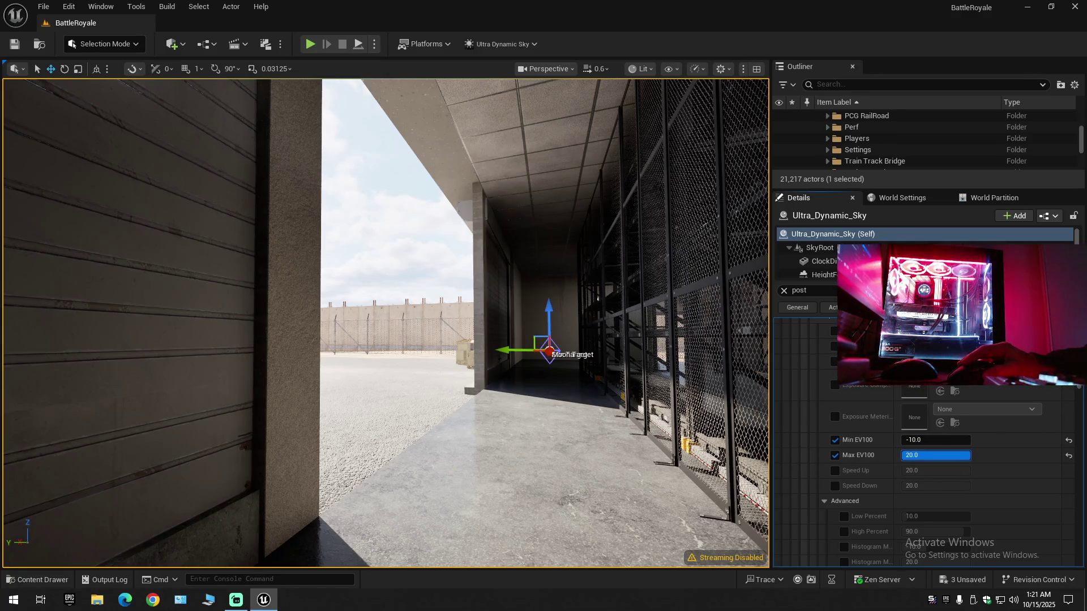
# - Fly out to the yard and back into the corridor, then drag Min EV100 up to 20
pyautogui.press('w')
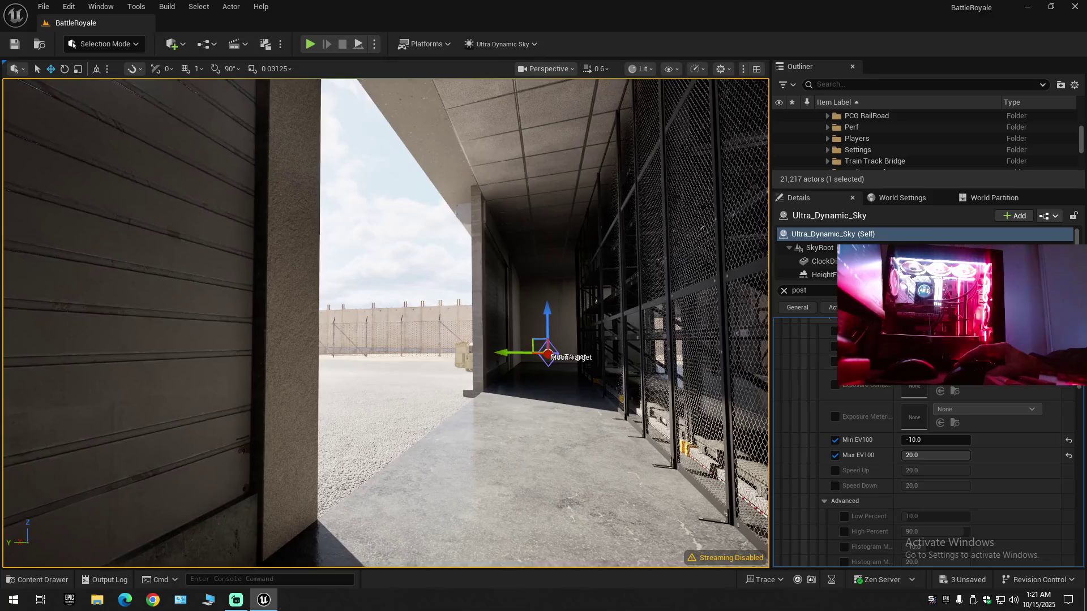
pyautogui.press('s')
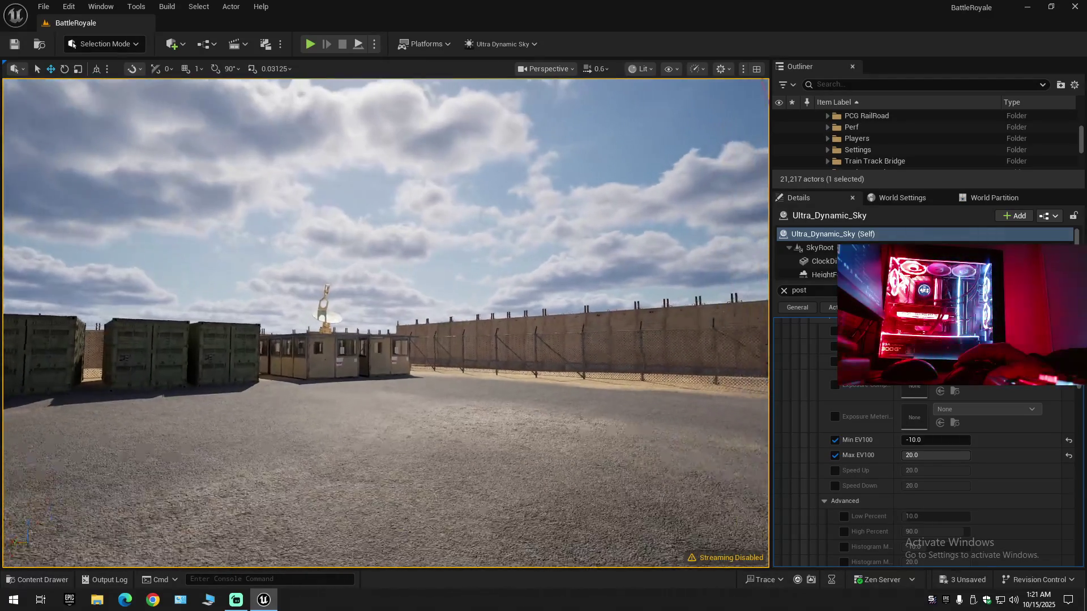
pyautogui.scroll(-2, 535, 361)
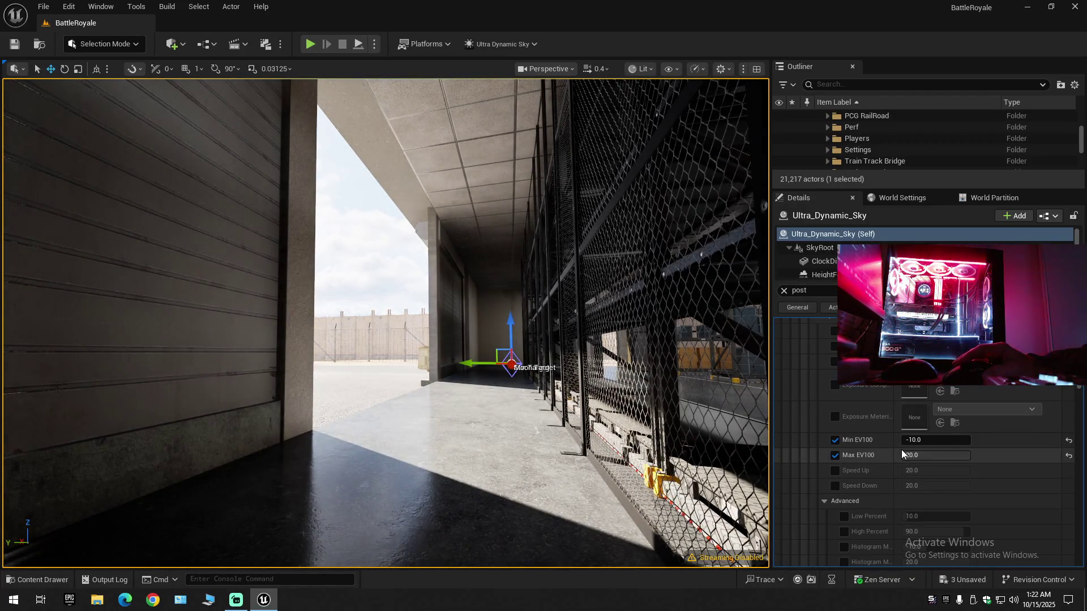
pyautogui.click(835, 346)
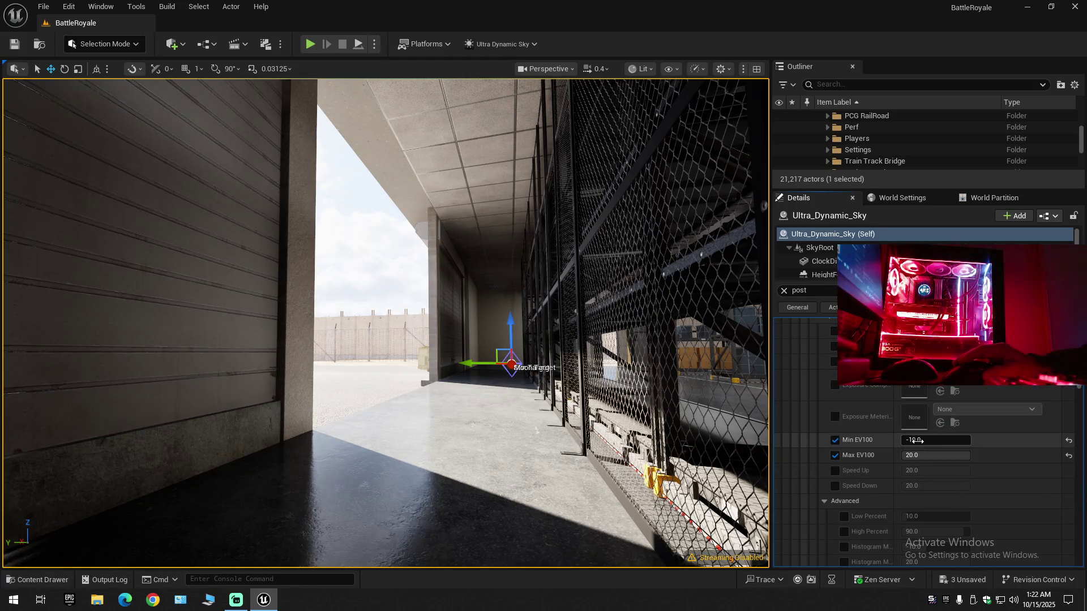
pyautogui.moveTo(915, 440)
pyautogui.mouseDown()
pyautogui.moveTo(928, 441)
pyautogui.moveTo(687, 446)
pyautogui.mouseUp()
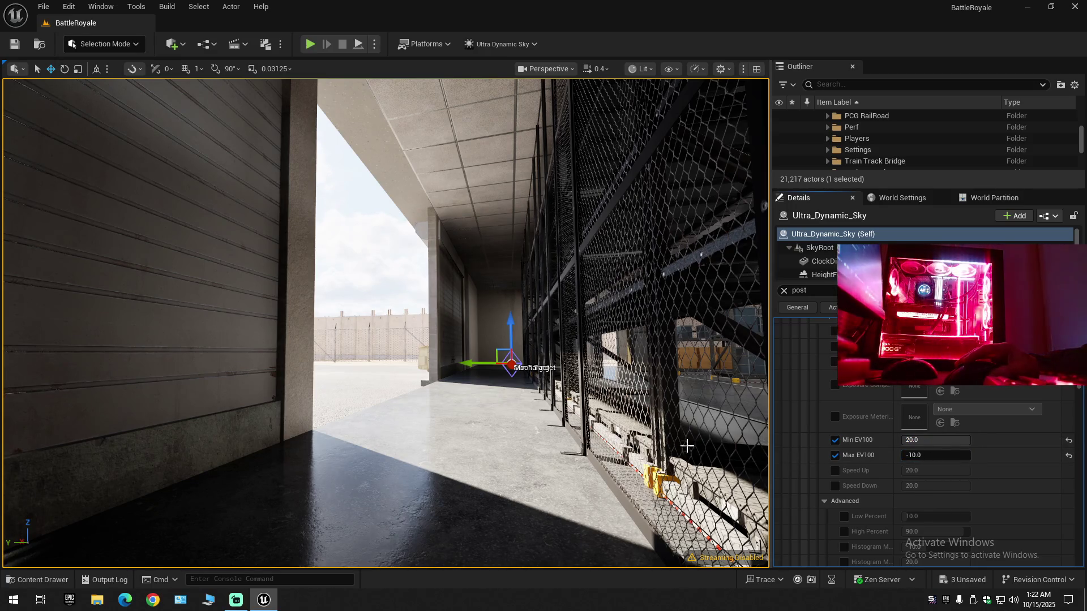
# - Raise Max EV100 to 20 and enable Speed Up at 20 and Speed Down at 0.02
pyautogui.moveTo(940, 455); pyautogui.dragTo(962, 455)
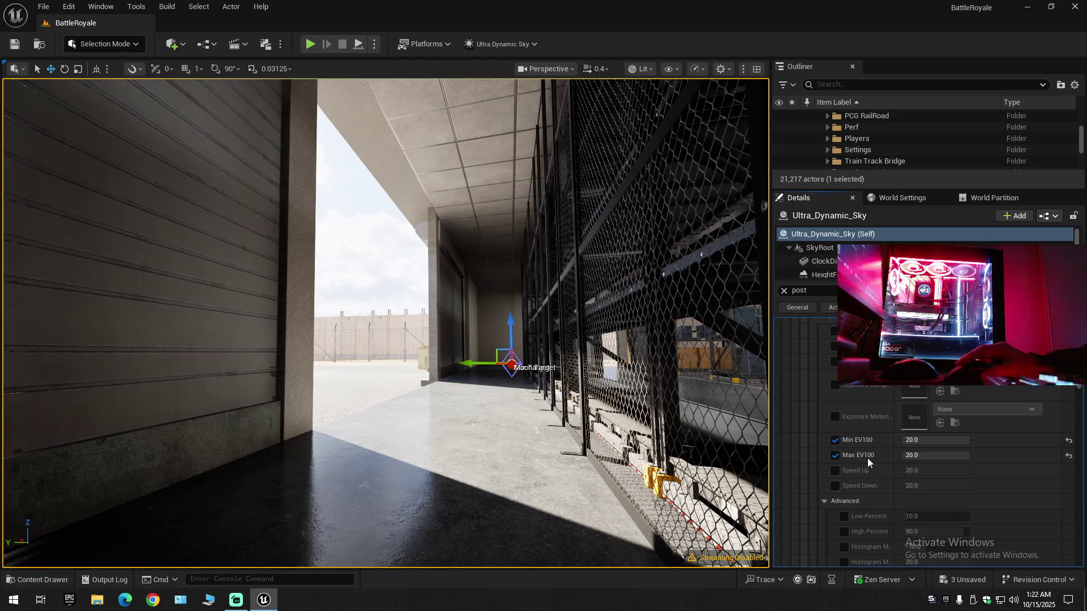
pyautogui.click(835, 470)
pyautogui.click(835, 486)
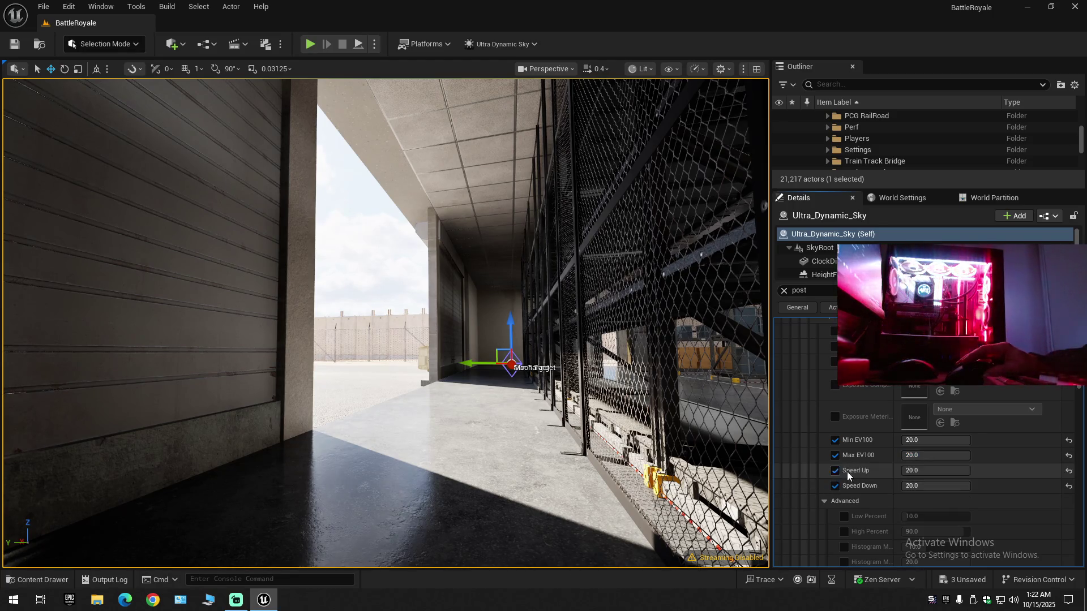
pyautogui.moveTo(936, 470); pyautogui.dragTo(936, 472)
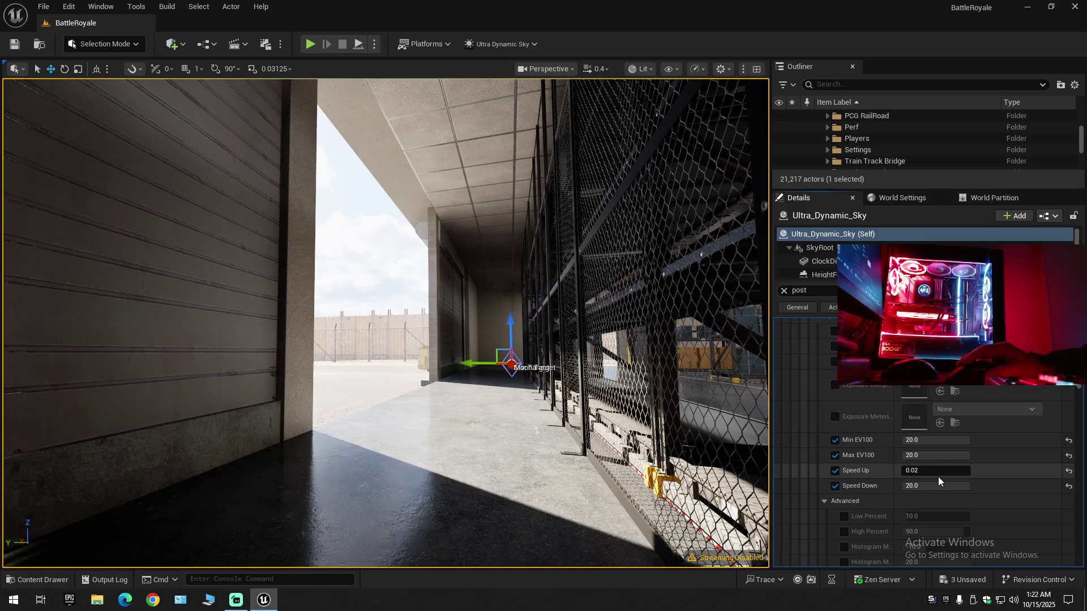
pyautogui.press('Tab')
pyautogui.write('0.02')
pyautogui.press('Return')
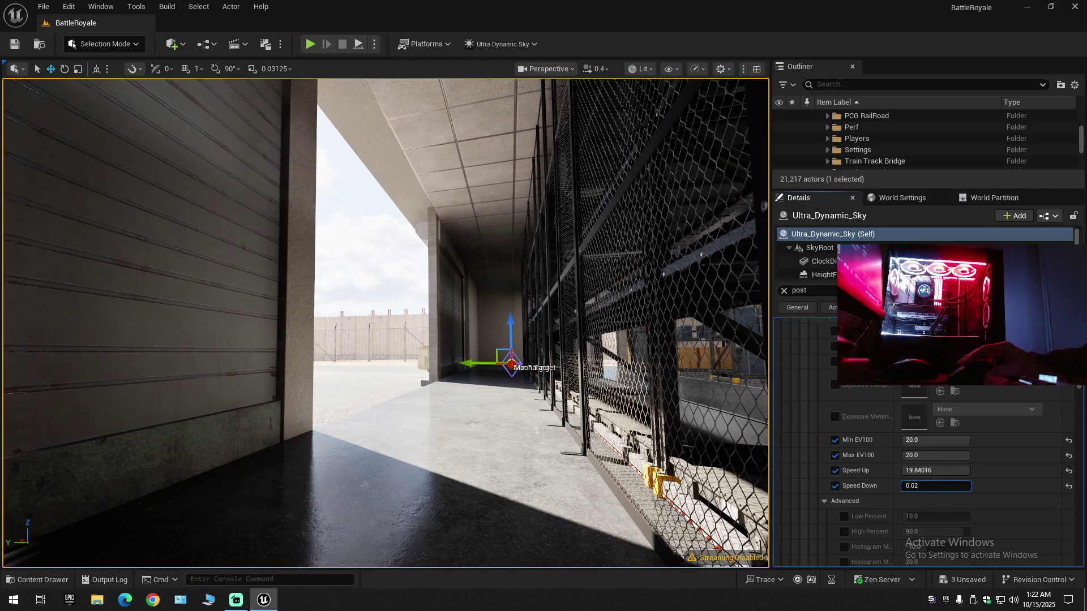
pyautogui.moveTo(969, 475); pyautogui.dragTo(987, 474)
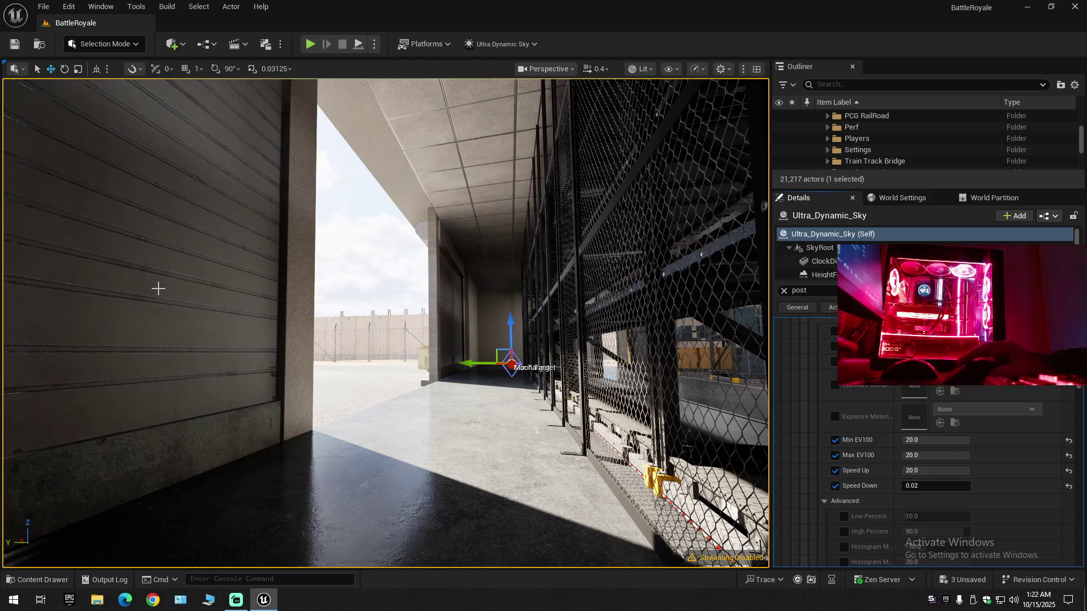
# - Fly back and forth between the sunlit yard and the dark corridor to watch the exposure adapt
pyautogui.press('w')
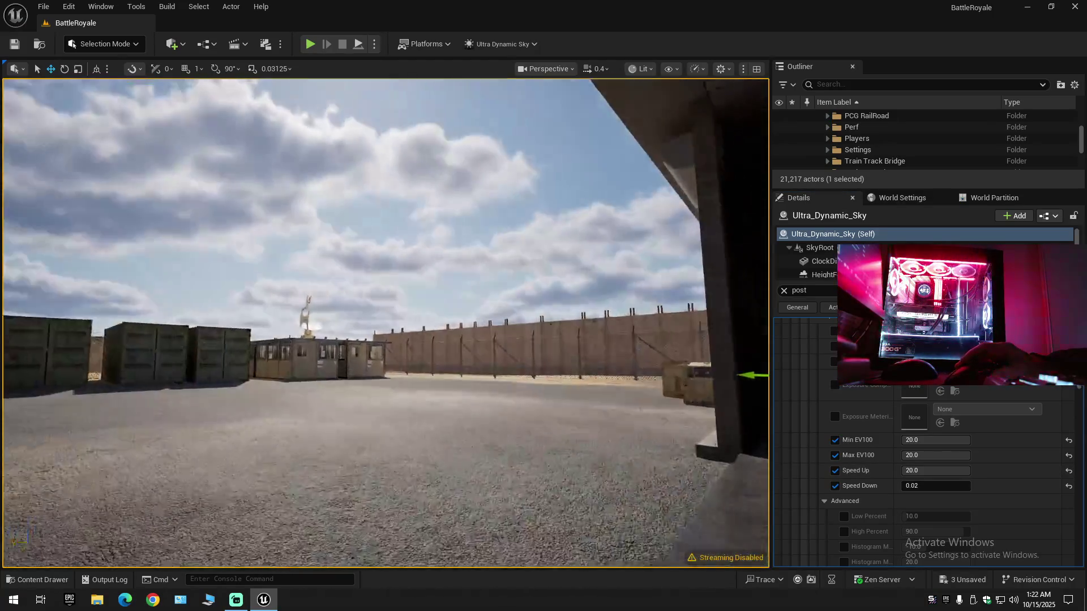
pyautogui.press('s')
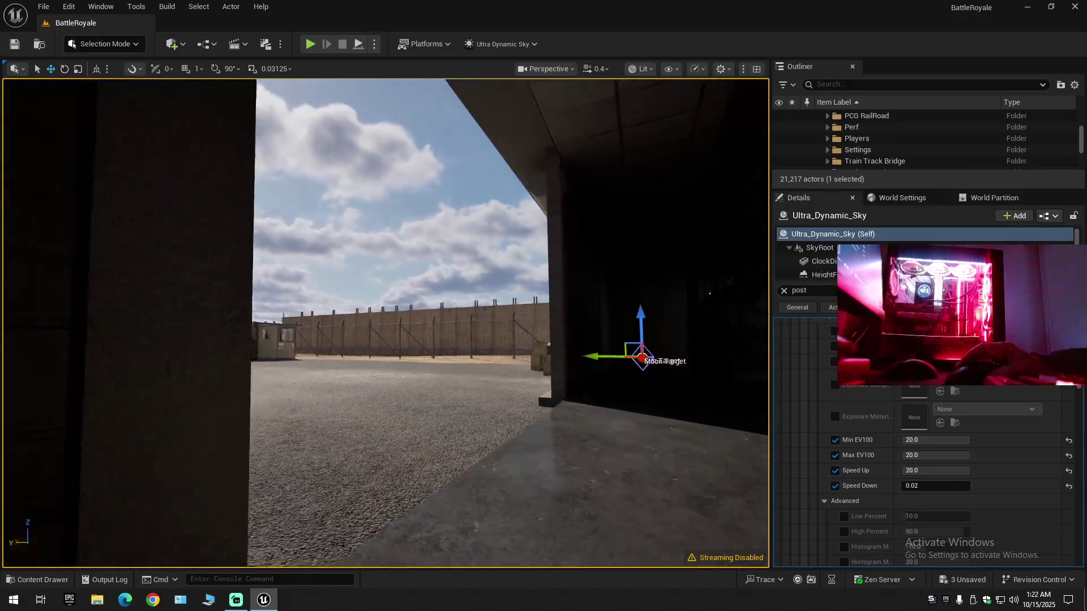
pyautogui.press('d')
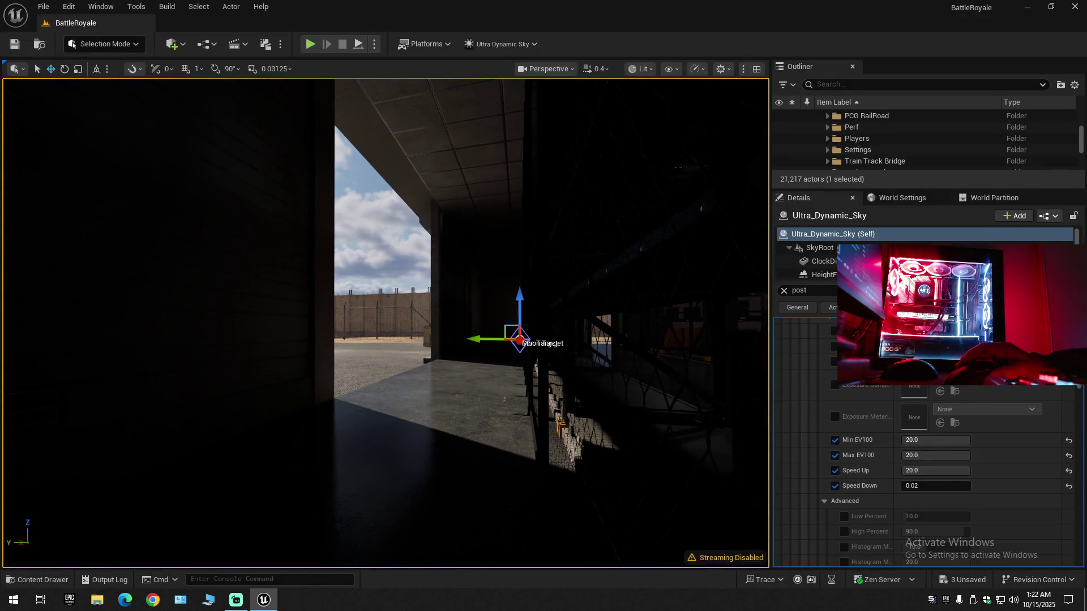
pyautogui.press('d')
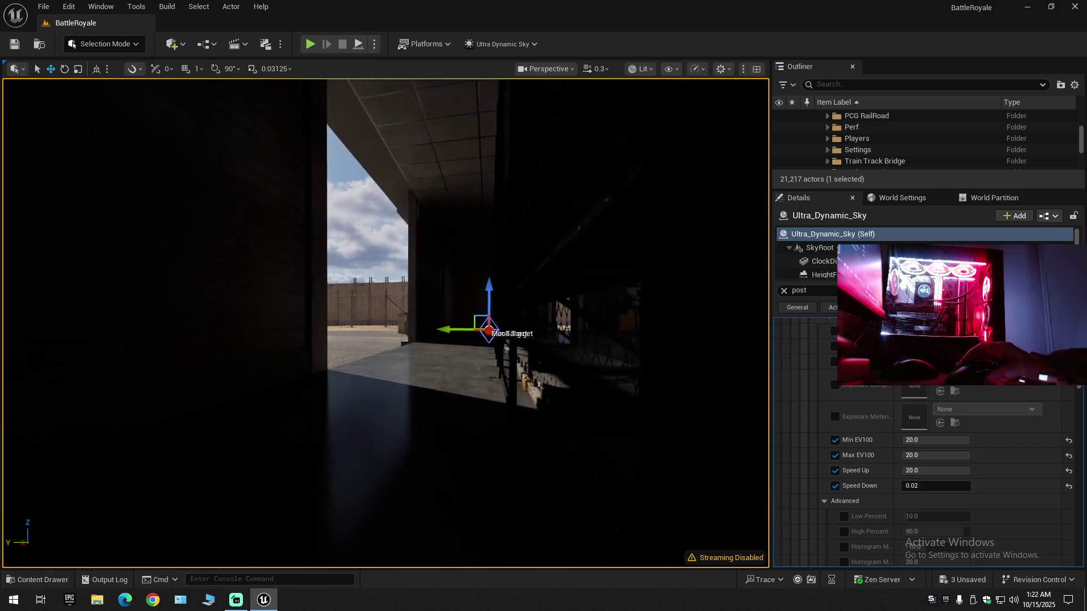
pyautogui.press('w')
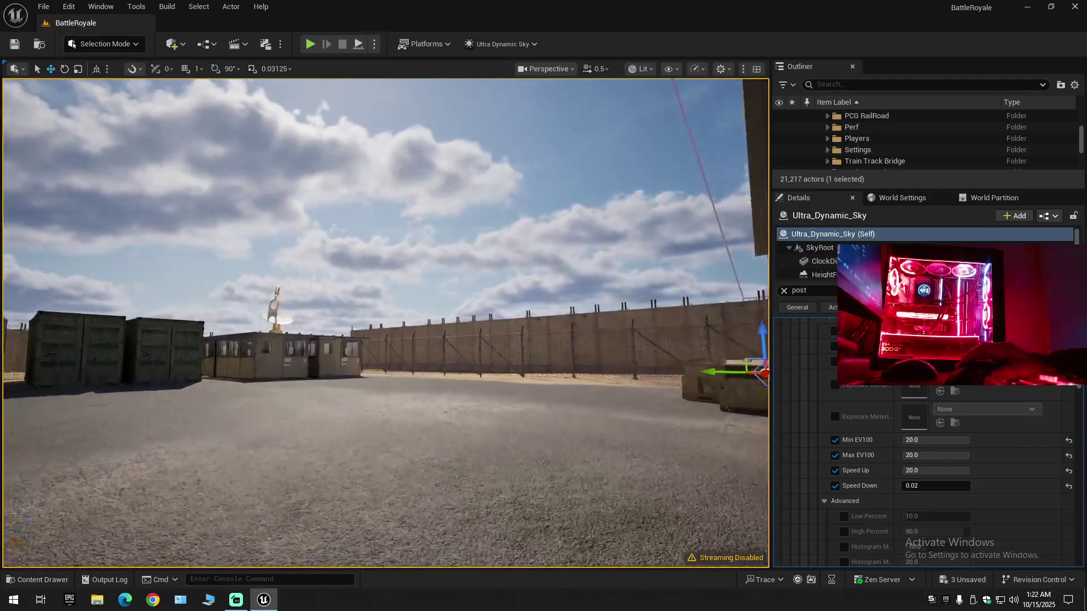
pyautogui.press('s')
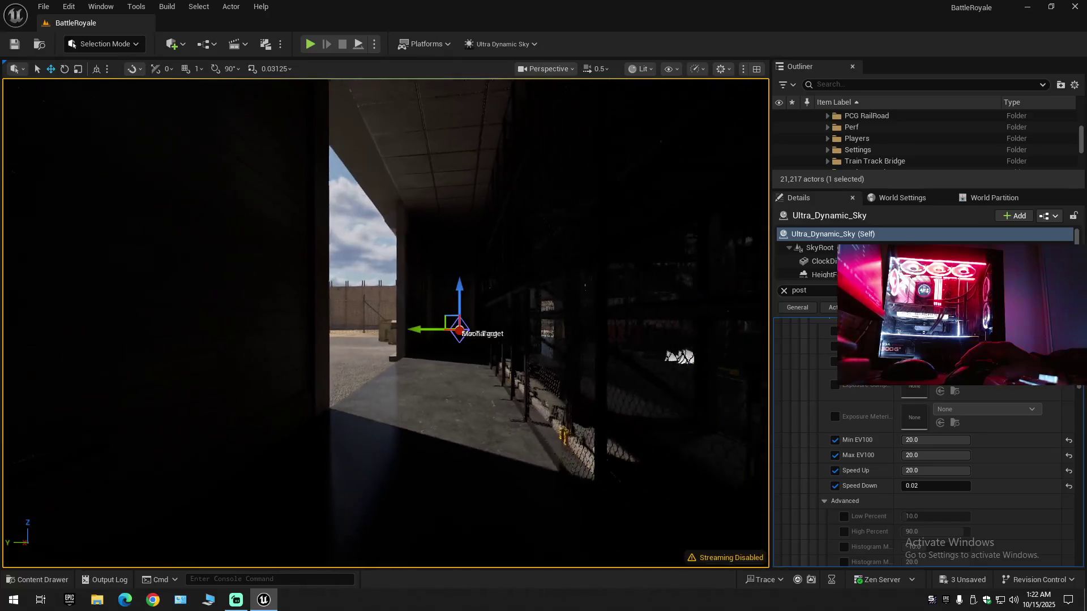
pyautogui.press('d')
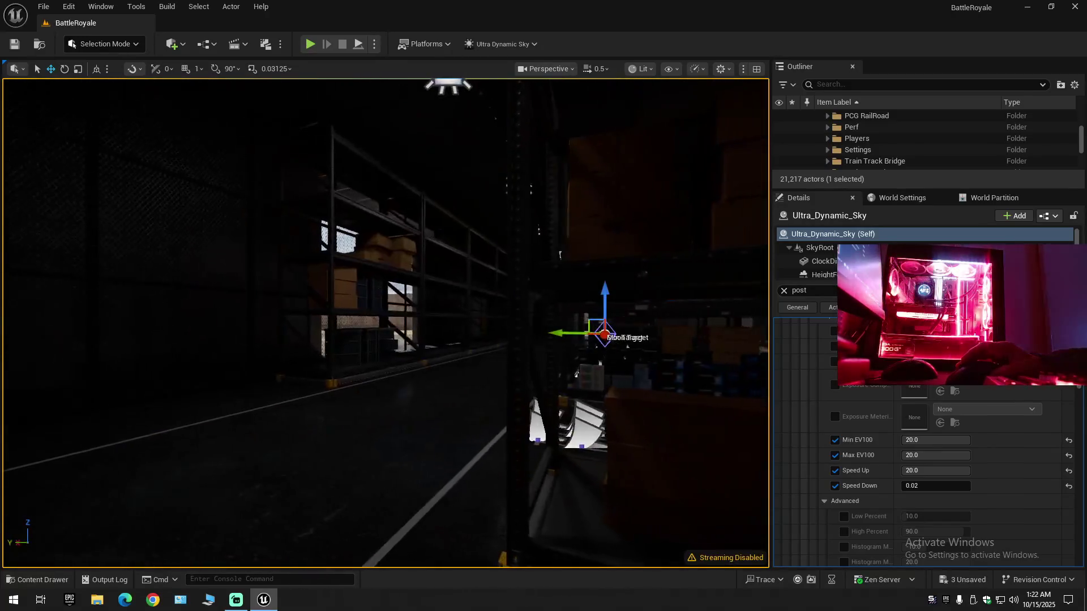
pyautogui.press('a')
# - Fly past the warehouse rack and fenced window wall into the shaded corridor, facing the chain-link shelves
pyautogui.scroll(-2, 386, 323)
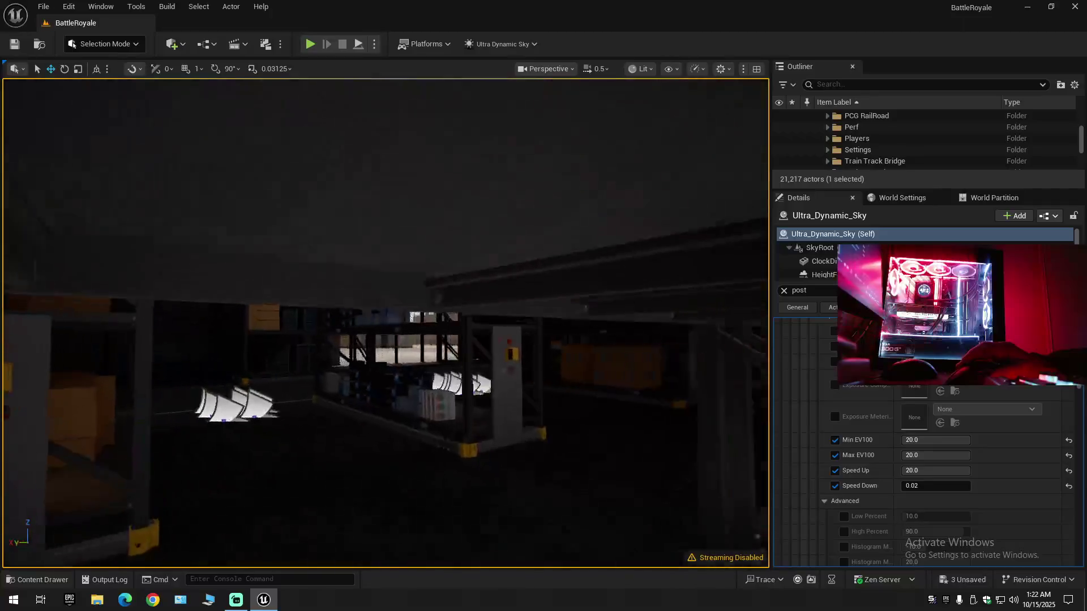
pyautogui.press('a')
pyautogui.scroll(1, 386, 322)
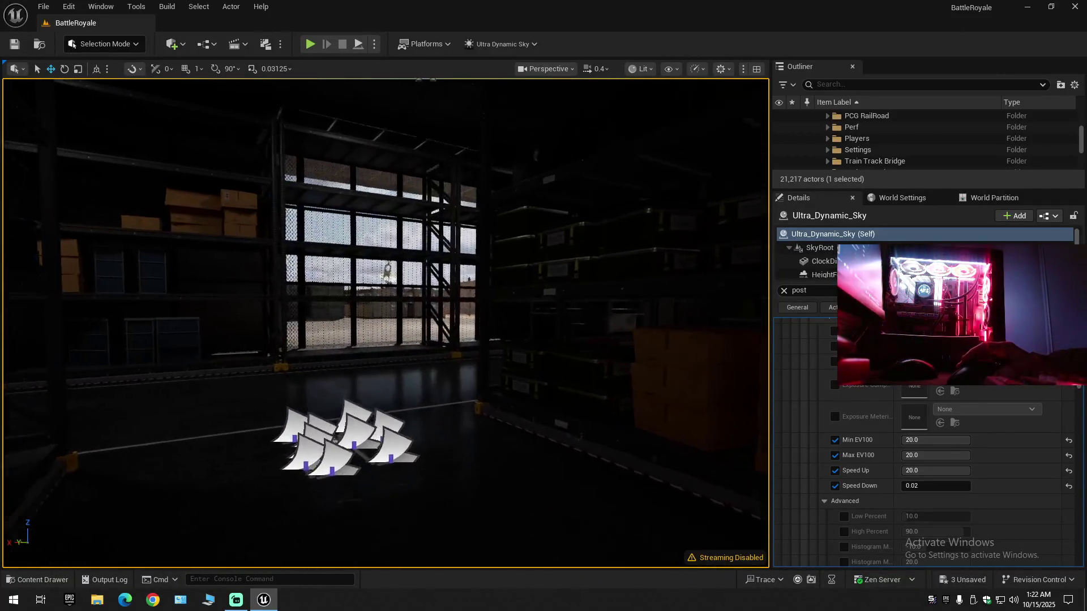
pyautogui.press('w')
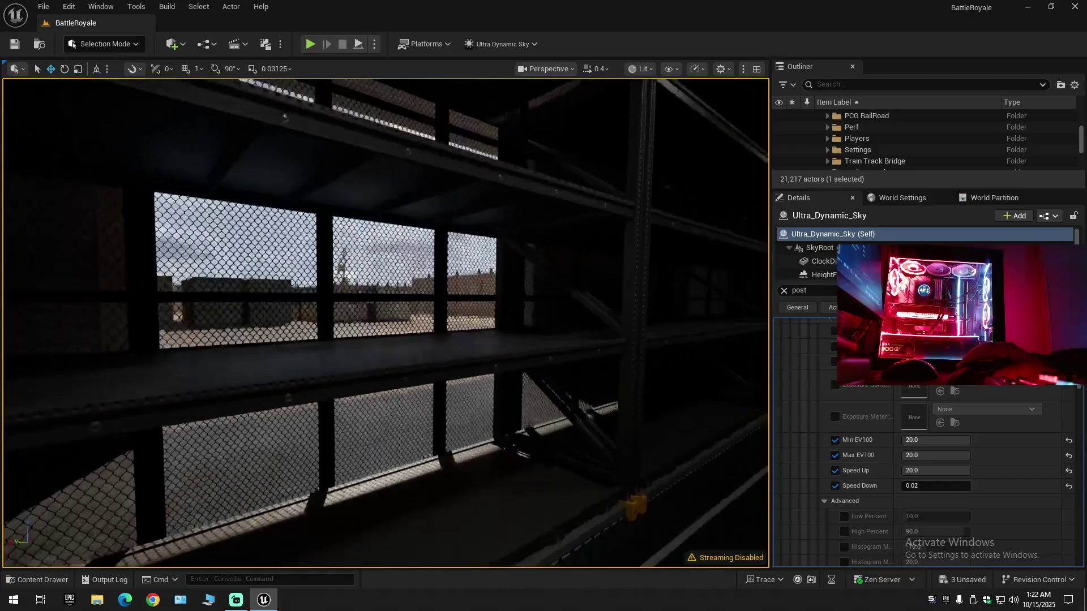
pyautogui.press('w')
pyautogui.scroll(1, 386, 323)
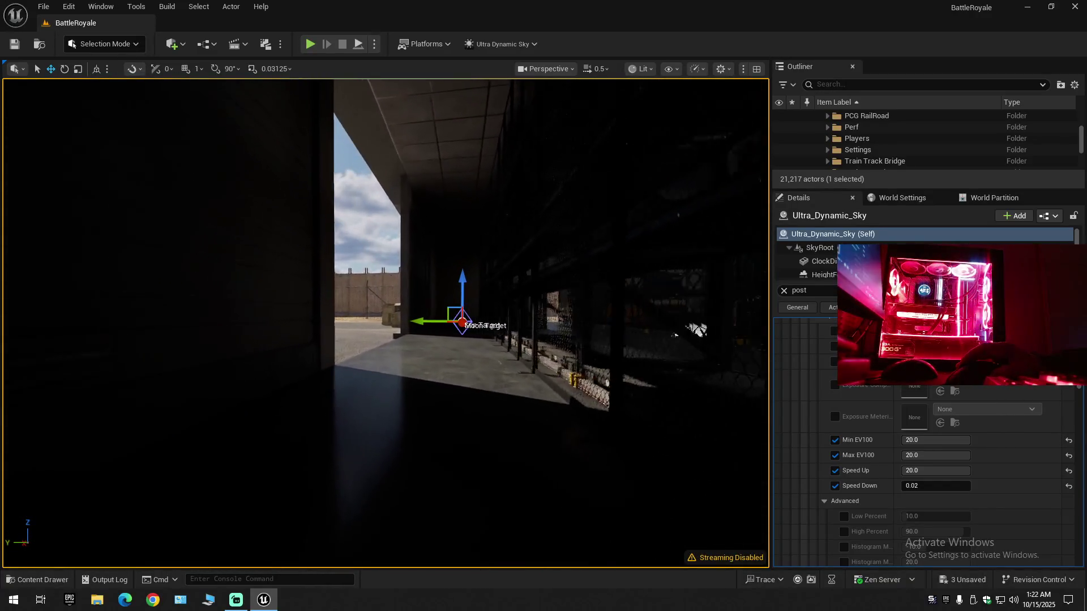
pyautogui.press('d')
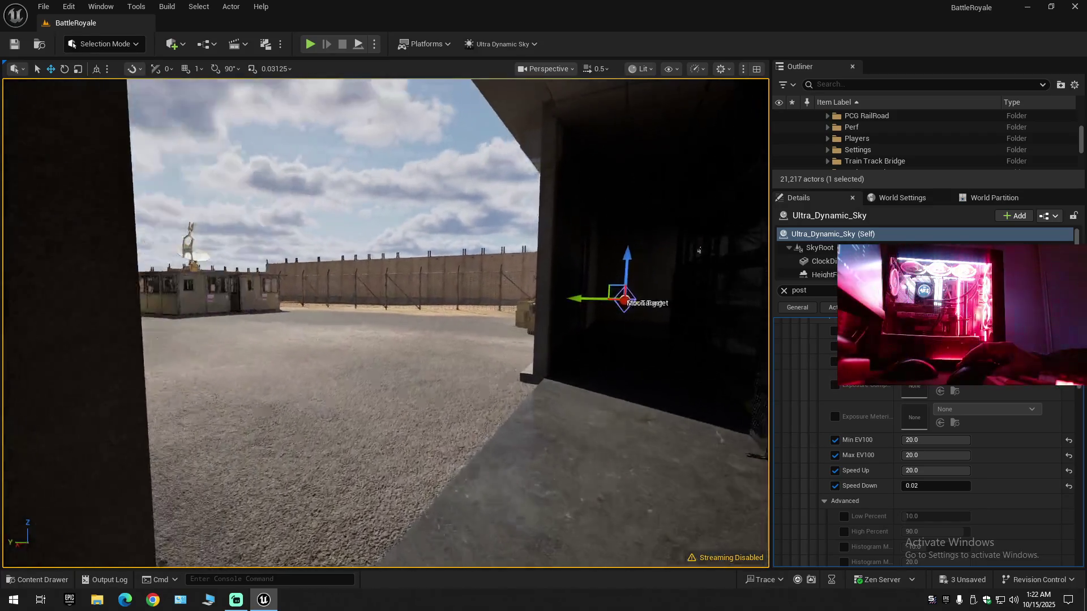
# - Fly out to the sunny yard, into the dark roller-shutter garage and along the lit cage shelves
pyautogui.press('w')
pyautogui.press('w')
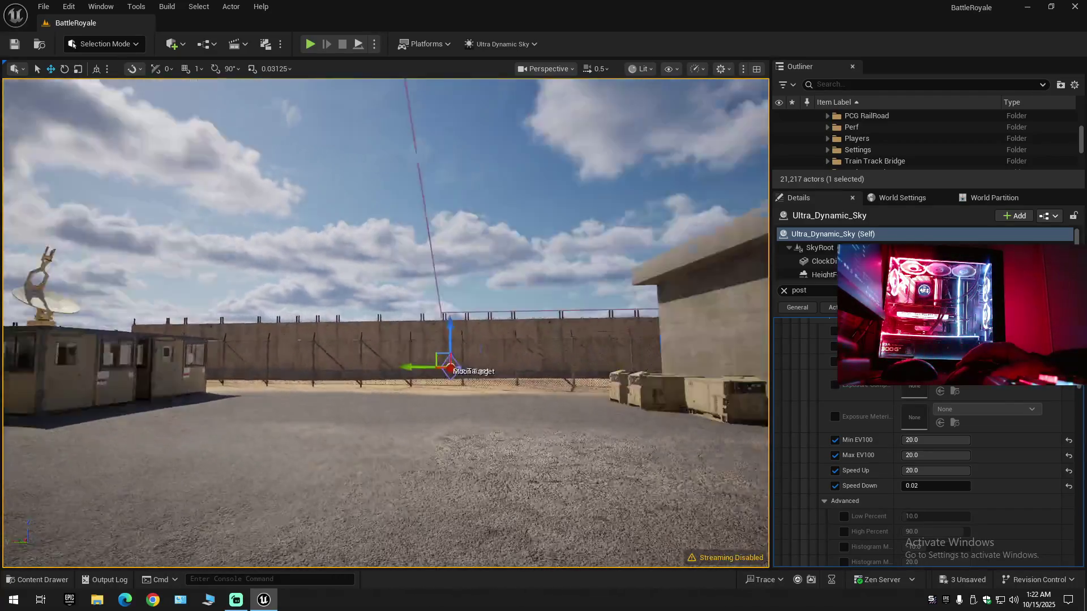
pyautogui.press('w')
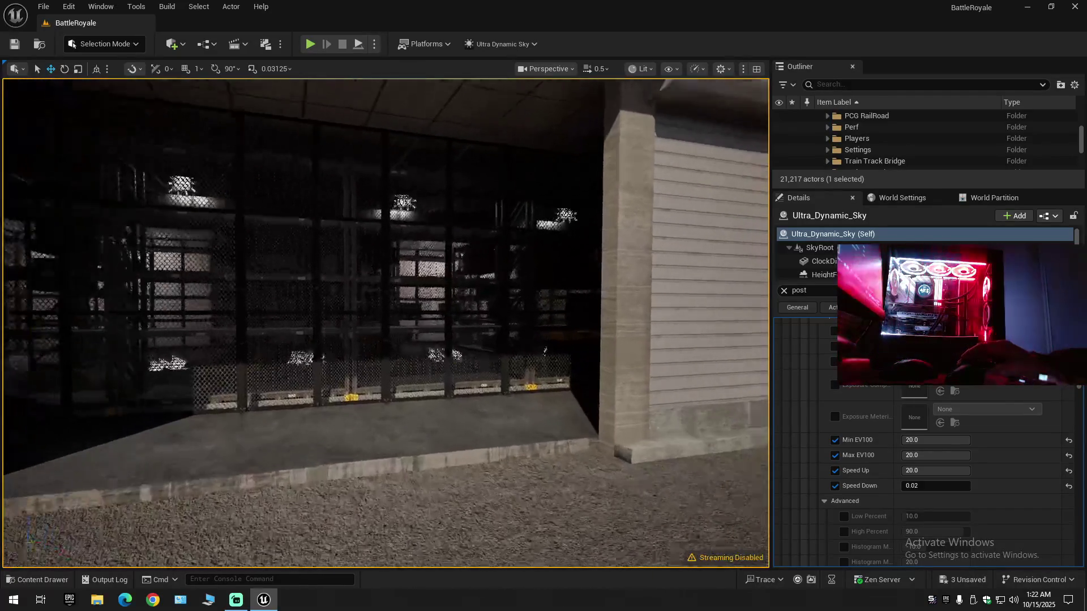
pyautogui.press('w')
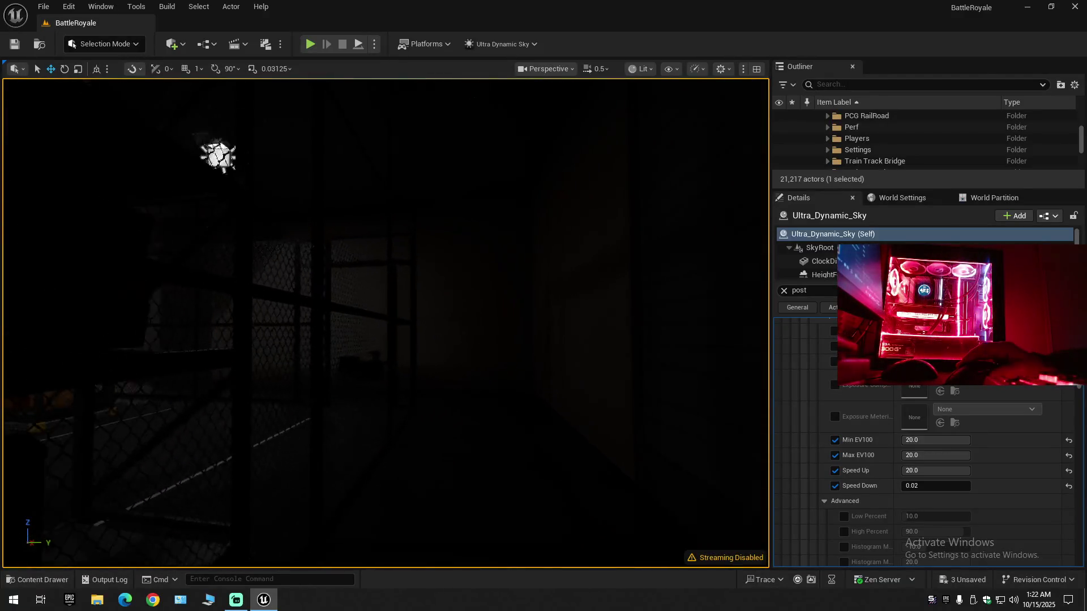
pyautogui.press('w')
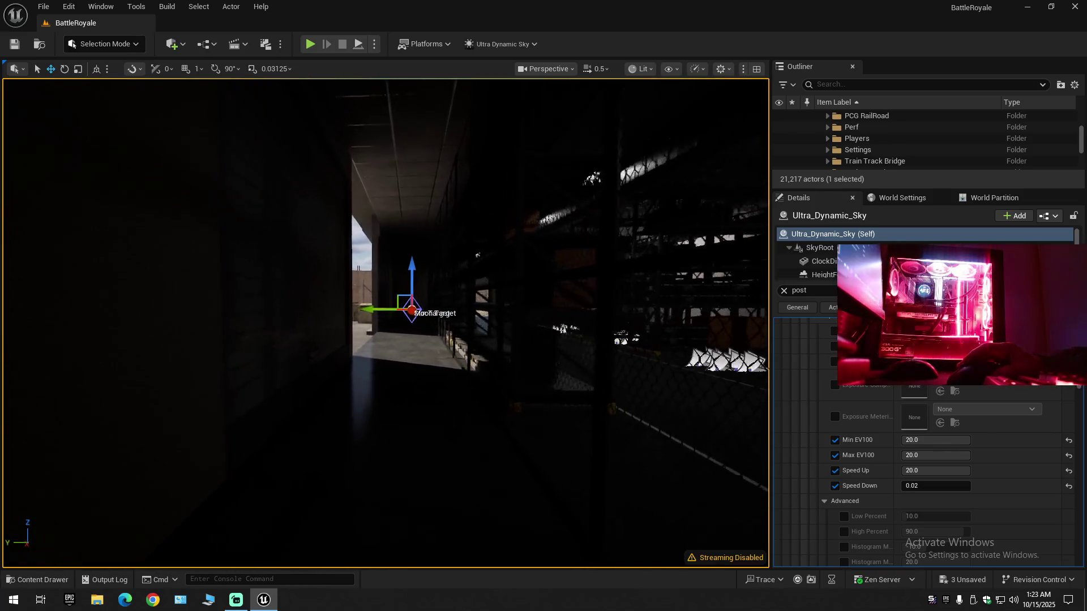
pyautogui.press('w')
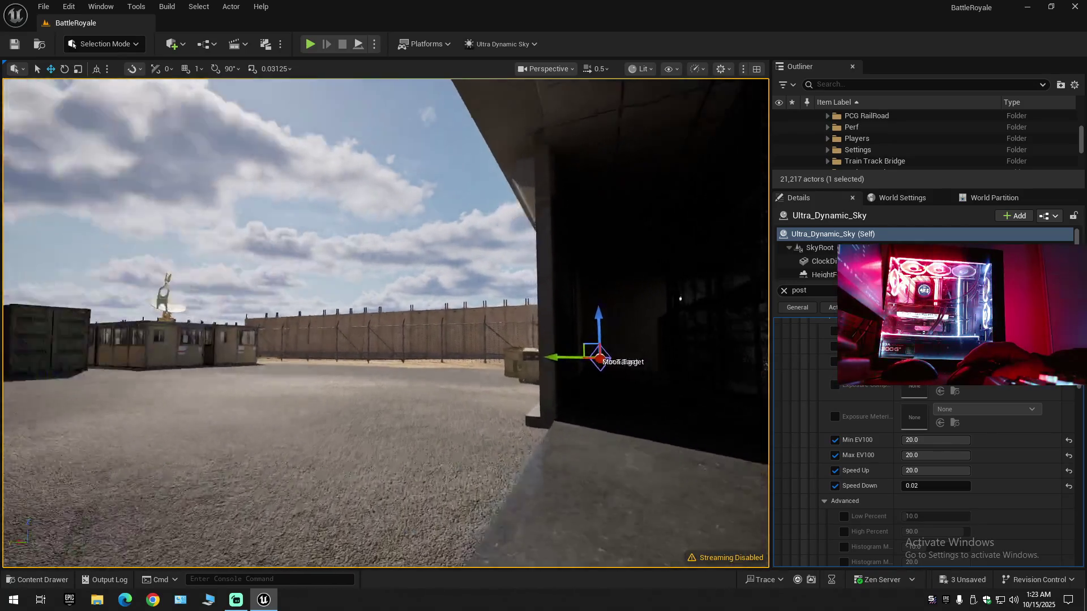
pyautogui.press('w')
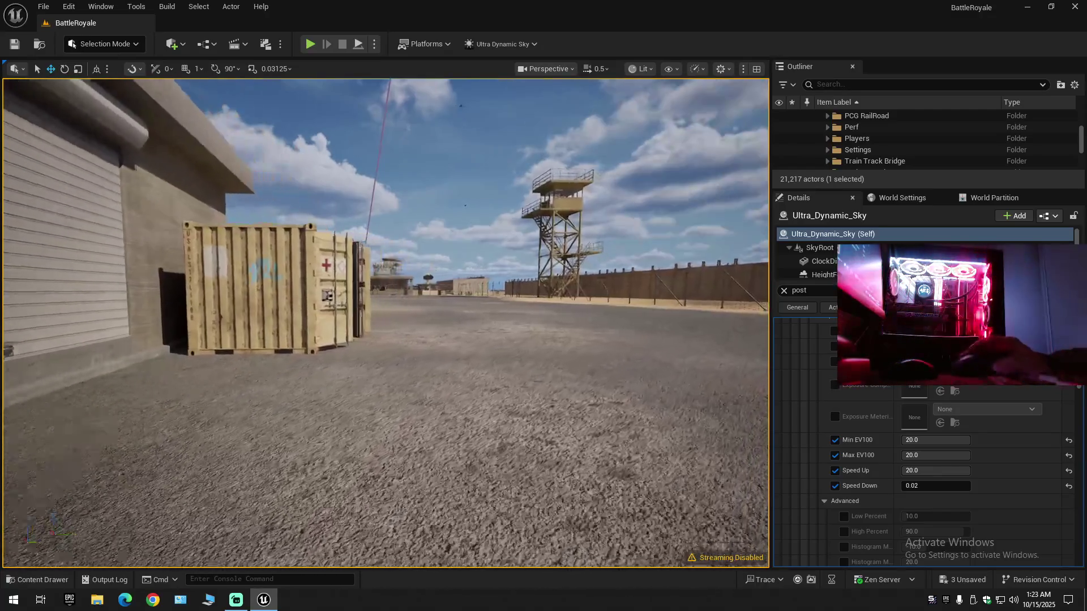
pyautogui.press('w')
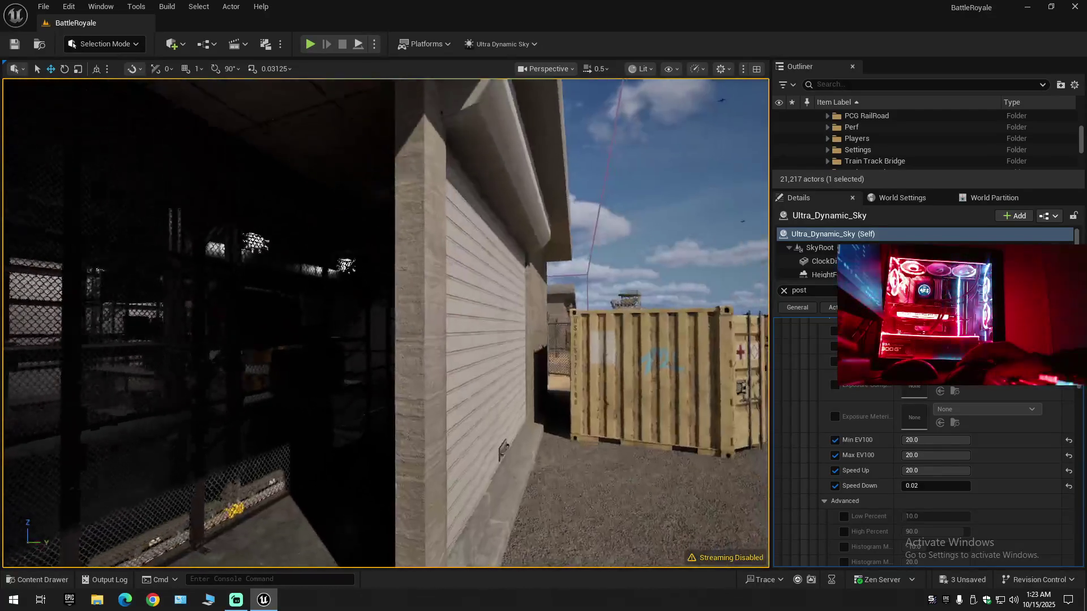
pyautogui.press('w')
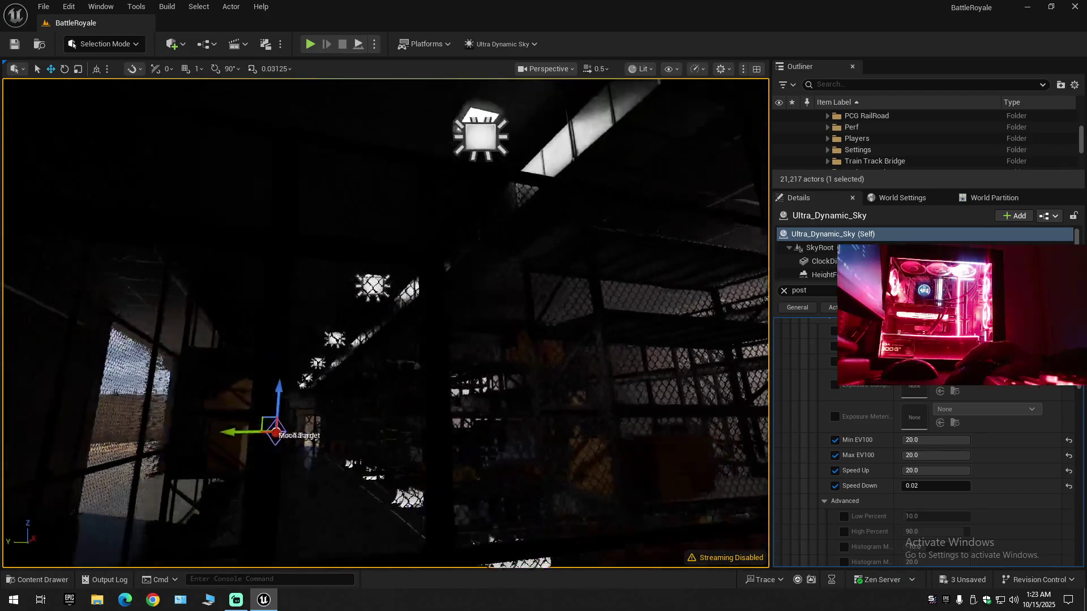
pyautogui.press('w')
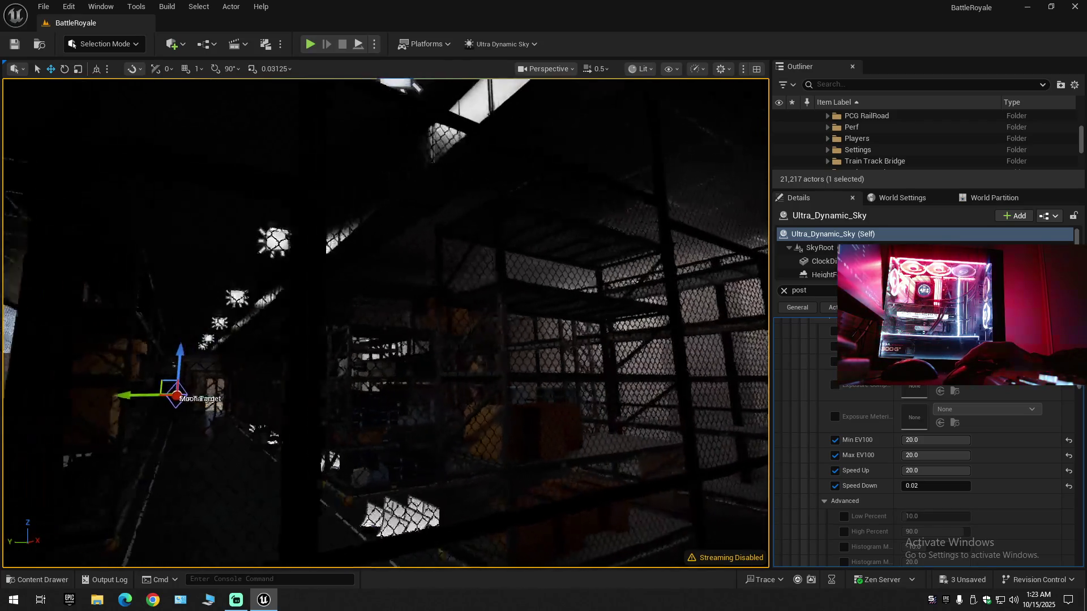
pyautogui.press('w')
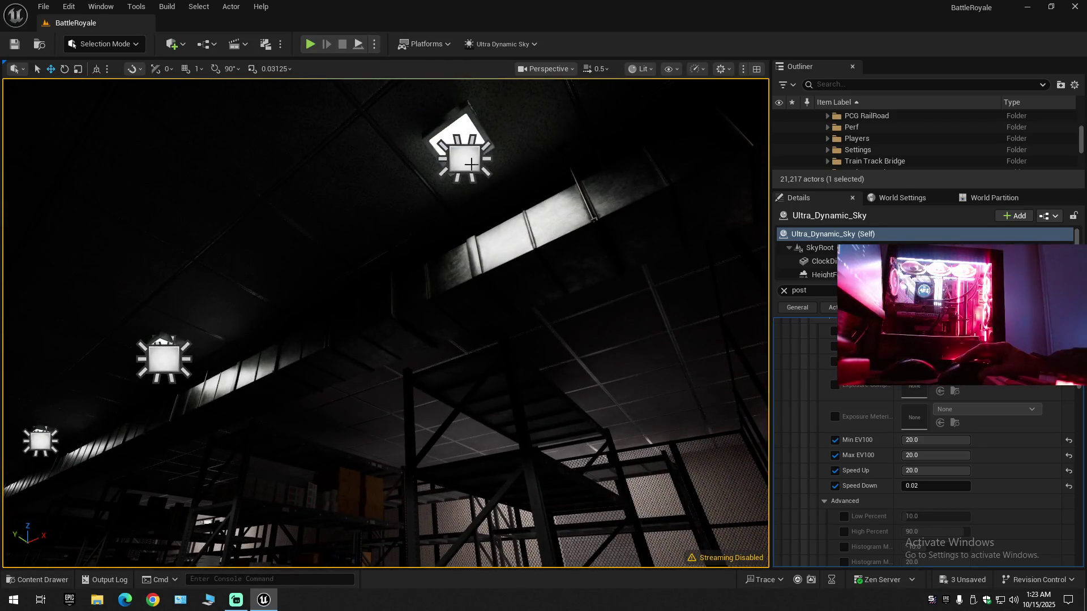
# - Select the Showreel_Scene level instance, fly beside the cage wall, and open the Outliner display options
pyautogui.click(471, 164)
pyautogui.press('w')
pyautogui.press('w')
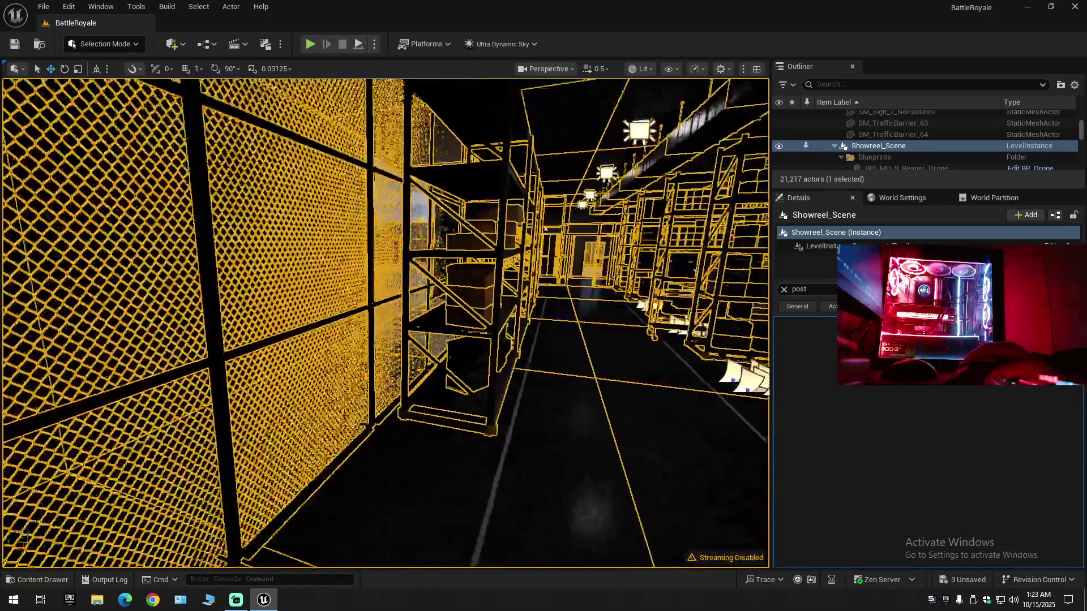
pyautogui.press('w')
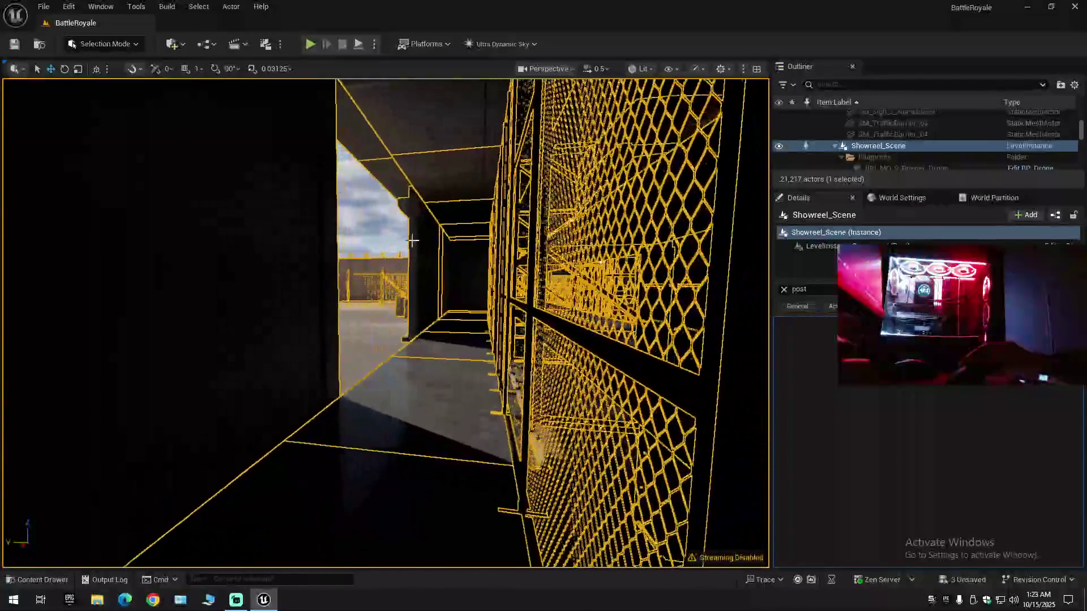
pyautogui.click(1074, 85)
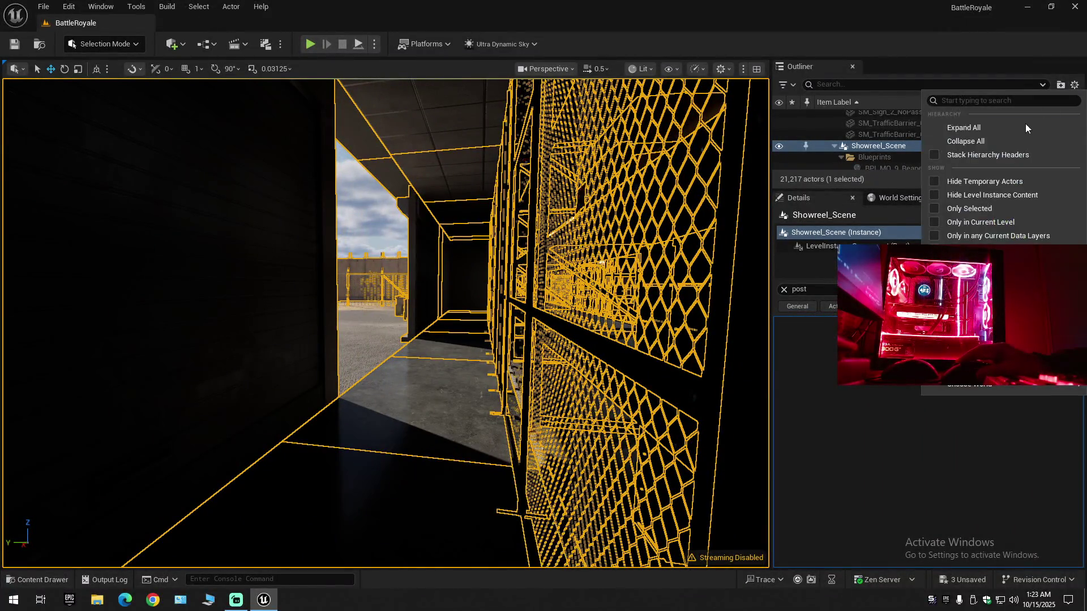
# - Collapse the Outliner, deselect Showreel_Scene, and fly the camera out to the seaside base yard
pyautogui.click(965, 138)
pyautogui.click(856, 134)
pyautogui.click(821, 117)
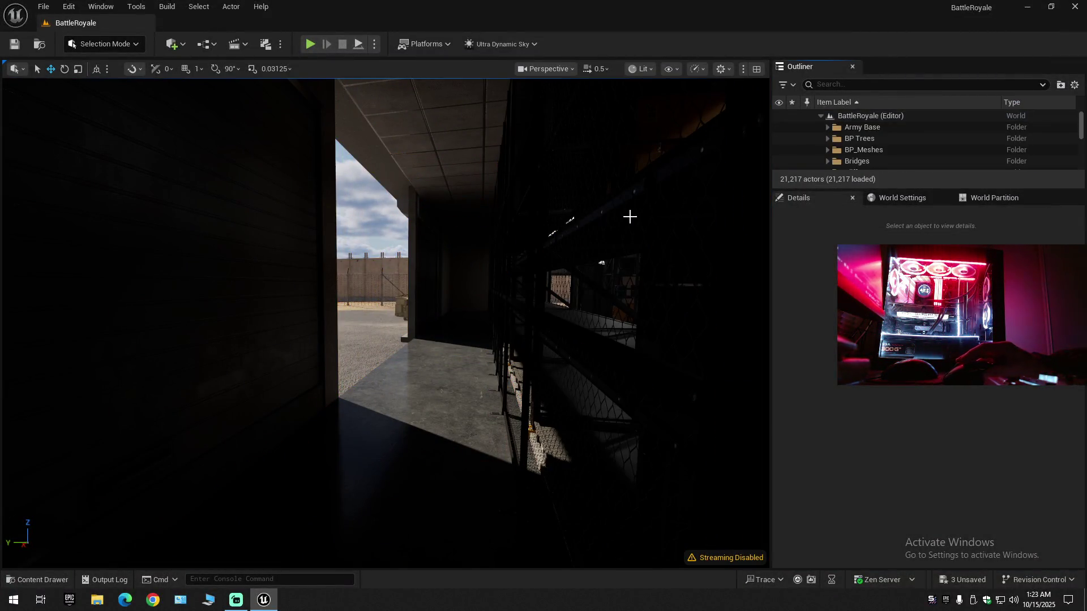
pyautogui.moveTo(628, 216)
pyautogui.mouseDown()
pyautogui.moveTo(595, 169)
pyautogui.moveTo(566, 156)
pyautogui.moveTo(869, 182)
pyautogui.mouseUp()
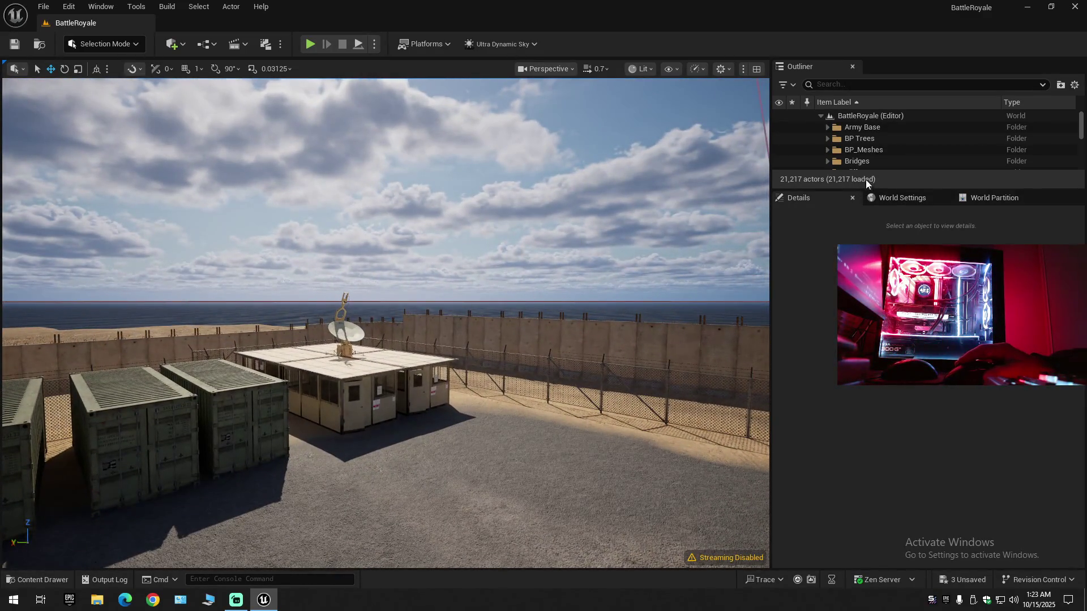
pyautogui.scroll(-10, 912, 158)
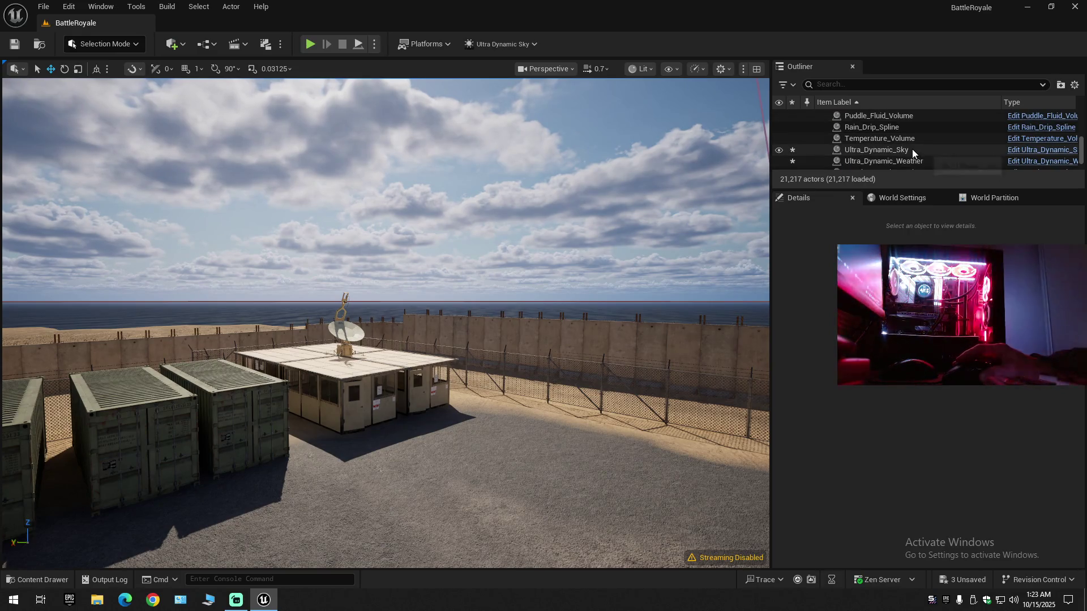
# - Select Ultra_Dynamic_Sky and check its Exposure values: EV100 20 and Speed Down 0.02
pyautogui.click(887, 149)
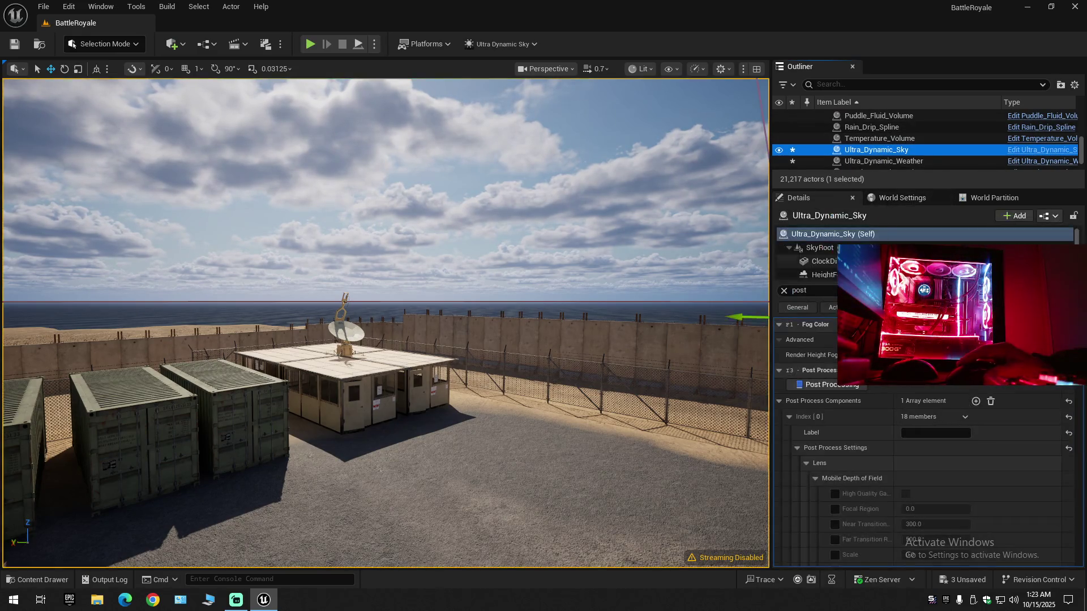
pyautogui.scroll(-10, 891, 473)
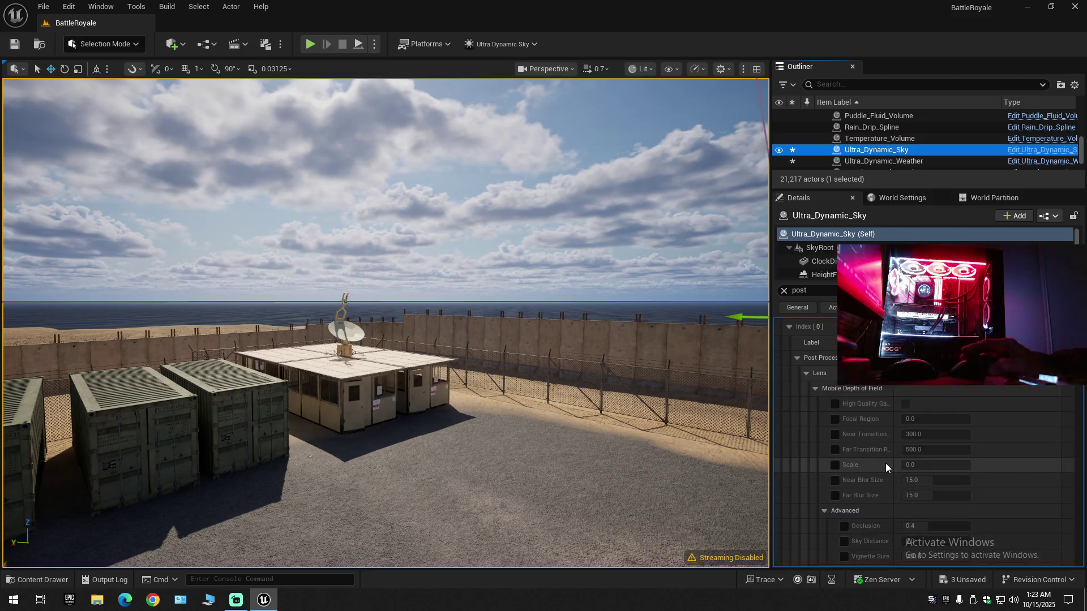
pyautogui.scroll(-10, 891, 473)
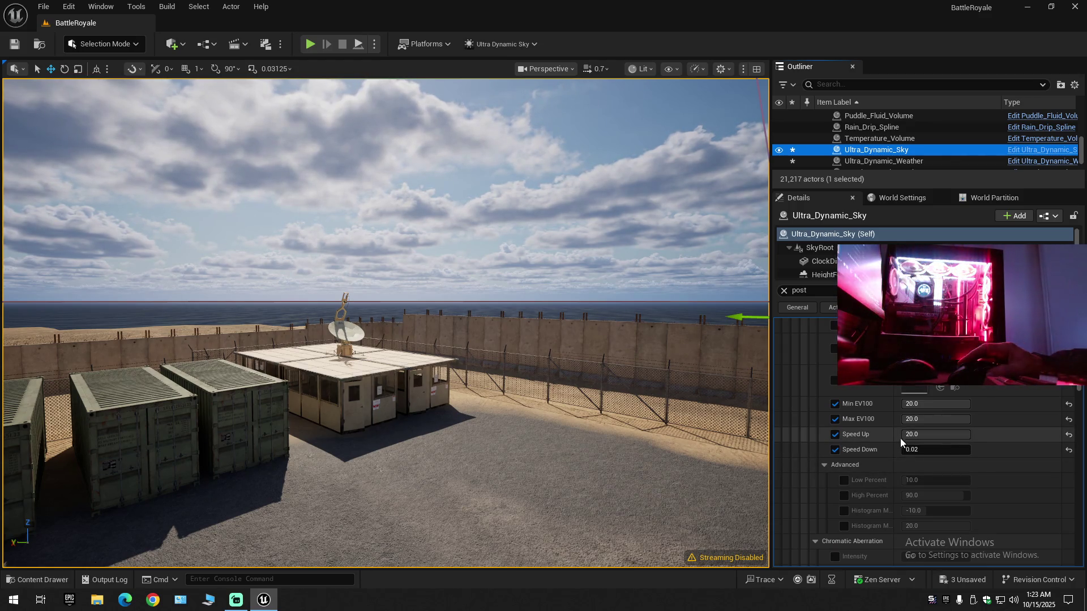
pyautogui.click(915, 449)
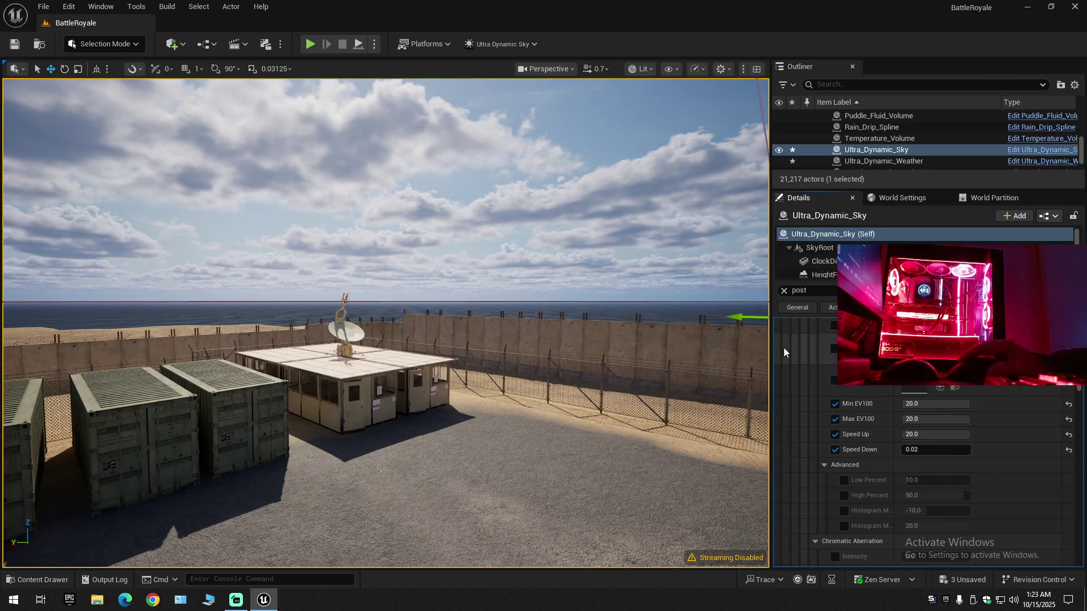
# - Use Collapse All in the Outliner settings and re-expand the BattleRoyale (Editor) tree
pyautogui.click(1074, 85)
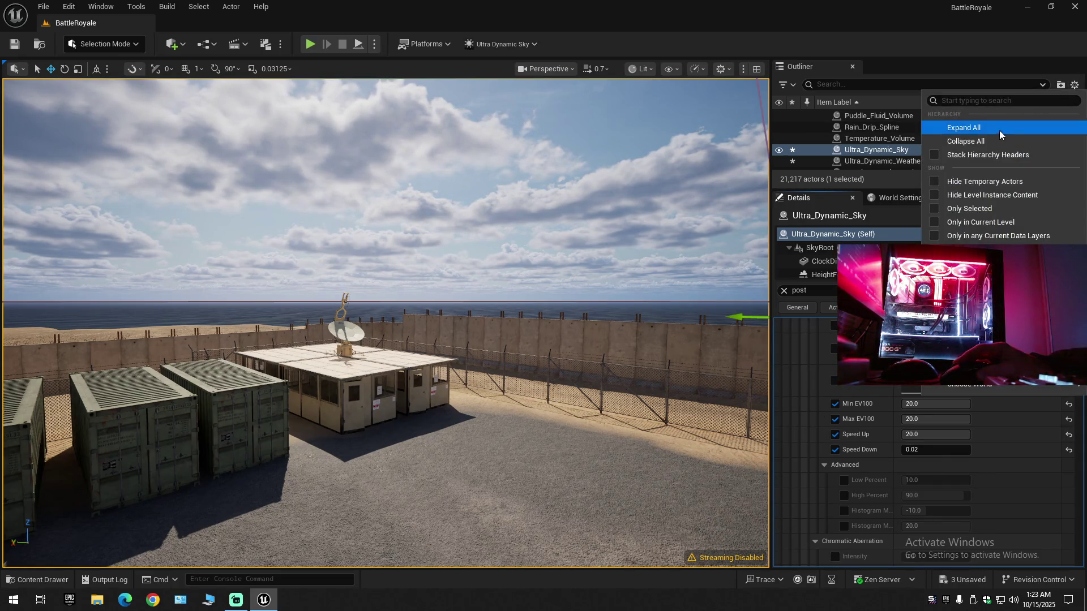
pyautogui.click(987, 140)
pyautogui.click(820, 116)
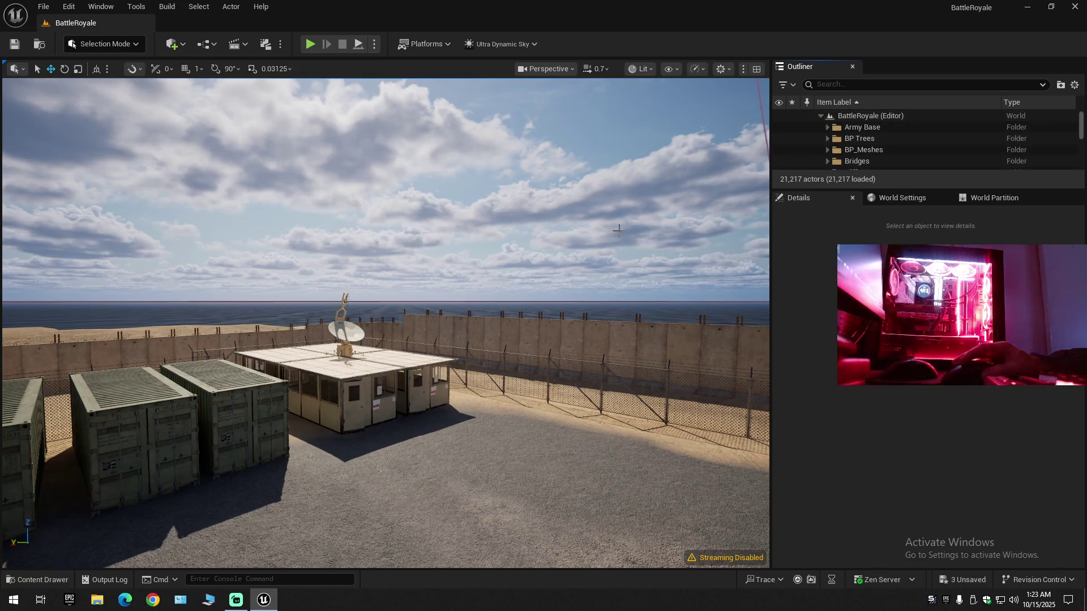
# - Tilt the view onto the base buildings, stretch the Outliner list taller, and widen the viewport splitter
pyautogui.moveTo(437, 298)
pyautogui.mouseDown()
pyautogui.moveTo(407, 291)
pyautogui.moveTo(608, 295)
pyautogui.moveTo(614, 271)
pyautogui.mouseUp()
pyautogui.scroll(-3, 493, 294)
pyautogui.scroll(3, 558, 296)
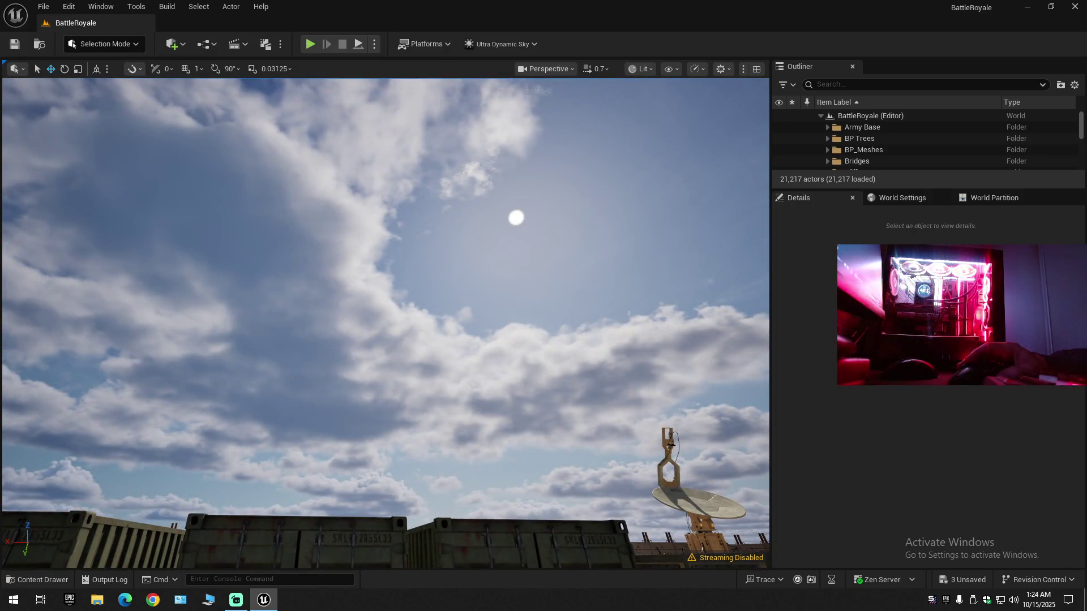
pyautogui.moveTo(615, 272)
pyautogui.mouseDown()
pyautogui.moveTo(615, 339)
pyautogui.moveTo(484, 297)
pyautogui.mouseUp()
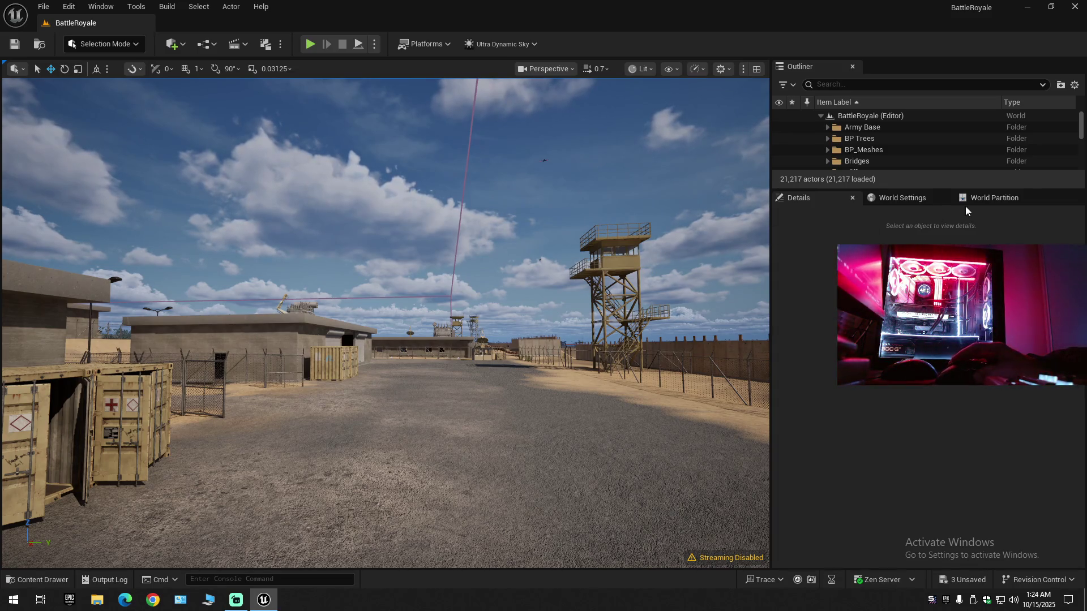
pyautogui.moveTo(925, 189); pyautogui.dragTo(925, 284)
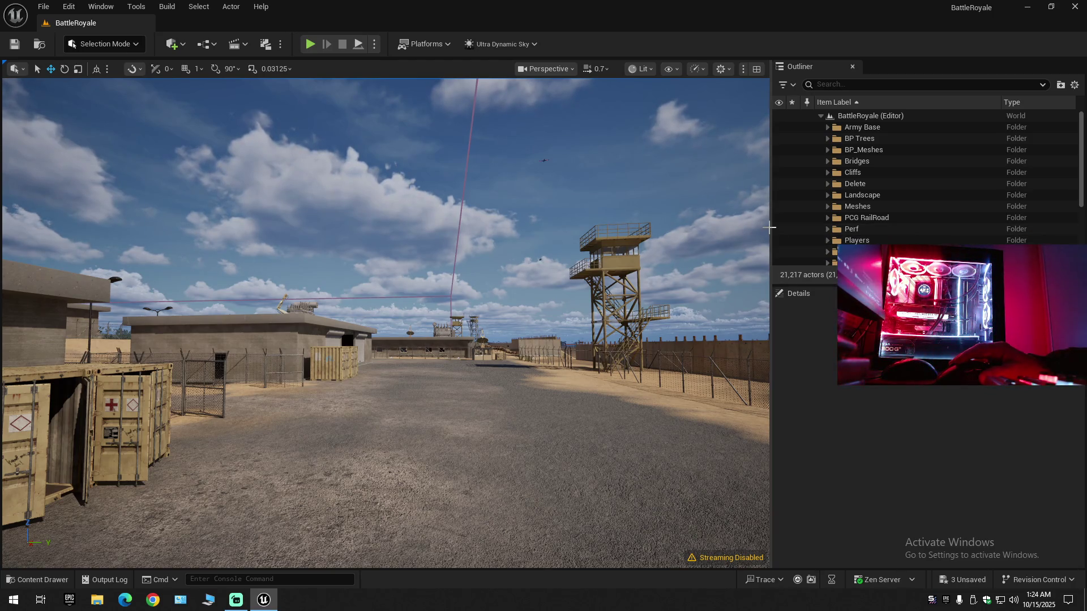
pyautogui.moveTo(771, 227); pyautogui.dragTo(837, 227)
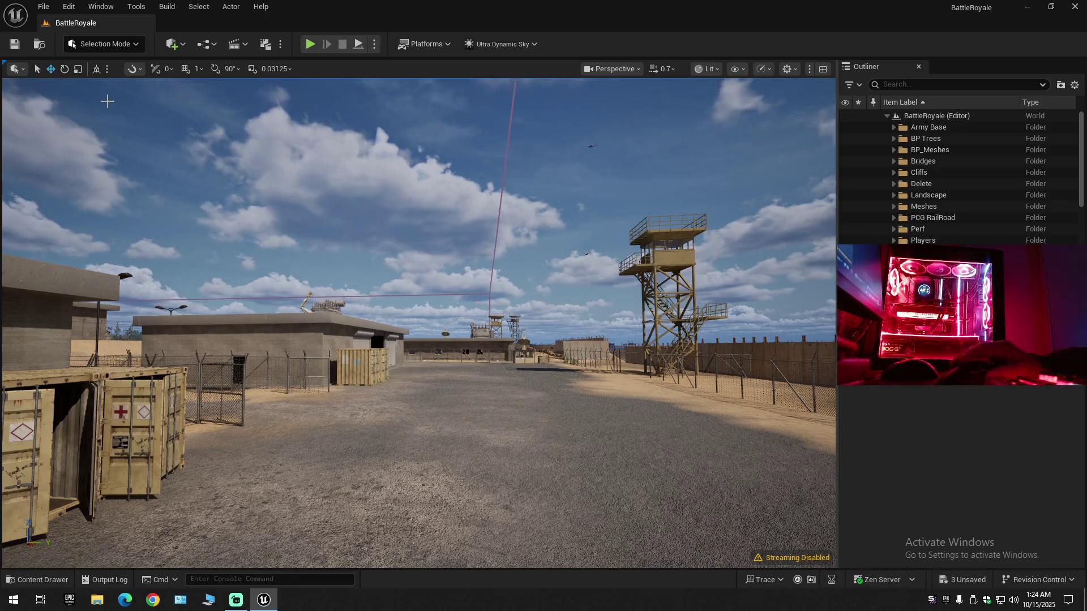
# - Save the BattleRoyale level with the Save icon and File > Save Current Level, then Save All
pyautogui.click(15, 45)
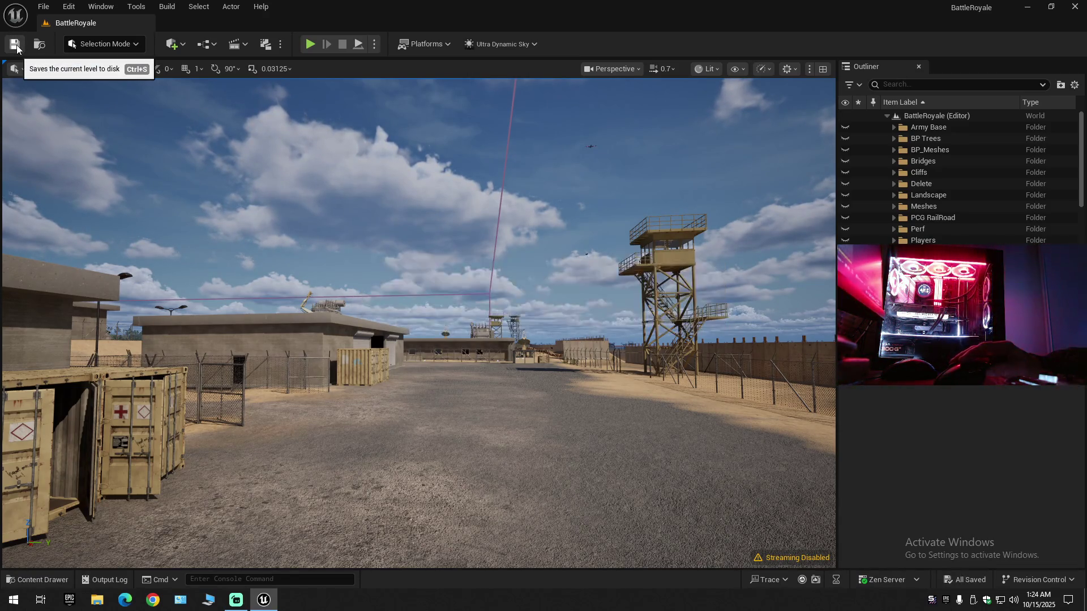
pyautogui.click(44, 6)
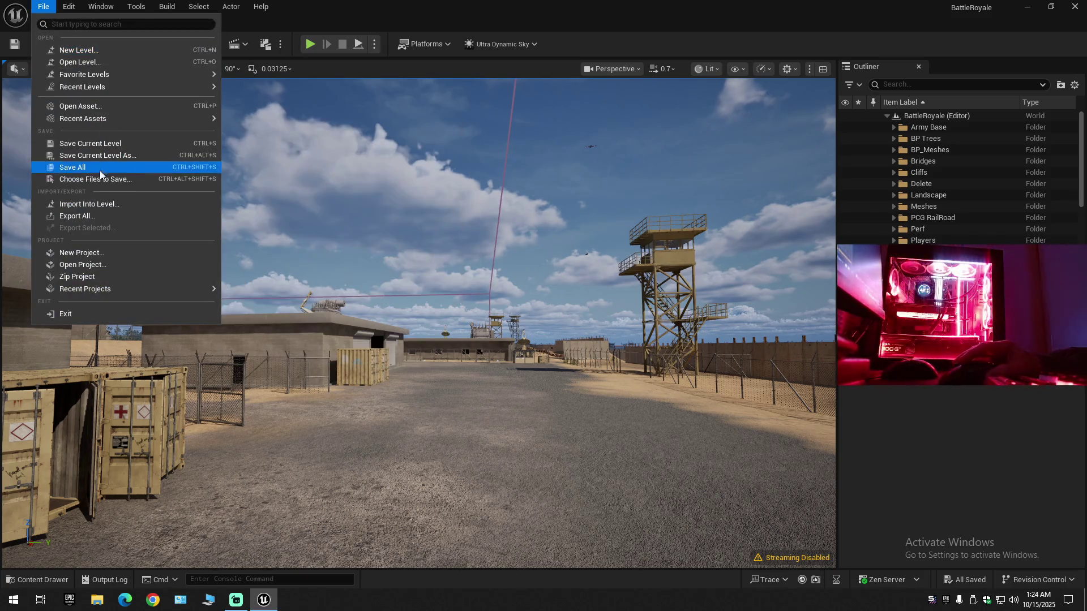
pyautogui.click(99, 145)
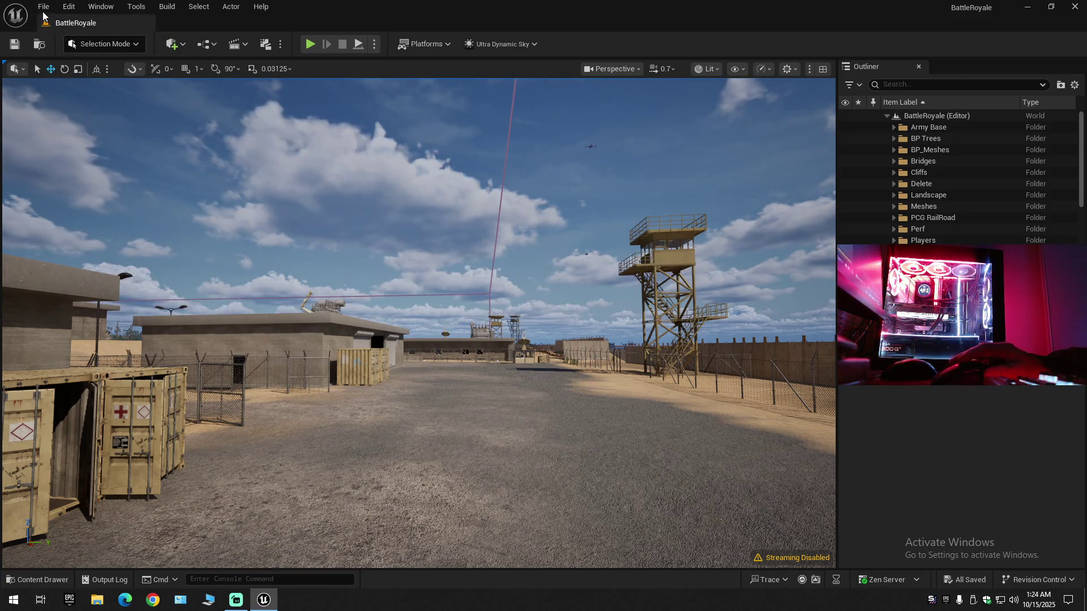
pyautogui.click(44, 6)
pyautogui.click(86, 168)
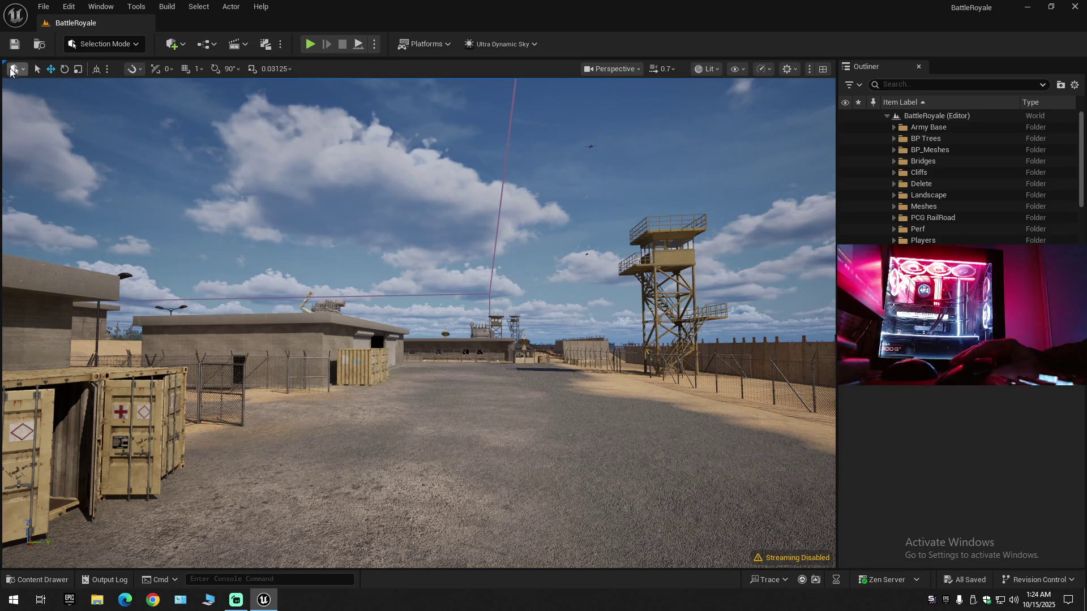
# - Repeat Save Current Level and Save All until the status reads All Saved
pyautogui.click(44, 6)
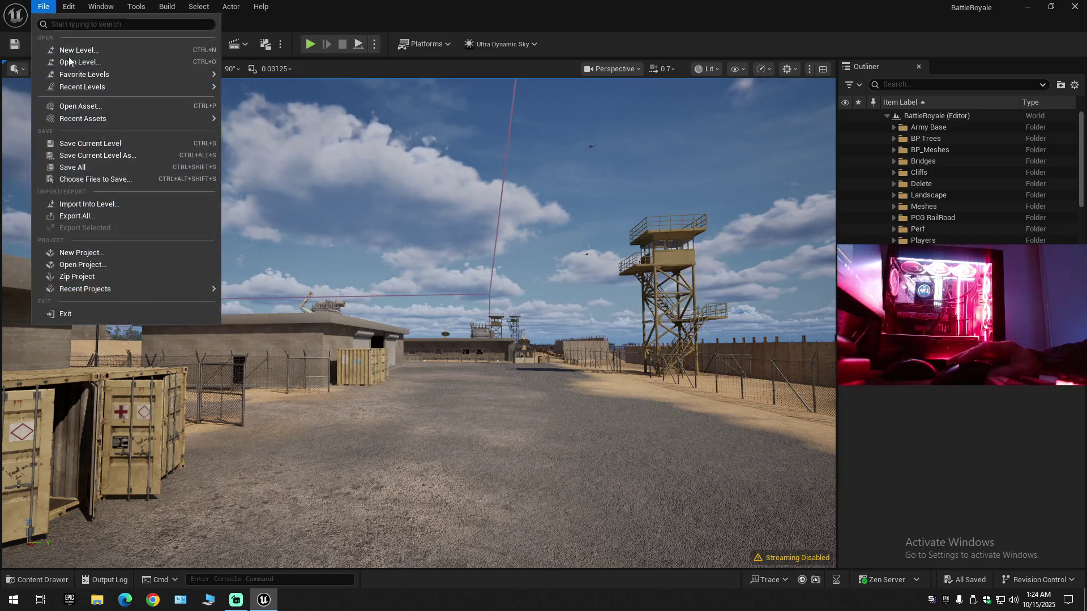
pyautogui.click(90, 143)
pyautogui.click(43, 6)
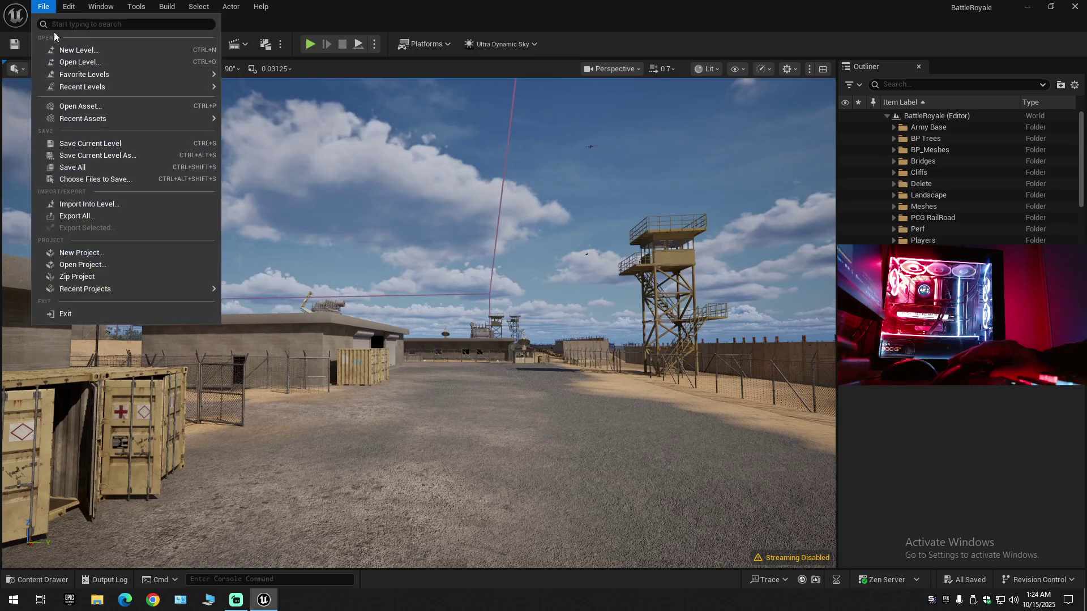
pyautogui.click(80, 167)
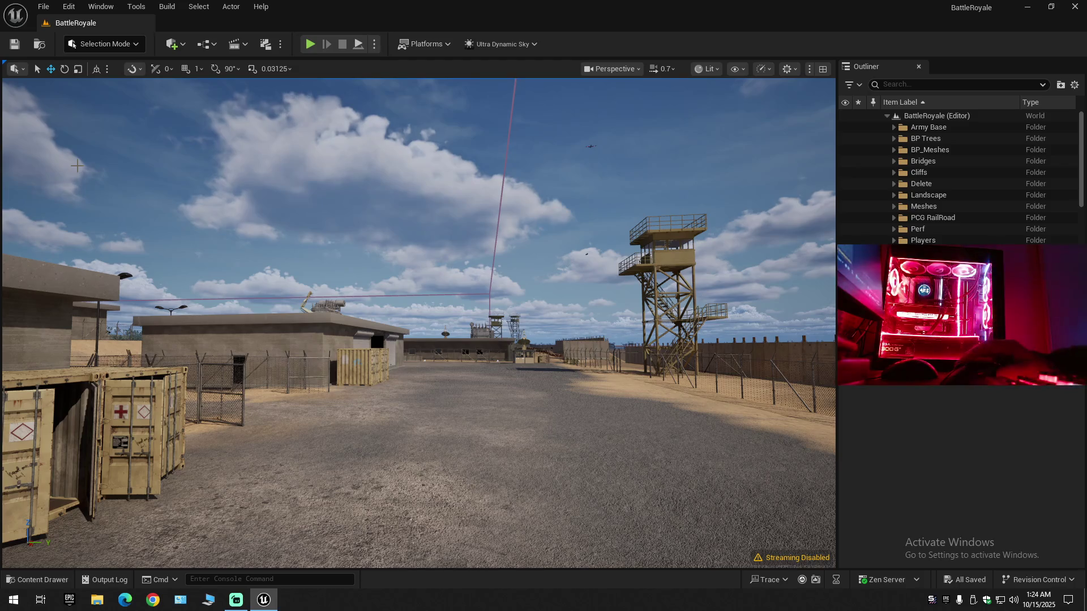
pyautogui.click(21, 47)
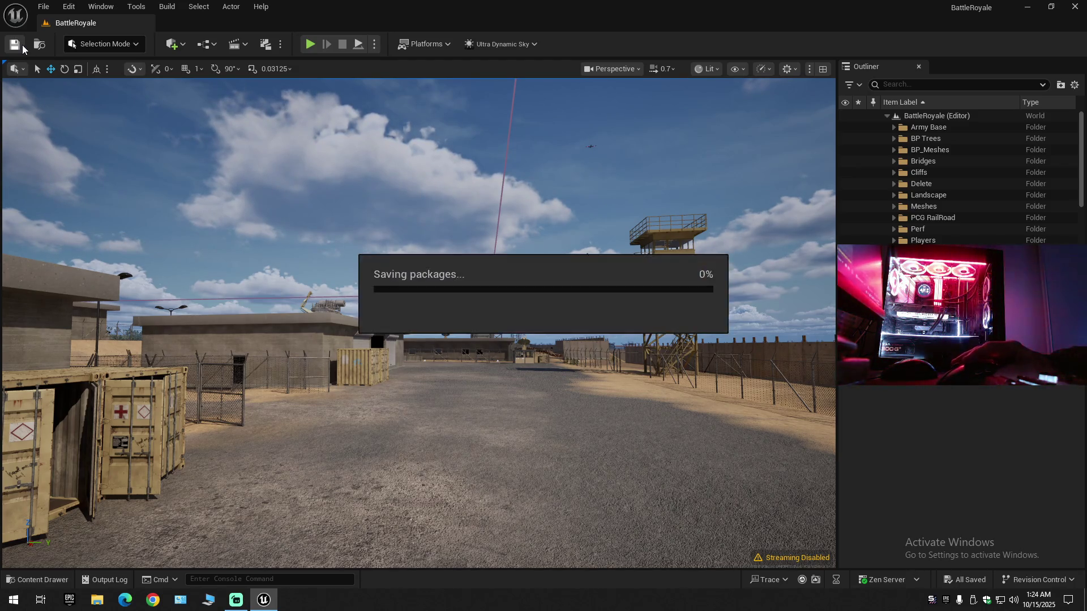
pyautogui.click(43, 7)
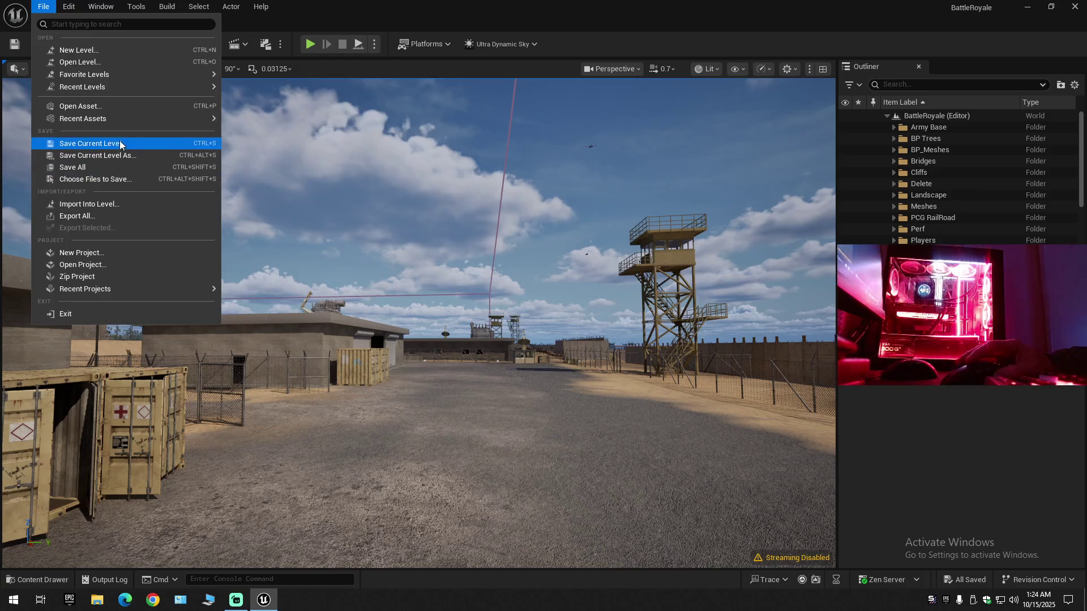
pyautogui.click(120, 142)
pyautogui.click(50, 8)
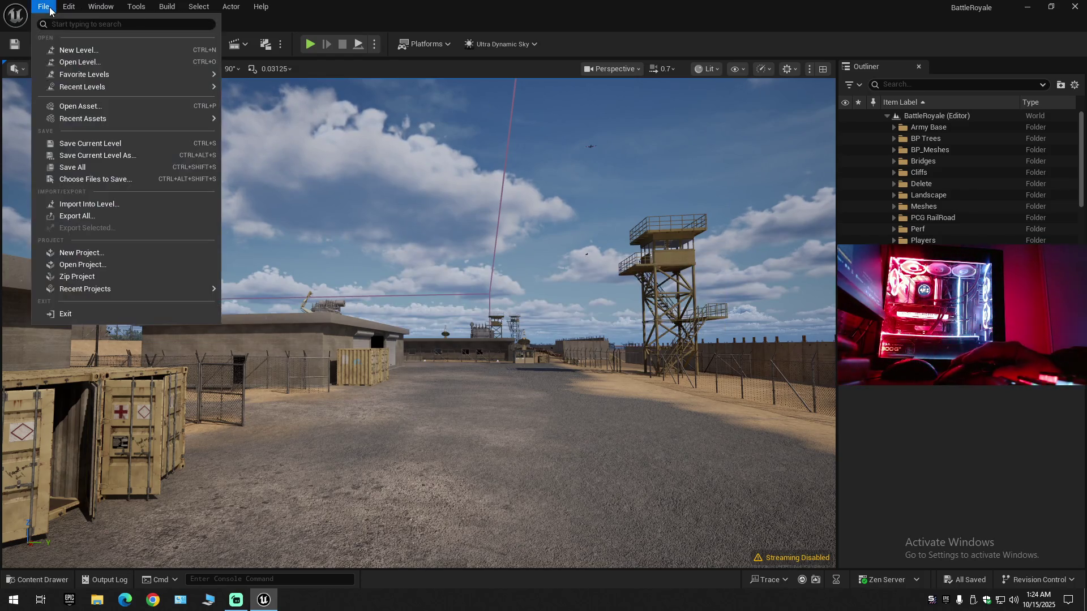
pyautogui.click(71, 167)
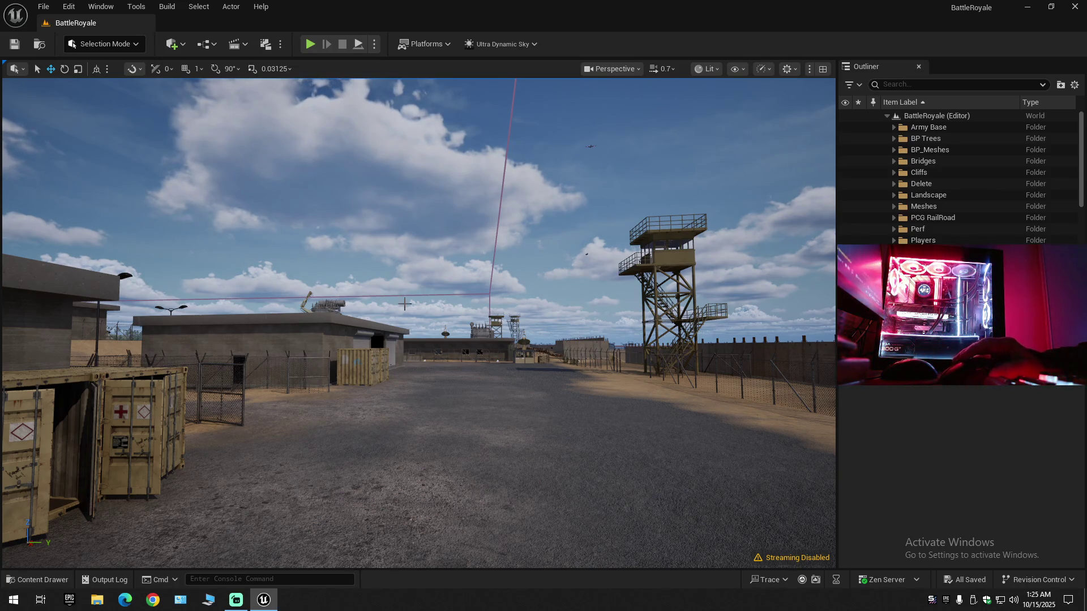
# - Fly from the base past the garage and down onto the road, facing along it
pyautogui.moveTo(481, 347)
pyautogui.mouseDown()
pyautogui.moveTo(472, 286)
pyautogui.moveTo(489, 344)
pyautogui.moveTo(495, 337)
pyautogui.moveTo(479, 348)
pyautogui.moveTo(479, 405)
pyautogui.mouseUp()
pyautogui.scroll(4, 495, 337)
pyautogui.scroll(1, 478, 356)
pyautogui.scroll(-1, 478, 396)
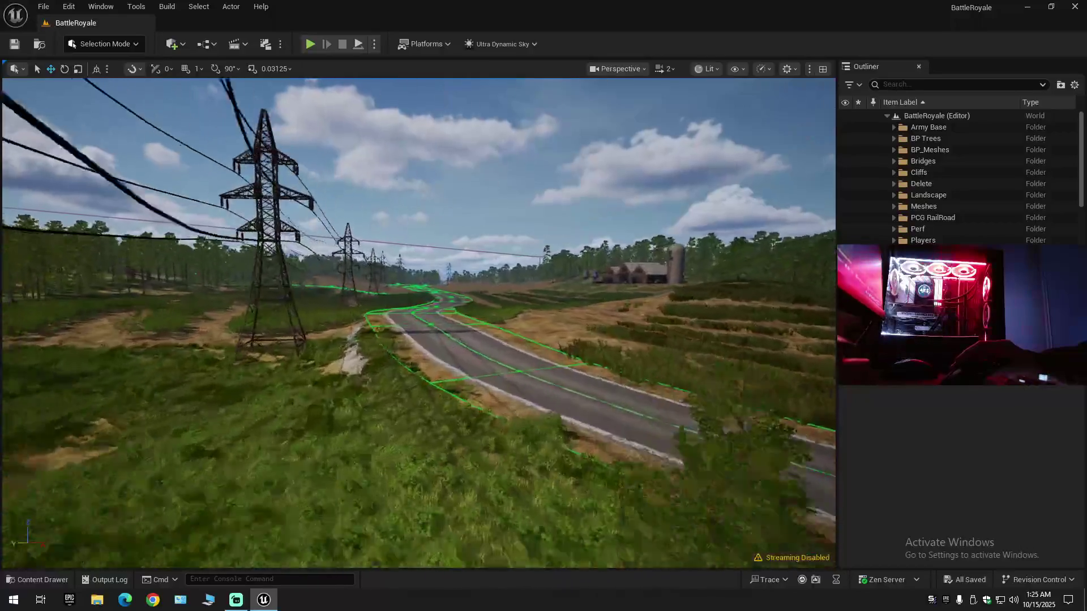
pyautogui.scroll(-1, 478, 413)
pyautogui.moveTo(478, 405); pyautogui.dragTo(538, 413)
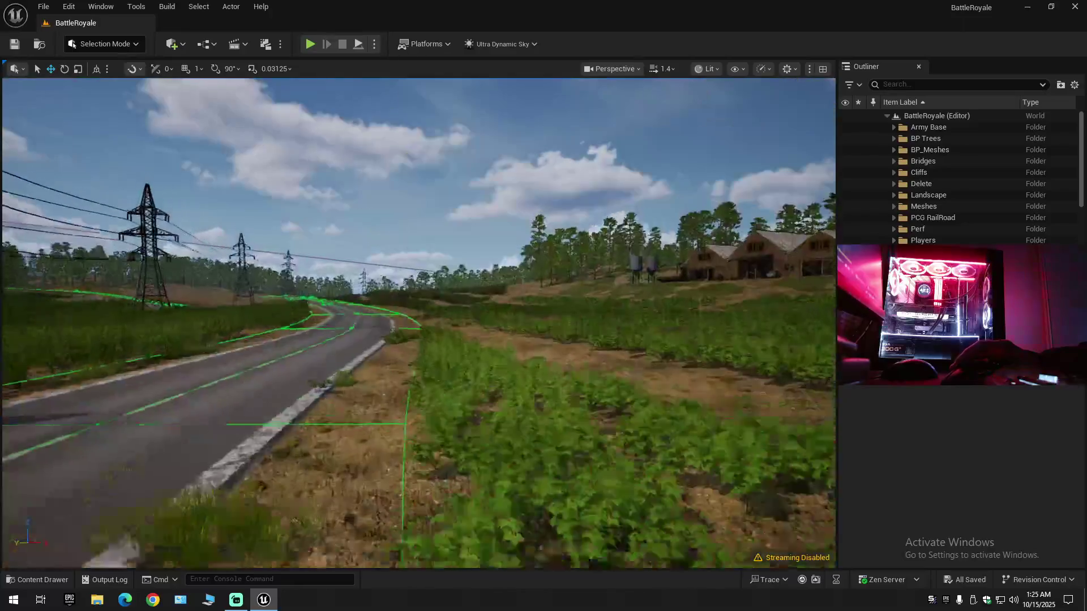
pyautogui.moveTo(538, 413); pyautogui.dragTo(543, 405)
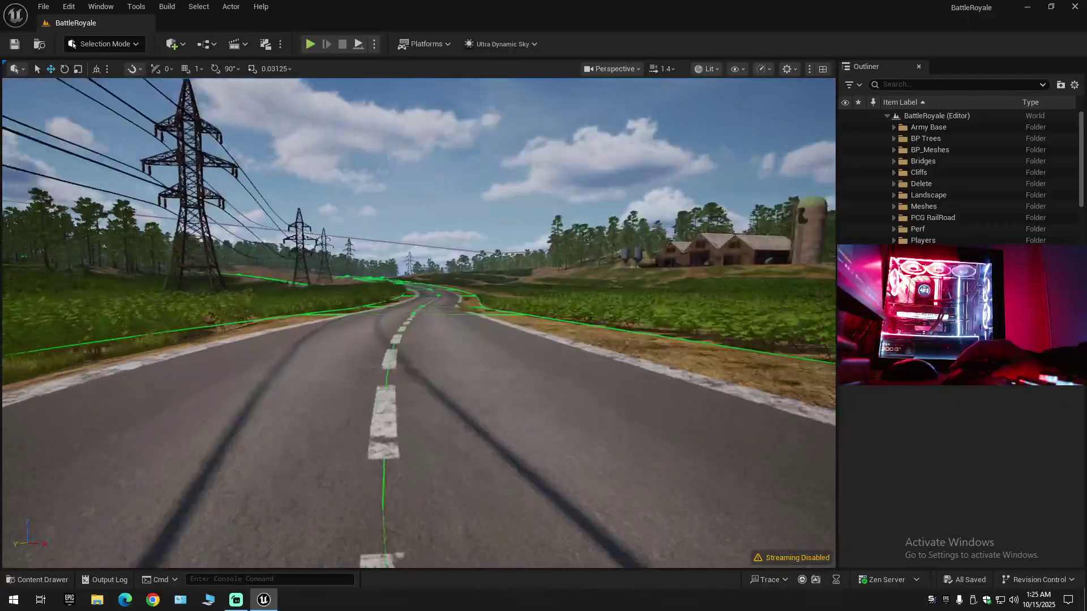
# - Fly along the road past the shrub field toward the power pylons and crop fields
pyautogui.press('w')
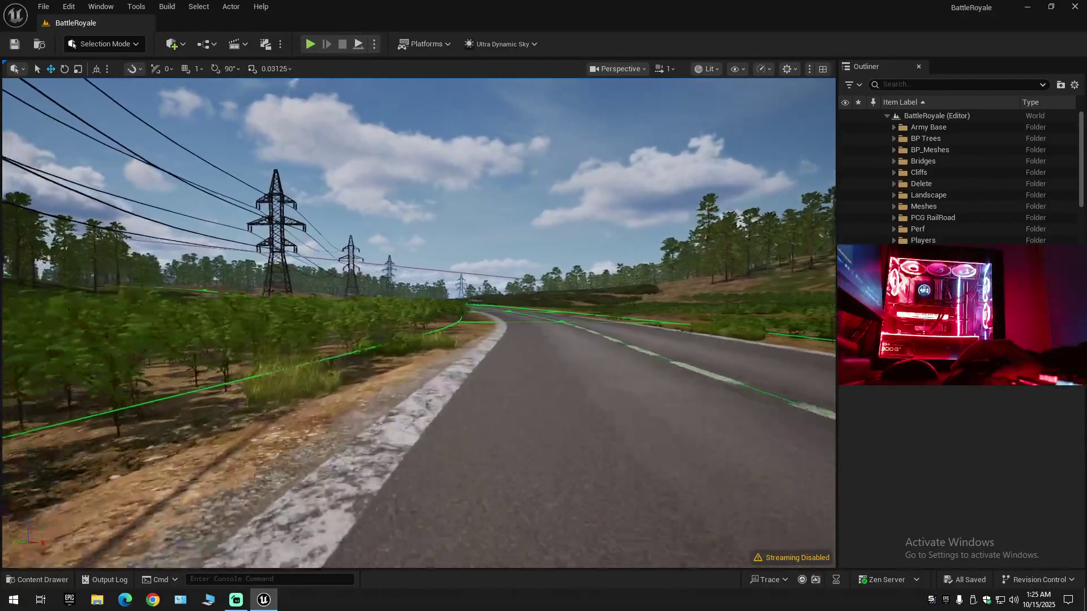
pyautogui.press('w')
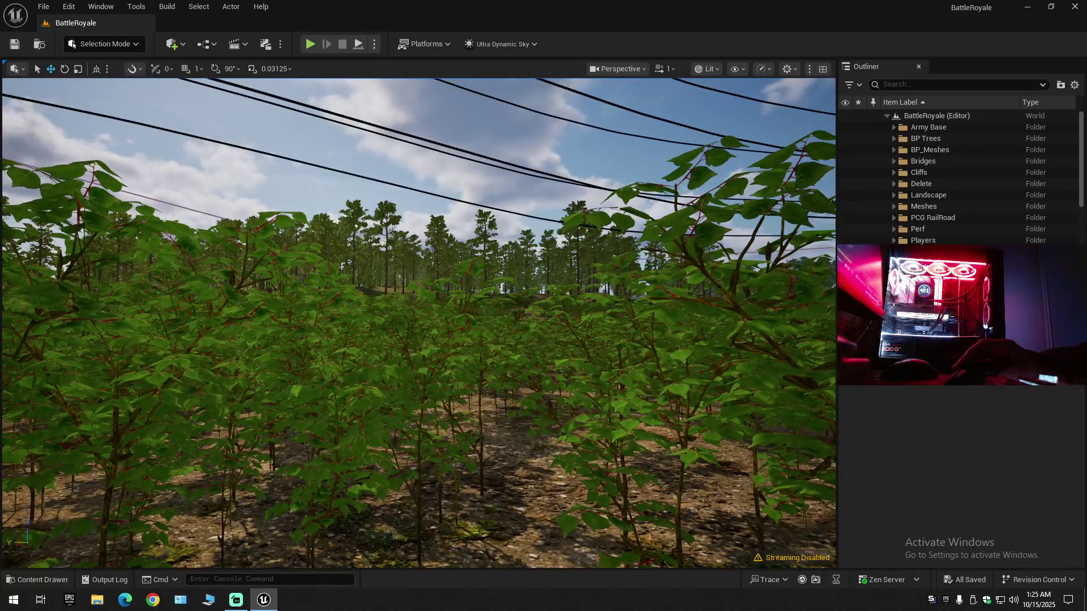
pyautogui.press('s')
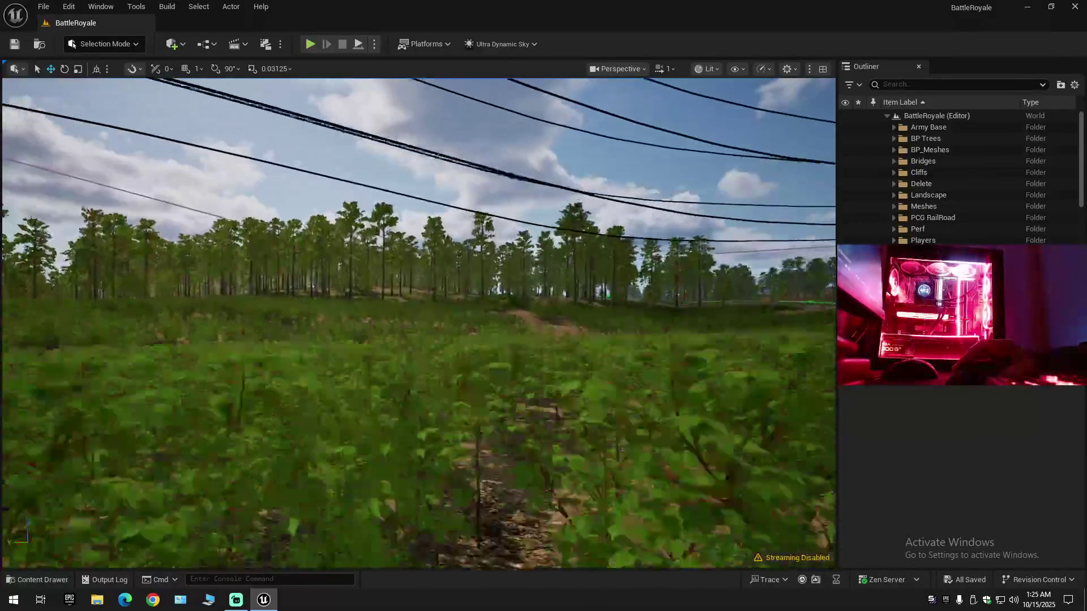
pyautogui.press('d')
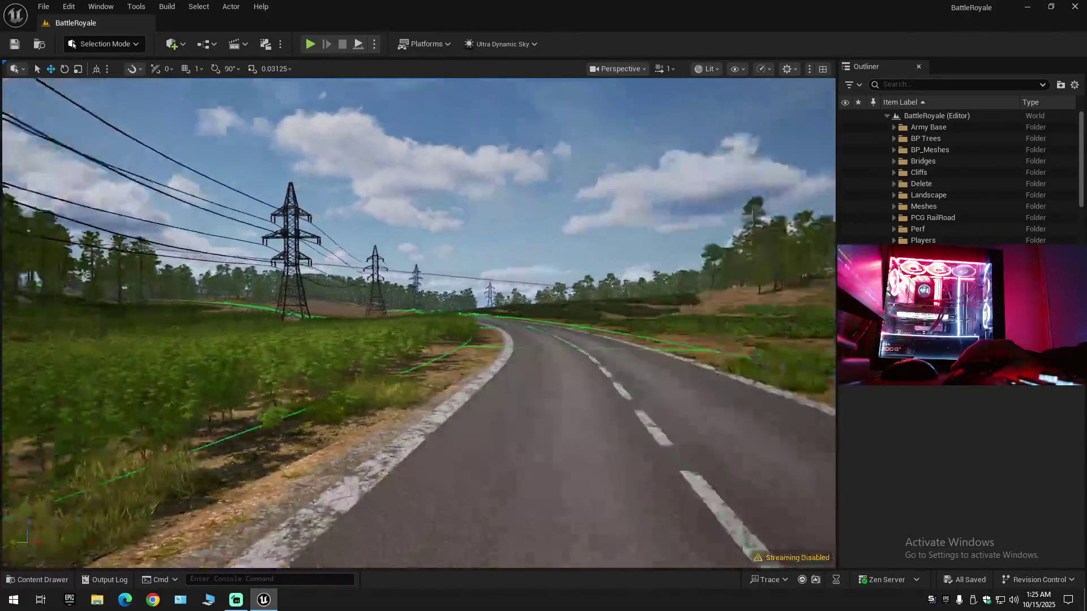
pyautogui.press('w')
pyautogui.scroll(-1, 418, 322)
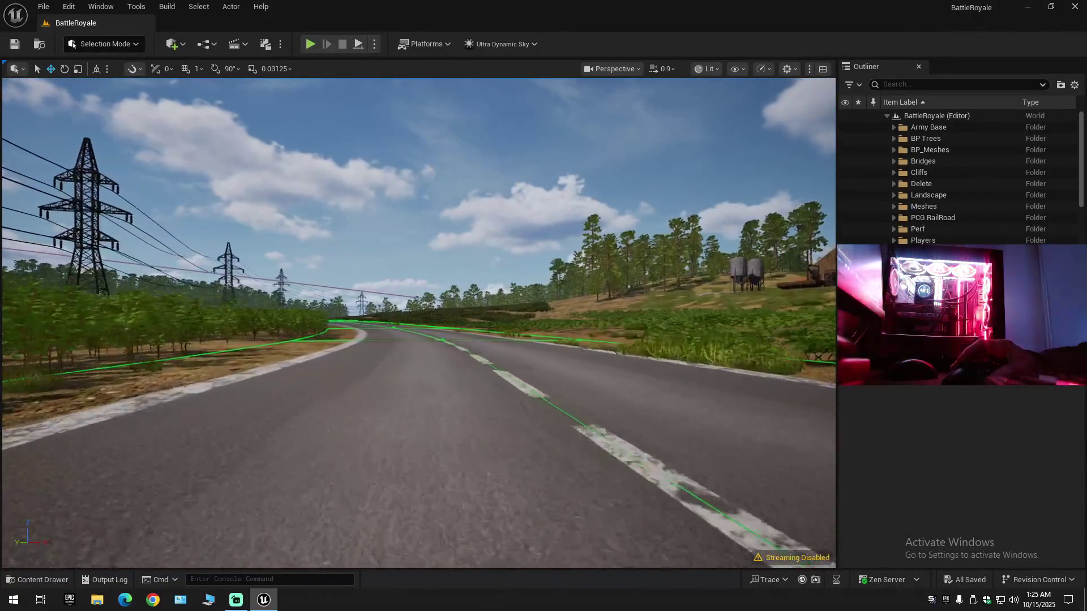
pyautogui.press('w')
pyautogui.scroll(-1, 418, 323)
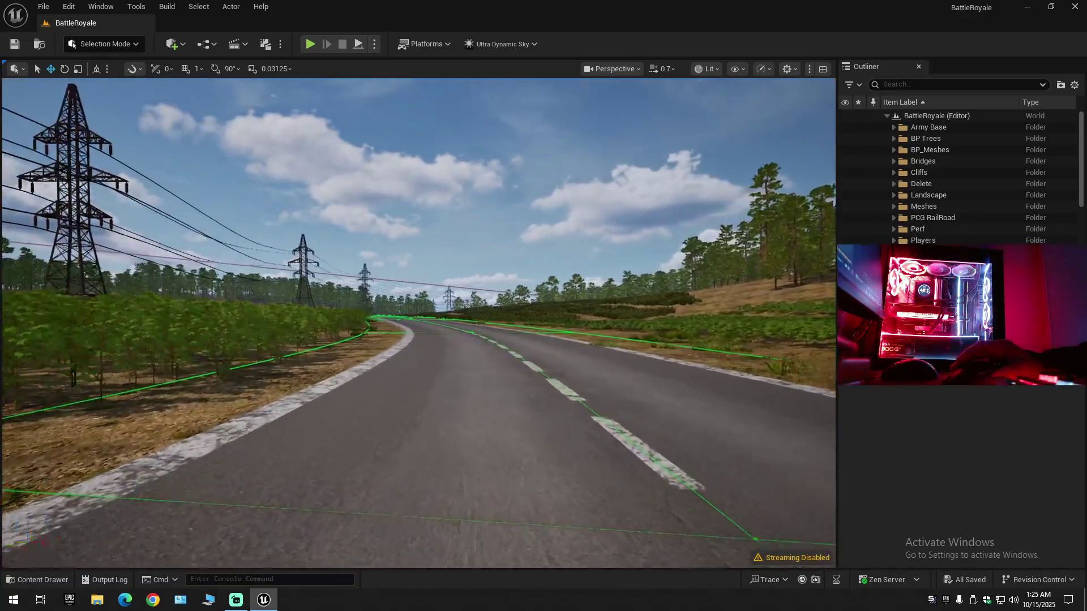
pyautogui.press('w')
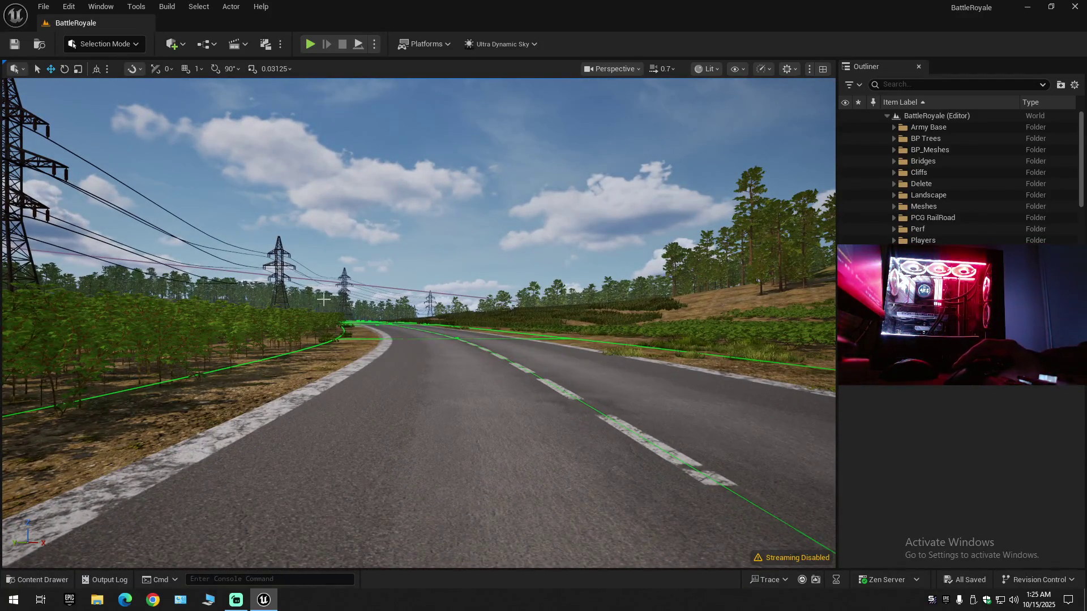